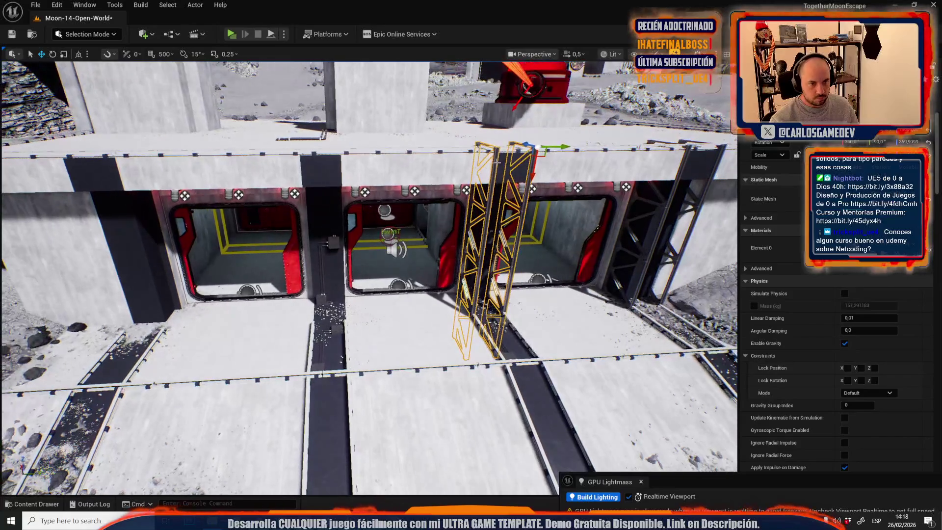
# Step: Select the thin pole, fly around the base in game view, then open the Content Drawer at Plastics
pyautogui.click(343, 158)
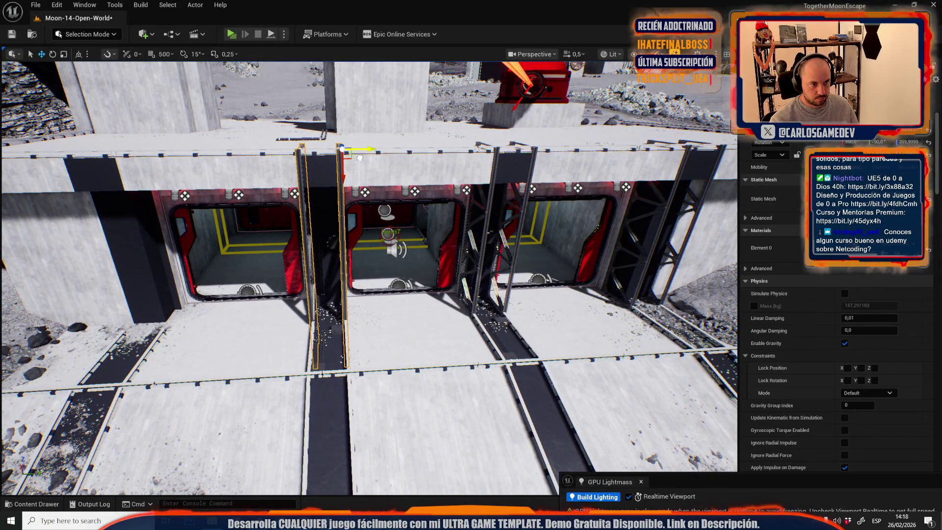
pyautogui.moveTo(360, 157)
pyautogui.mouseDown()
pyautogui.moveTo(314, 194)
pyautogui.moveTo(270, 193)
pyautogui.moveTo(282, 186)
pyautogui.moveTo(282, 206)
pyautogui.mouseUp()
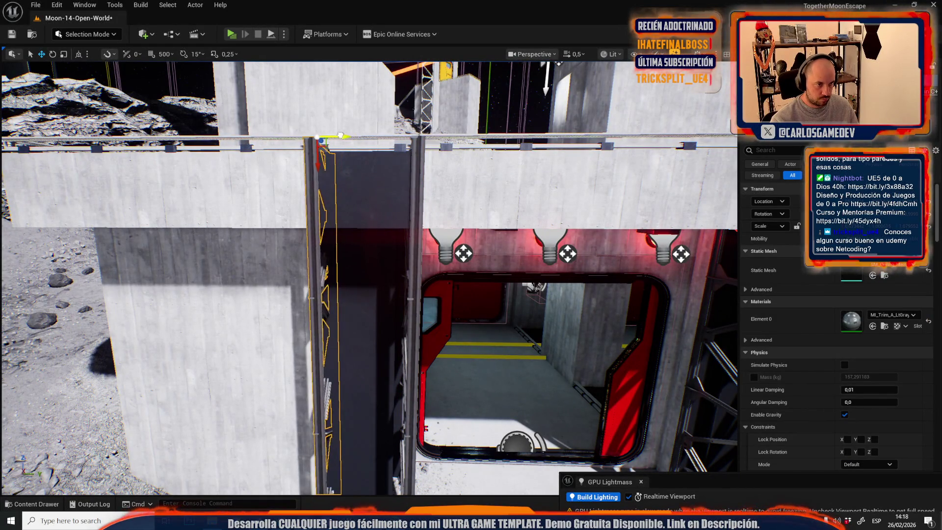
pyautogui.press('g')
pyautogui.moveTo(282, 206); pyautogui.dragTo(282, 245)
pyautogui.moveTo(364, 255); pyautogui.dragTo(364, 273)
pyautogui.hotkey('ctrl', 'space')
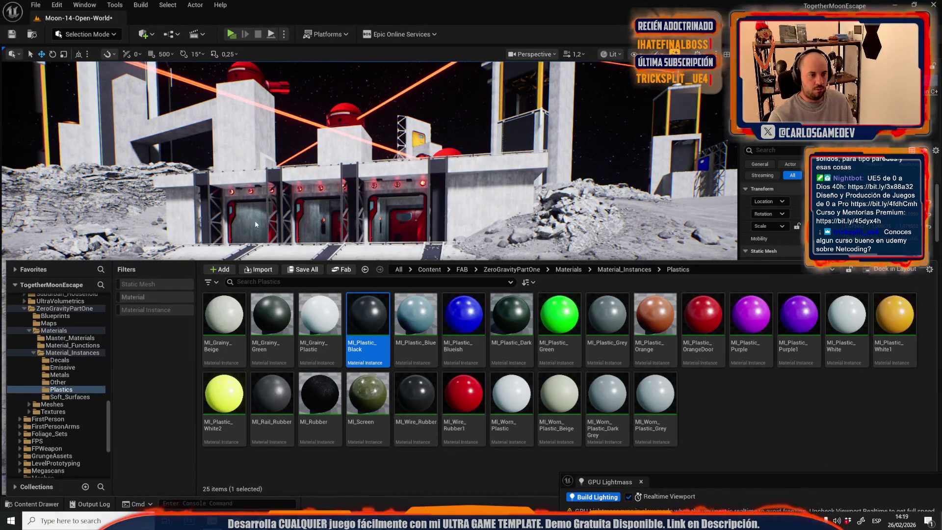
# Step: Save the Moon-14-Open-World map with SM_Plane109 and SM_Plane127 via Save All, then deselect
pyautogui.click(308, 269)
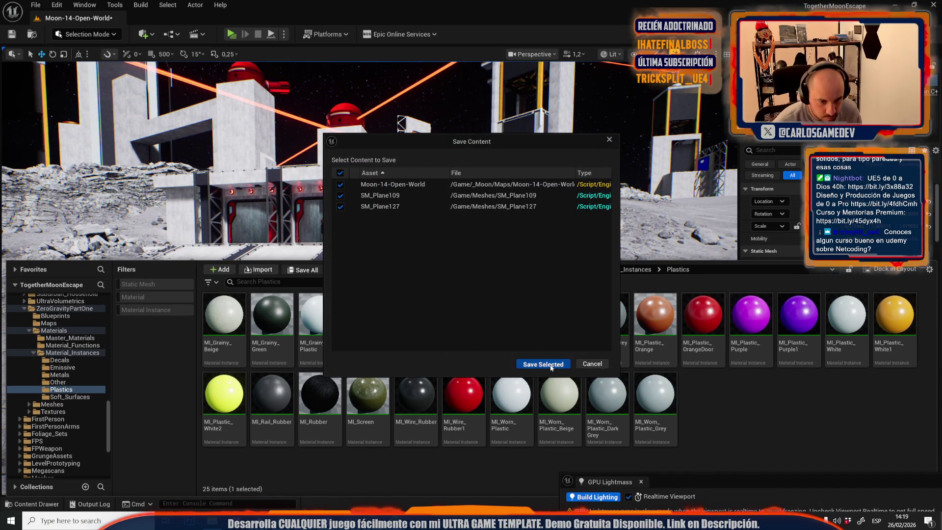
pyautogui.click(549, 363)
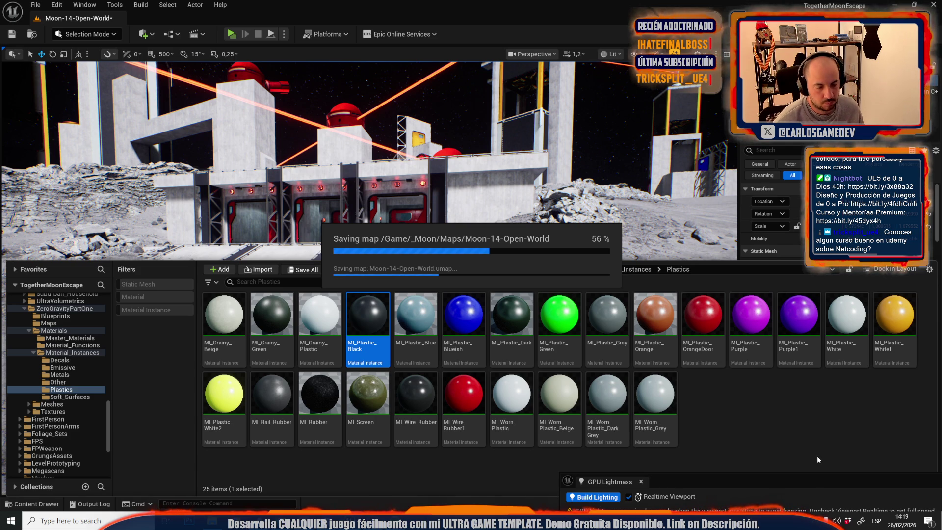
pyautogui.click(742, 447)
# Step: Select the newly placed pipe mesh by the doorway and adjust its rotation and position
pyautogui.moveTo(506, 234); pyautogui.dragTo(507, 234)
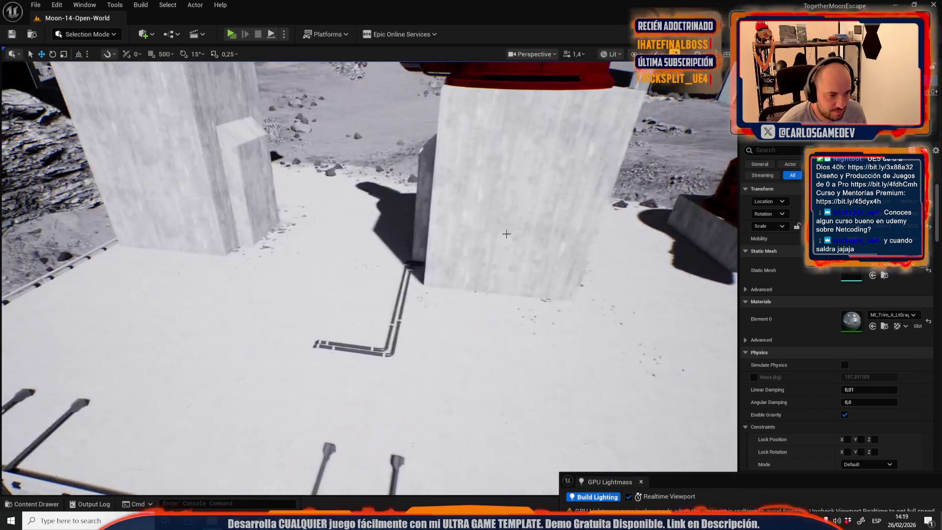
pyautogui.click(395, 304)
pyautogui.moveTo(395, 304); pyautogui.dragTo(395, 304)
pyautogui.moveTo(362, 208)
pyautogui.mouseDown()
pyautogui.moveTo(374, 277)
pyautogui.moveTo(452, 325)
pyautogui.mouseUp()
pyautogui.scroll(-2, 362, 208)
pyautogui.press('e')
pyautogui.press('w')
pyautogui.scroll(-2, 461, 326)
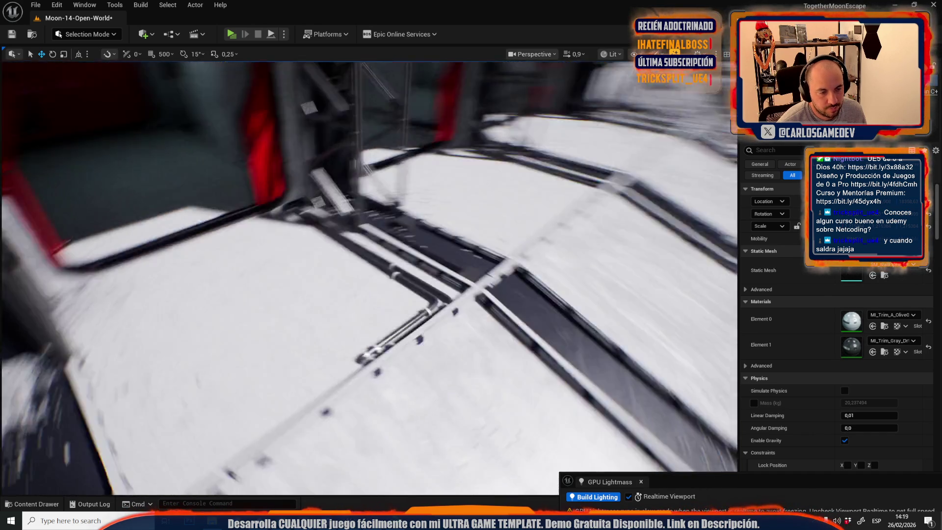
pyautogui.scroll(-5, 367, 275)
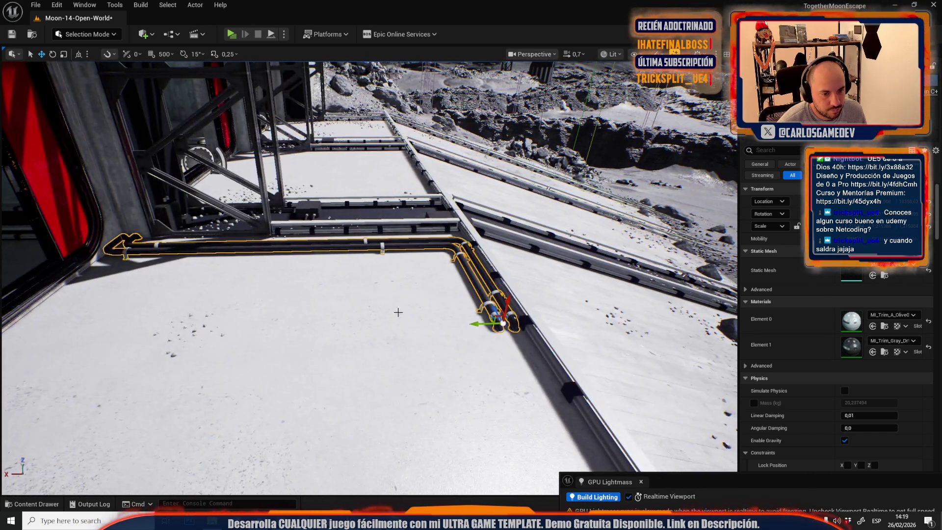
# Step: Shrink the pipe slightly and check its fit in game view
pyautogui.press('r')
pyautogui.moveTo(499, 324); pyautogui.dragTo(448, 319)
pyautogui.press('g')
pyautogui.click(493, 320)
pyautogui.press('g')
# Step: Slide the L-shaped pipe along its X axis to run beside the front rail
pyautogui.press('w')
pyautogui.click(500, 337)
pyautogui.moveTo(500, 337)
pyautogui.mouseDown()
pyautogui.moveTo(539, 339)
pyautogui.moveTo(248, 286)
pyautogui.moveTo(547, 289)
pyautogui.moveTo(451, 291)
pyautogui.moveTo(238, 327)
pyautogui.moveTo(367, 302)
pyautogui.mouseUp()
pyautogui.press('r')
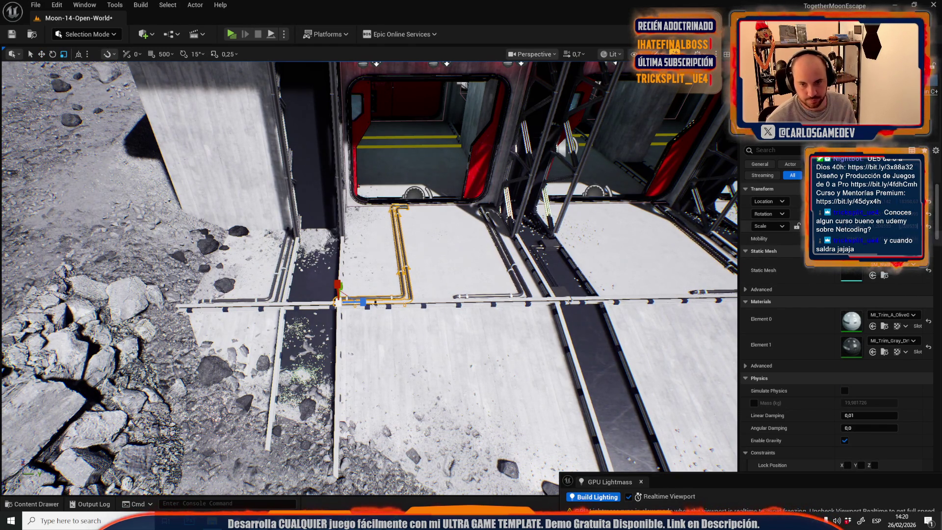
# Step: Mirror the L-shaped pipe with a negative scale and slide it along the rail
pyautogui.press('Return')
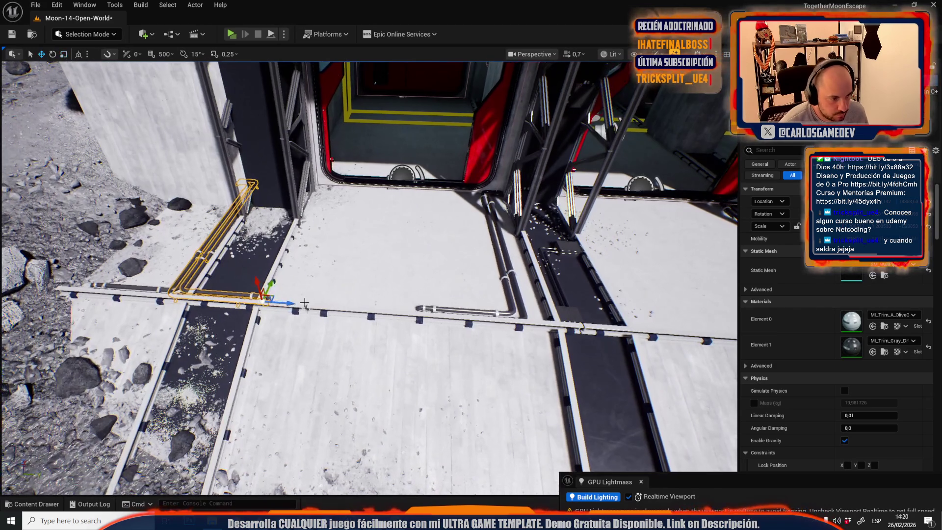
pyautogui.press('w')
pyautogui.moveTo(292, 305)
pyautogui.mouseDown()
pyautogui.moveTo(417, 312)
pyautogui.moveTo(332, 308)
pyautogui.mouseUp()
# Step: Alt-drag a copy of the pipe farther along the rail and nudge it into place
pyautogui.moveTo(245, 278)
pyautogui.mouseDown()
pyautogui.moveTo(518, 326)
pyautogui.moveTo(413, 320)
pyautogui.mouseUp()
pyautogui.press('f')
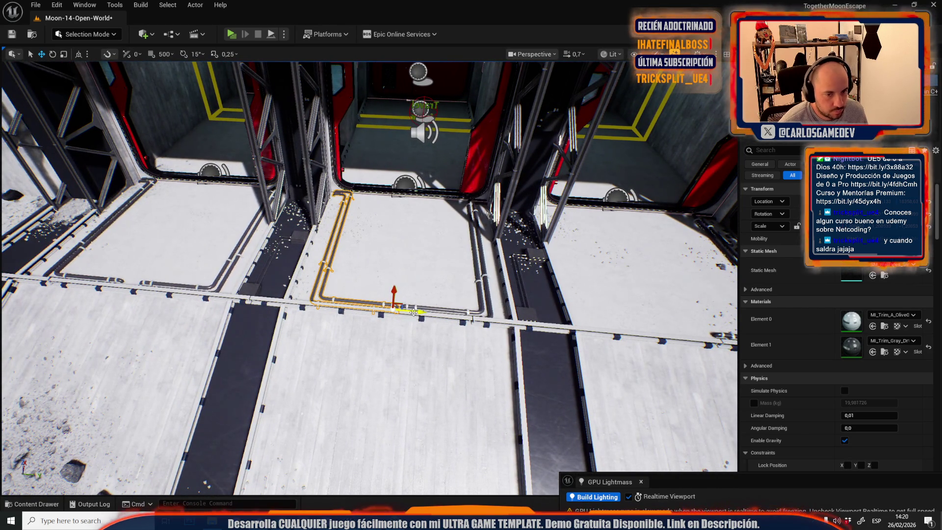
pyautogui.press('f')
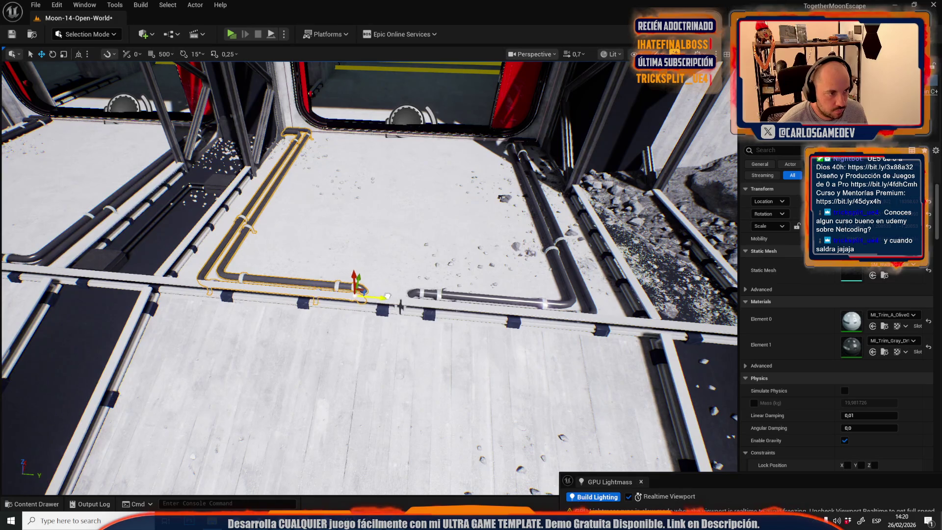
pyautogui.moveTo(387, 296)
pyautogui.mouseDown()
pyautogui.moveTo(398, 297)
pyautogui.moveTo(392, 275)
pyautogui.moveTo(366, 243)
pyautogui.moveTo(394, 327)
pyautogui.moveTo(407, 314)
pyautogui.moveTo(417, 339)
pyautogui.moveTo(392, 314)
pyautogui.moveTo(397, 339)
pyautogui.moveTo(378, 314)
pyautogui.moveTo(383, 339)
pyautogui.mouseUp()
pyautogui.press('g')
pyautogui.scroll(1, 383, 319)
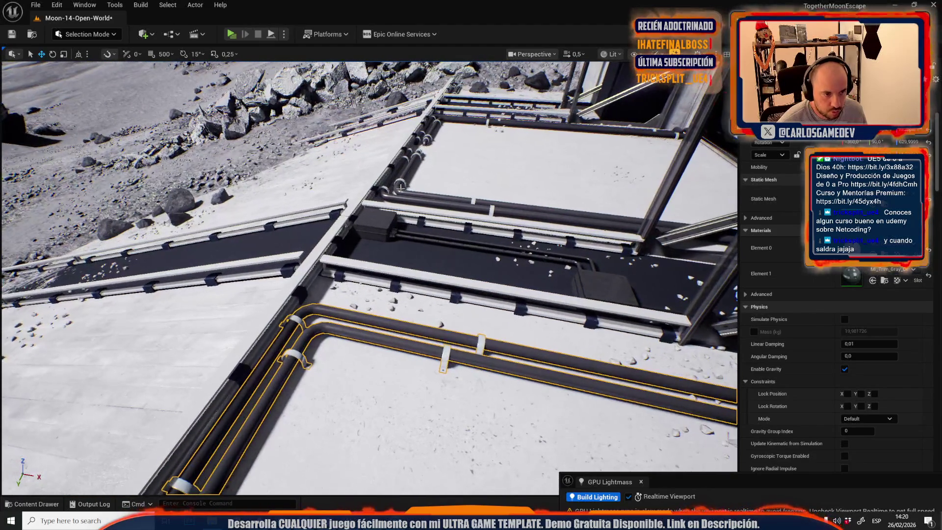
# Step: Ctrl-select the outer walkway pipe segments, shift them with the move gizmo, then delete them
pyautogui.keyDown('ctrl'); pyautogui.click(404, 177); pyautogui.keyUp('ctrl')
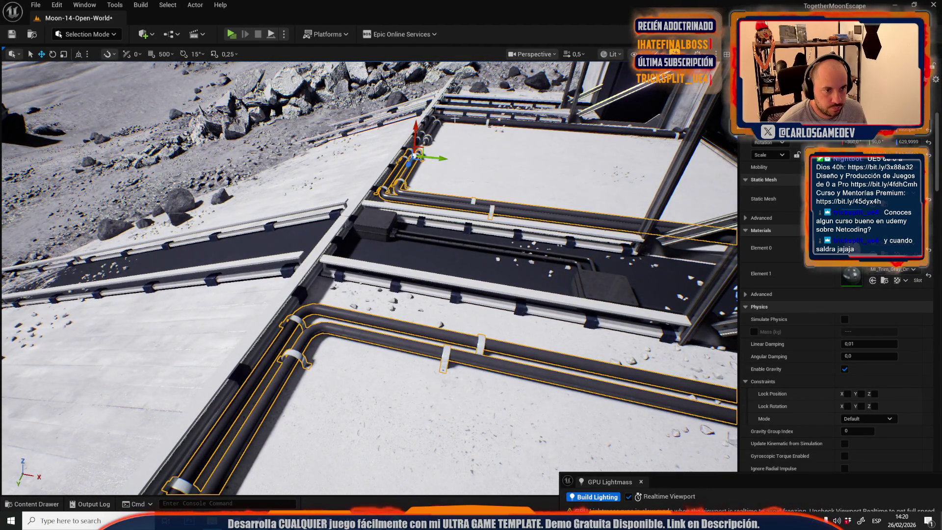
pyautogui.moveTo(455, 162); pyautogui.dragTo(419, 208)
pyautogui.moveTo(382, 169)
pyautogui.mouseDown()
pyautogui.moveTo(285, 233)
pyautogui.moveTo(147, 207)
pyautogui.moveTo(63, 224)
pyautogui.mouseUp()
pyautogui.moveTo(277, 376)
pyautogui.mouseDown()
pyautogui.moveTo(275, 360)
pyautogui.moveTo(275, 375)
pyautogui.mouseUp()
pyautogui.moveTo(393, 230); pyautogui.dragTo(418, 269)
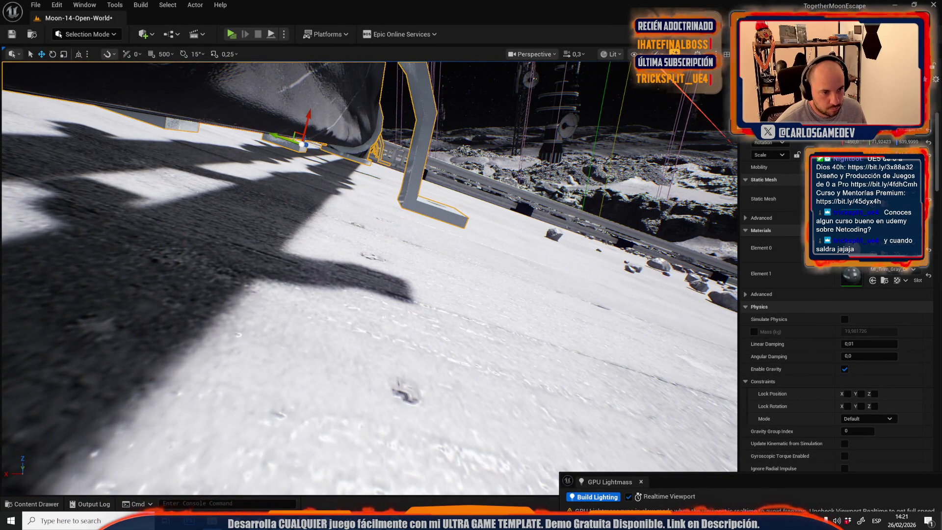
pyautogui.moveTo(418, 269); pyautogui.dragTo(427, 245)
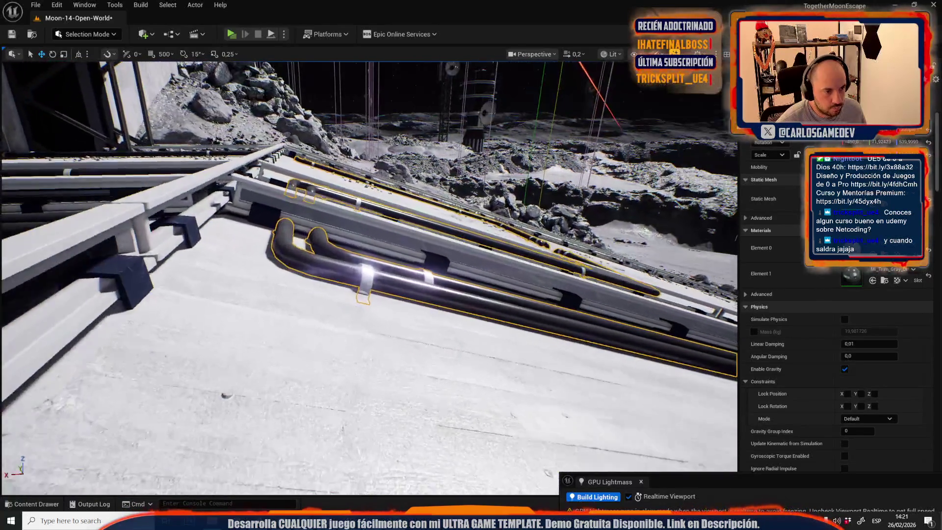
pyautogui.scroll(1, 368, 275)
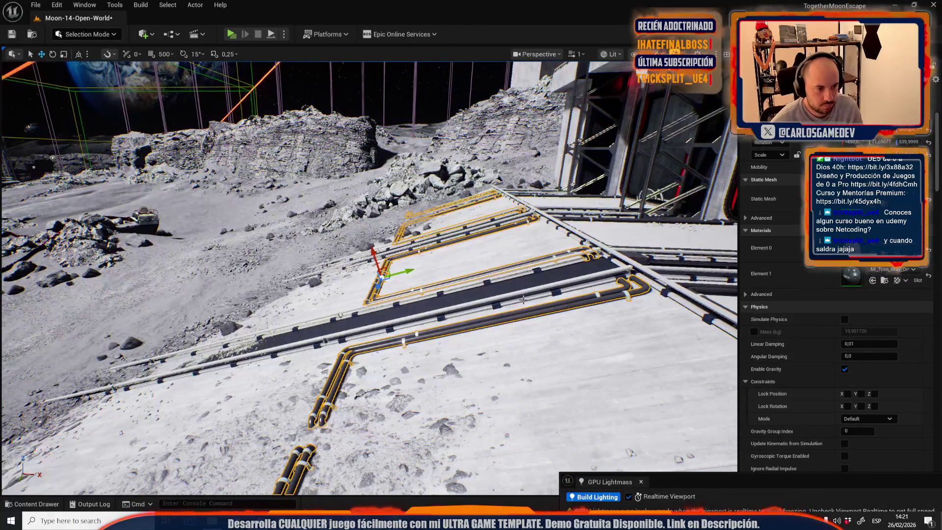
pyautogui.press('Delete')
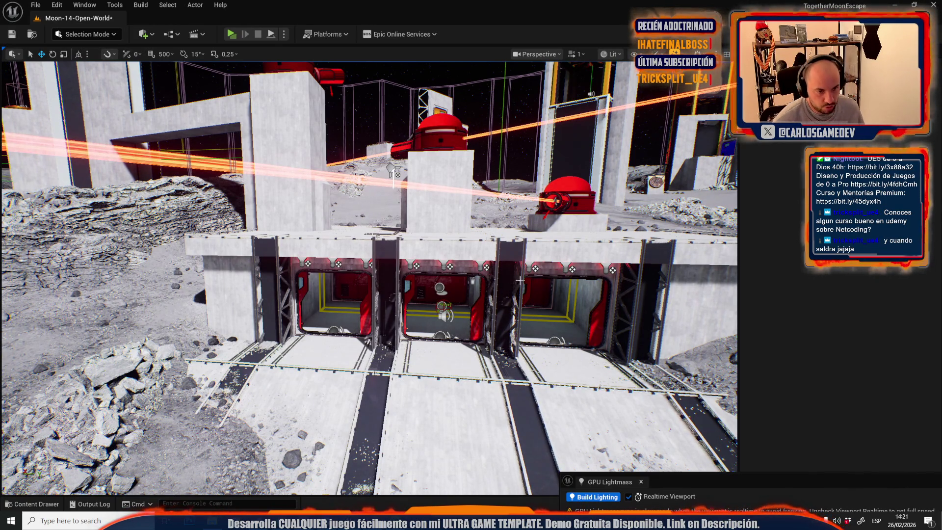
# Step: Select the truss column on the cliffside tower and drag it up the Z axis
pyautogui.click(520, 280)
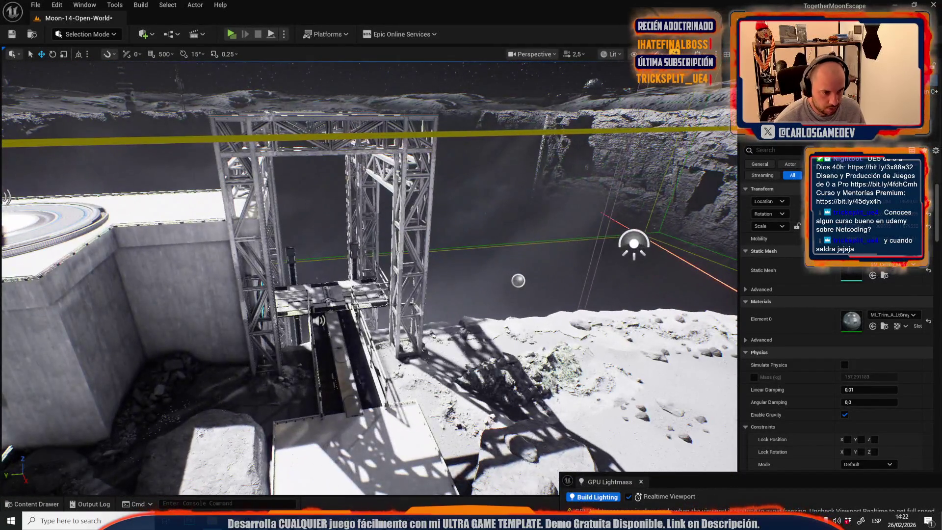
pyautogui.click(410, 268)
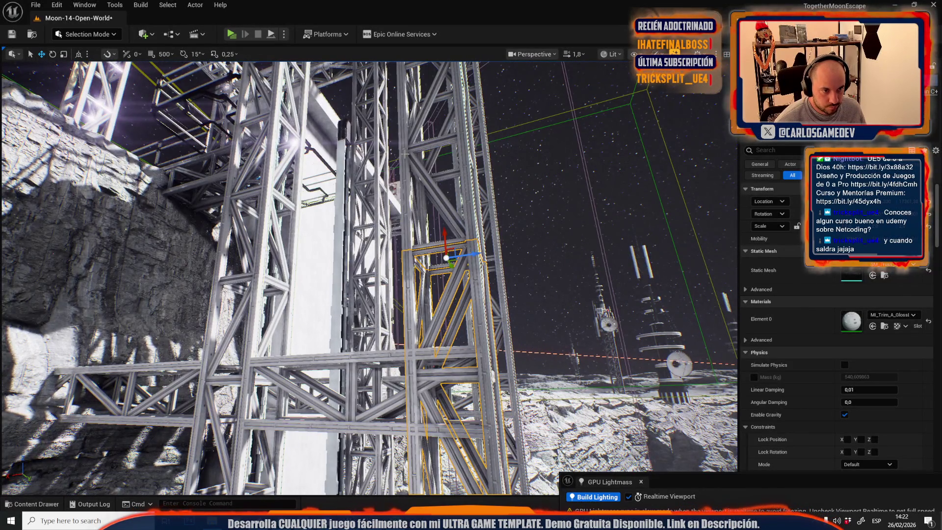
pyautogui.moveTo(446, 257); pyautogui.dragTo(434, 79)
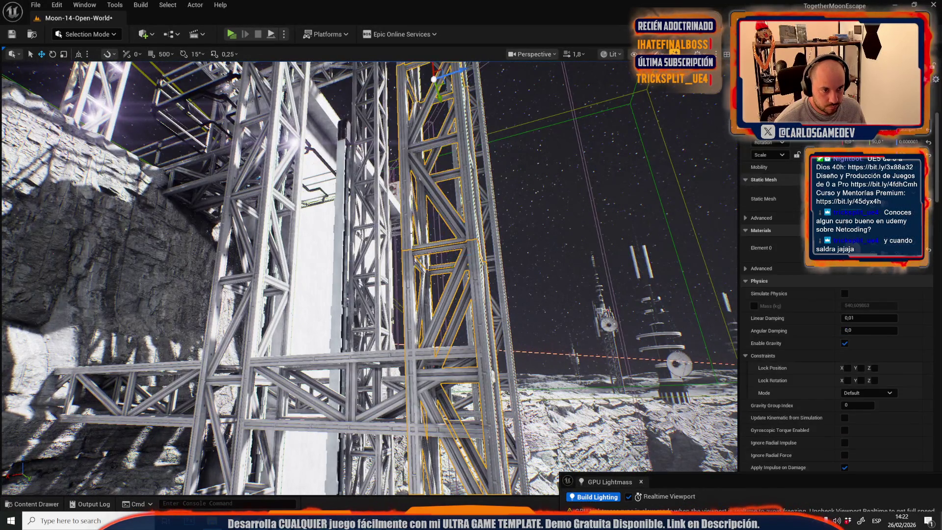
pyautogui.moveTo(440, 318); pyautogui.dragTo(422, 232)
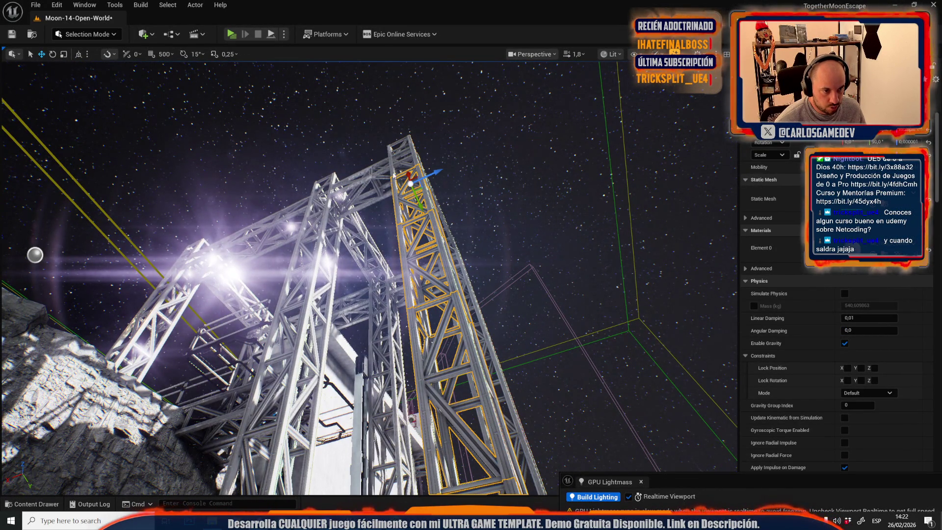
# Step: Fly back out to a ground-level view of the base and its red turrets
pyautogui.press('s')
pyautogui.scroll(2, 369, 275)
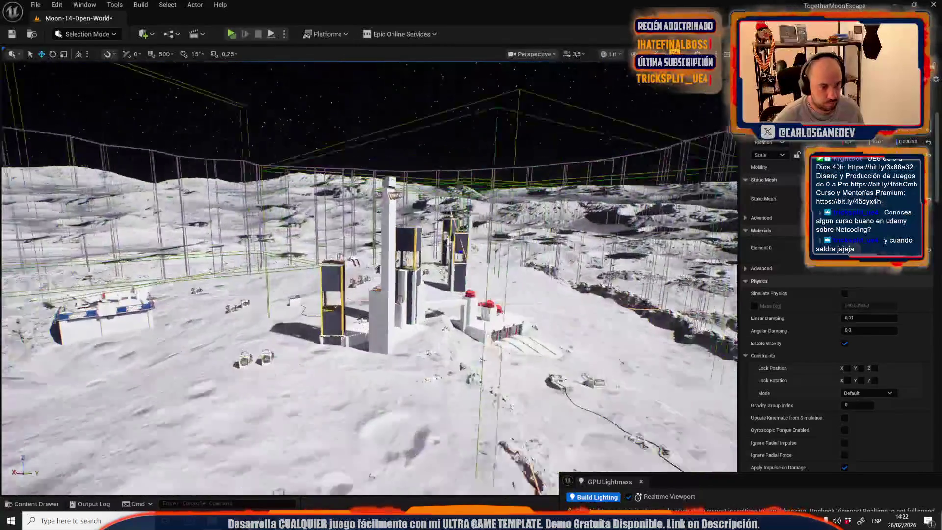
pyautogui.press('w')
pyautogui.scroll(-2, 369, 275)
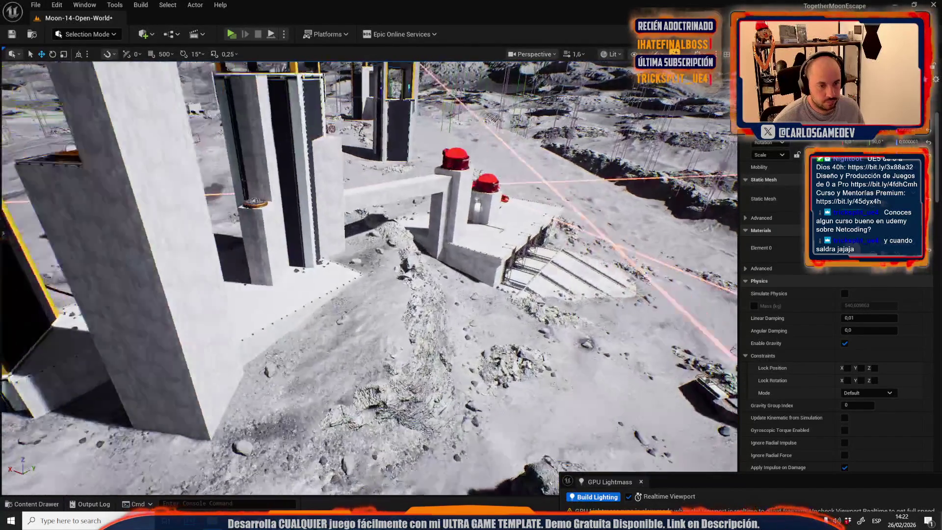
pyautogui.press('d')
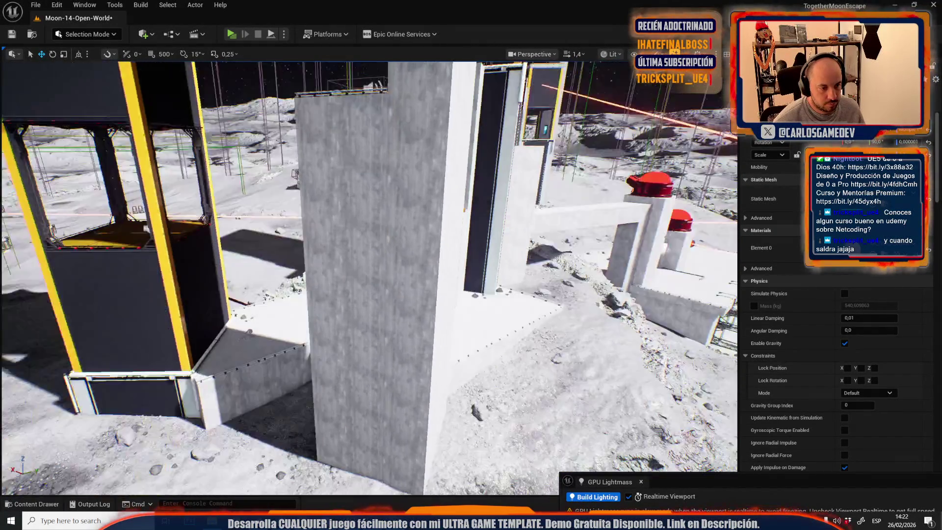
# Step: Undo a trial rotation, then move the truss up against the concrete block and view it from above
pyautogui.press('q')
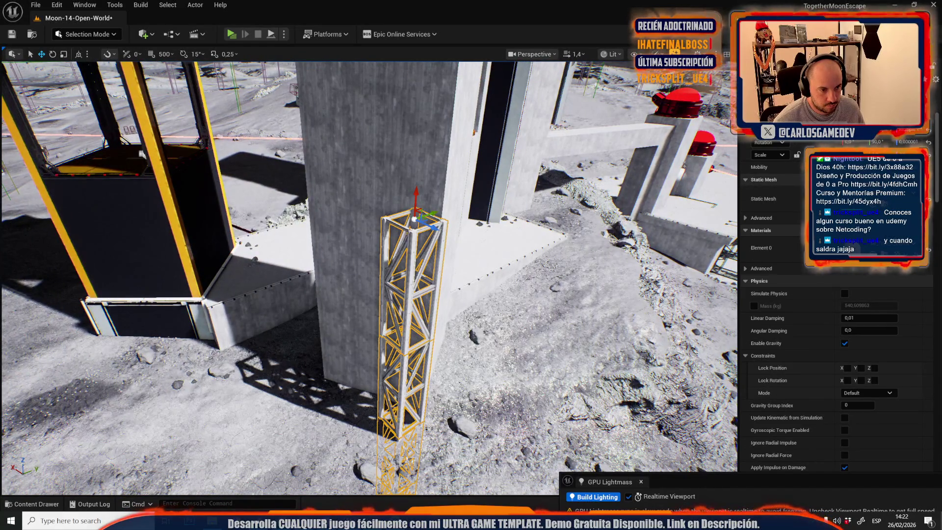
pyautogui.press('e')
pyautogui.scroll(-1, 415, 384)
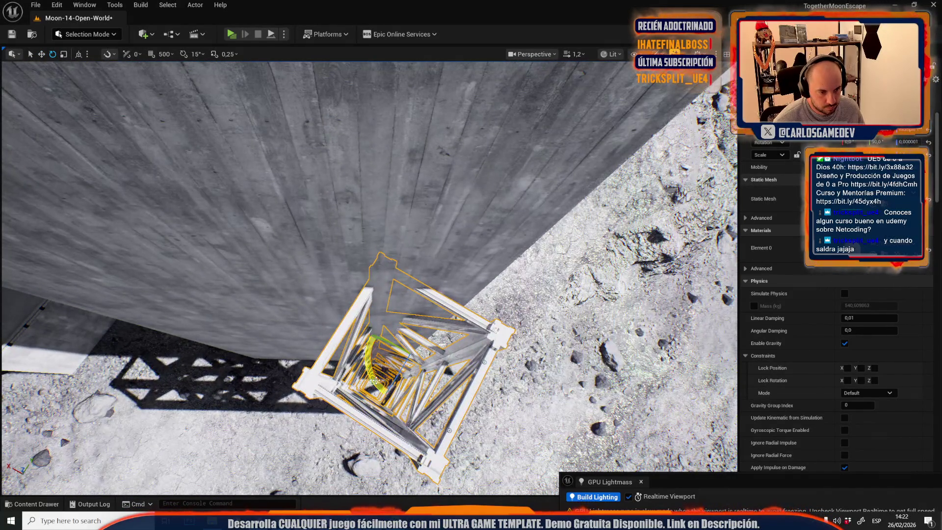
pyautogui.hotkey('ctrl', 'z')
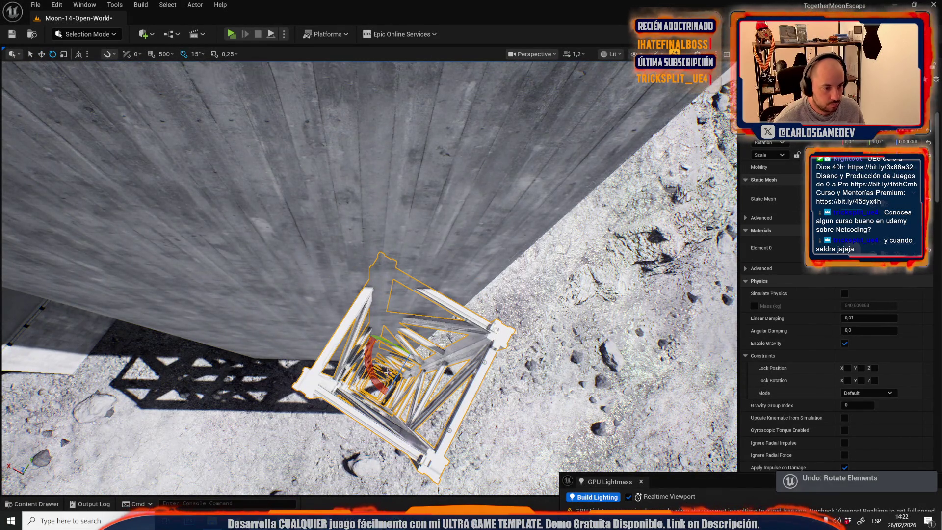
pyautogui.scroll(3, 384, 388)
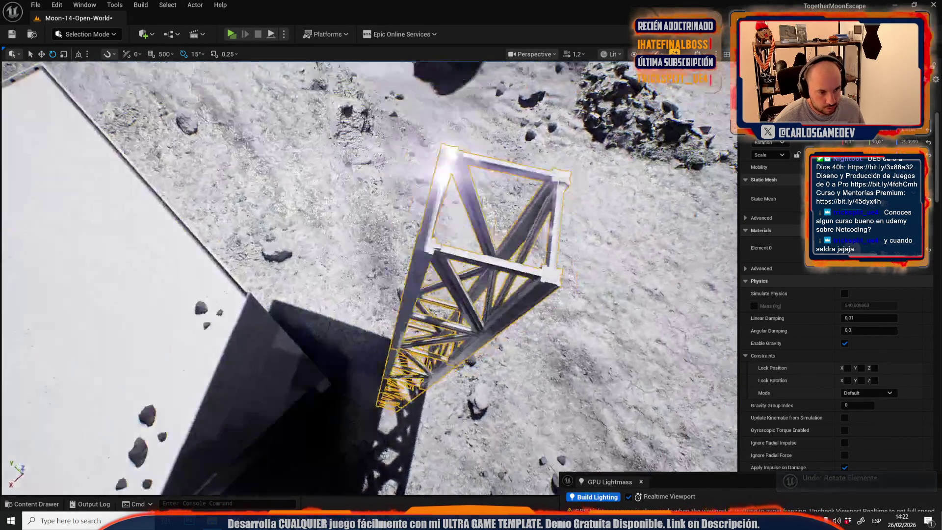
pyautogui.press('w')
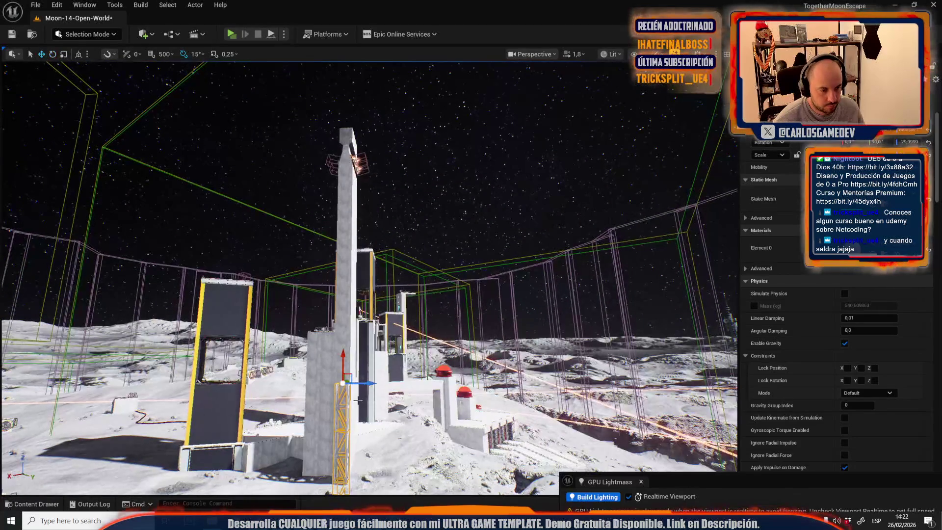
pyautogui.scroll(-3, 336, 112)
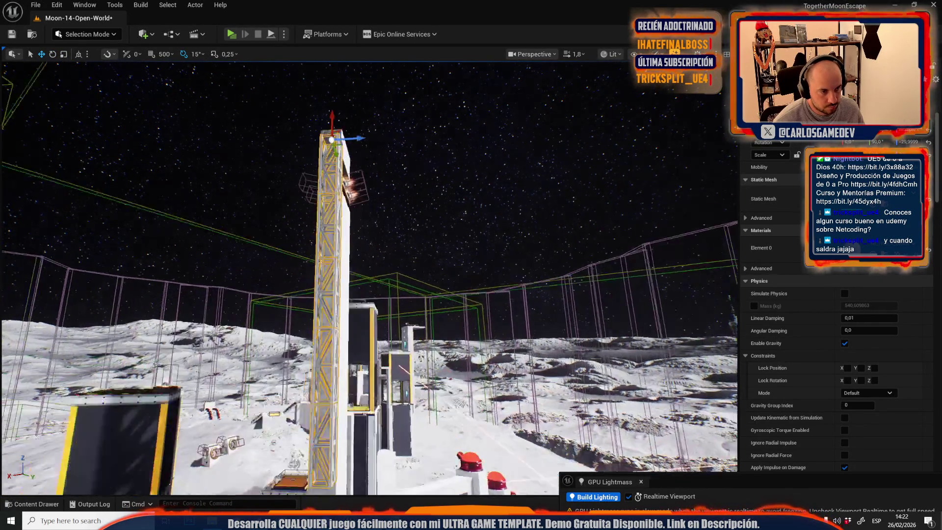
pyautogui.scroll(-2, 332, 305)
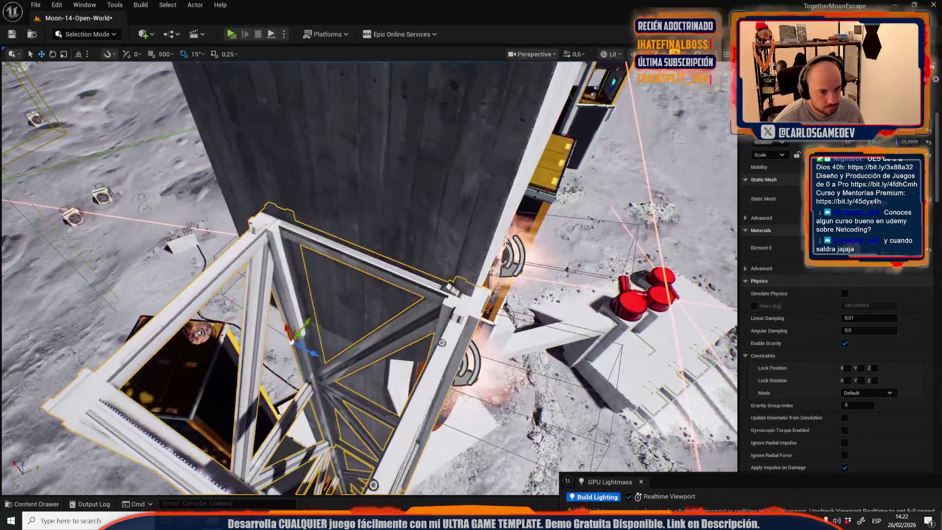
pyautogui.moveTo(306, 206); pyautogui.dragTo(310, 193)
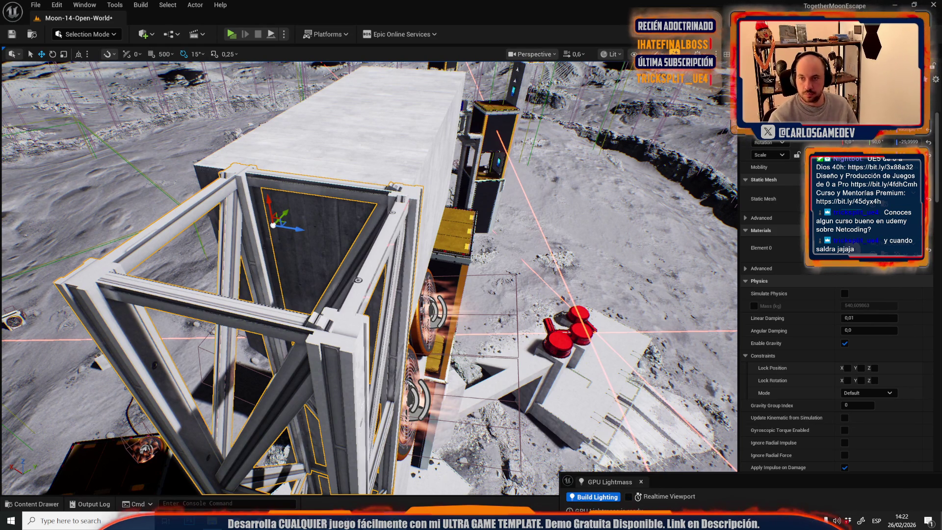
pyautogui.moveTo(405, 207); pyautogui.dragTo(406, 275)
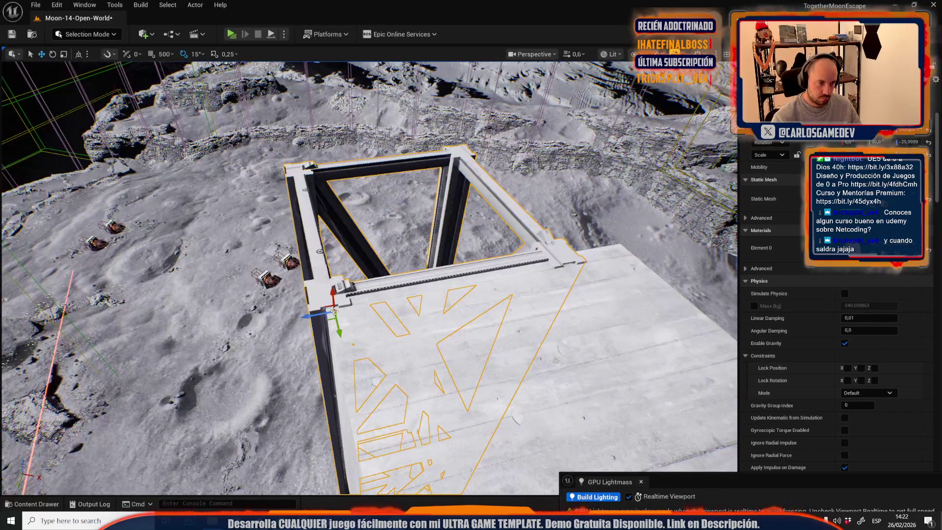
# Step: Slide the truss along Y to the tower edge and scale it up to span the tower's side
pyautogui.moveTo(317, 313); pyautogui.dragTo(289, 316)
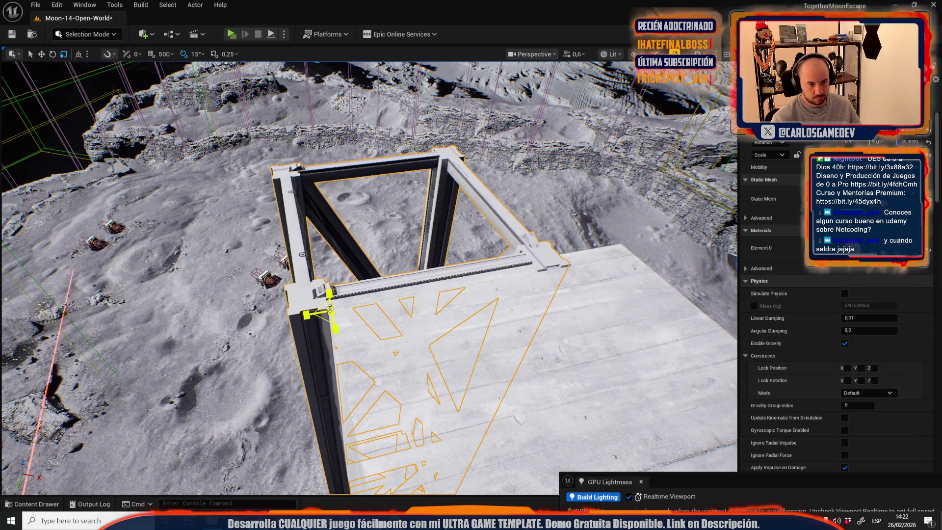
pyautogui.moveTo(330, 309)
pyautogui.mouseDown()
pyautogui.moveTo(346, 292)
pyautogui.moveTo(318, 294)
pyautogui.moveTo(319, 328)
pyautogui.moveTo(318, 294)
pyautogui.moveTo(333, 314)
pyautogui.moveTo(333, 258)
pyautogui.moveTo(353, 260)
pyautogui.moveTo(374, 240)
pyautogui.moveTo(374, 201)
pyautogui.moveTo(345, 281)
pyautogui.mouseUp()
pyautogui.scroll(2, 318, 313)
pyautogui.scroll(1, 319, 313)
pyautogui.scroll(-1, 358, 241)
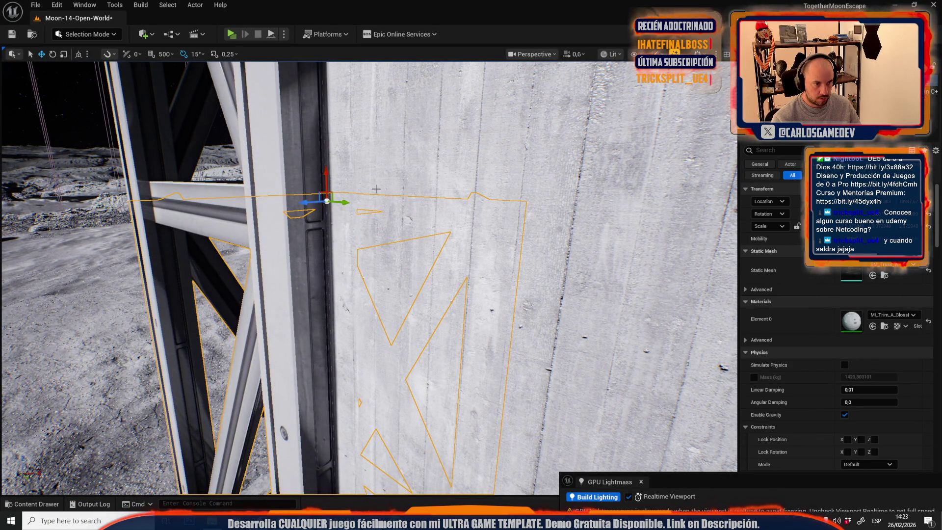
pyautogui.scroll(2, 338, 275)
pyautogui.moveTo(345, 280)
pyautogui.mouseDown()
pyautogui.moveTo(304, 255)
pyautogui.moveTo(260, 258)
pyautogui.mouseUp()
pyautogui.moveTo(417, 321); pyautogui.dragTo(421, 324)
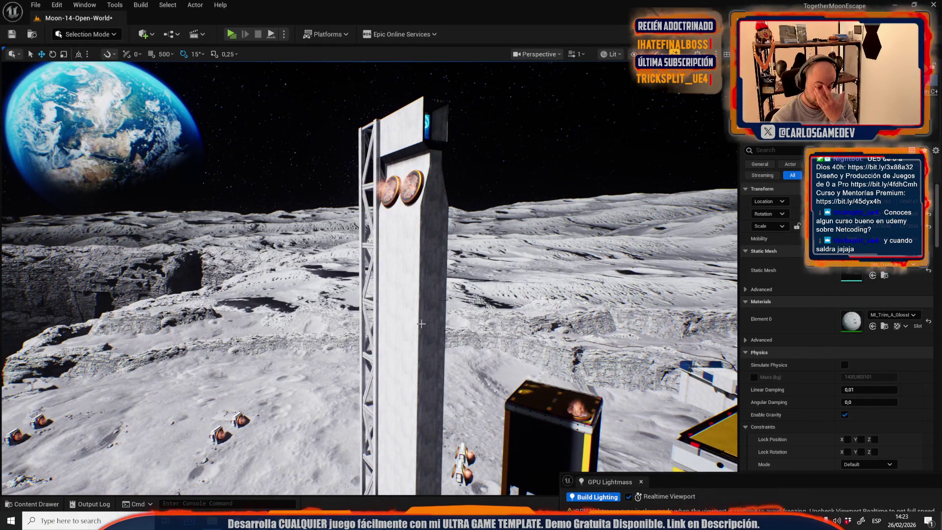
# Step: Ctrl-select both stacked truss pieces and move them up to the fan tower's top
pyautogui.moveTo(421, 324); pyautogui.dragTo(415, 361)
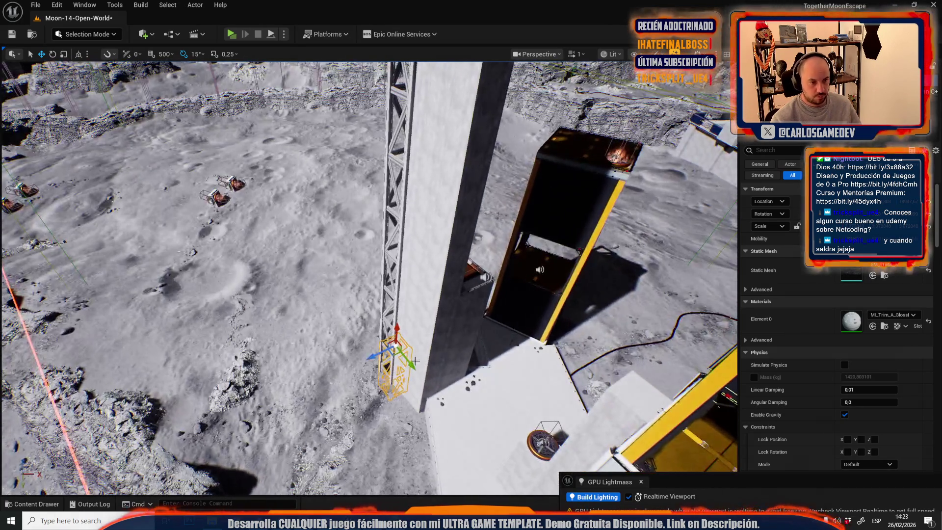
pyautogui.keyDown('ctrl'); pyautogui.click(396, 289); pyautogui.keyUp('ctrl')
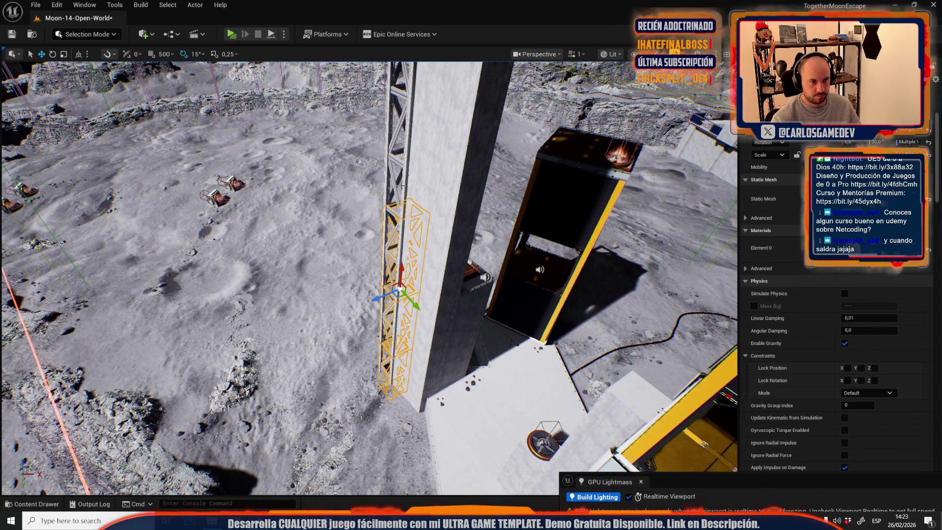
pyautogui.moveTo(405, 184); pyautogui.dragTo(414, 225)
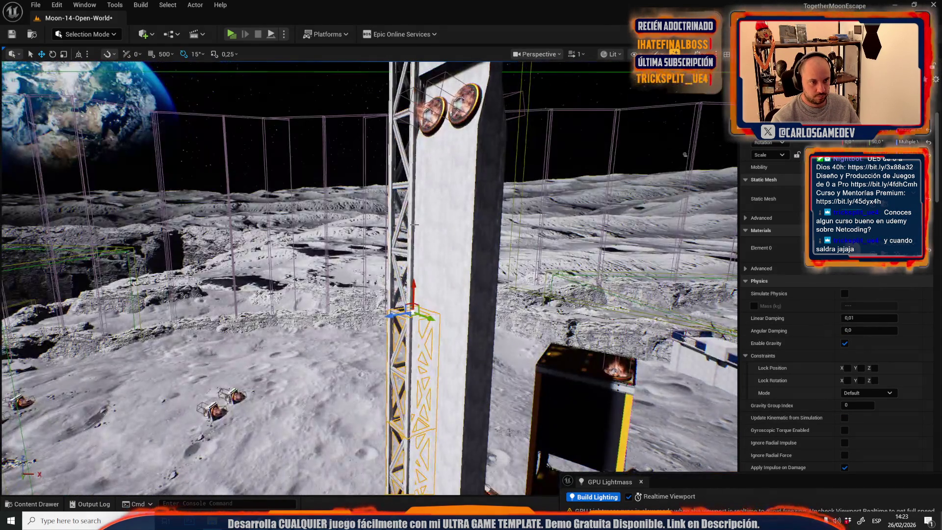
pyautogui.moveTo(413, 294)
pyautogui.mouseDown()
pyautogui.moveTo(410, 168)
pyautogui.moveTo(422, 147)
pyautogui.moveTo(458, 142)
pyautogui.mouseUp()
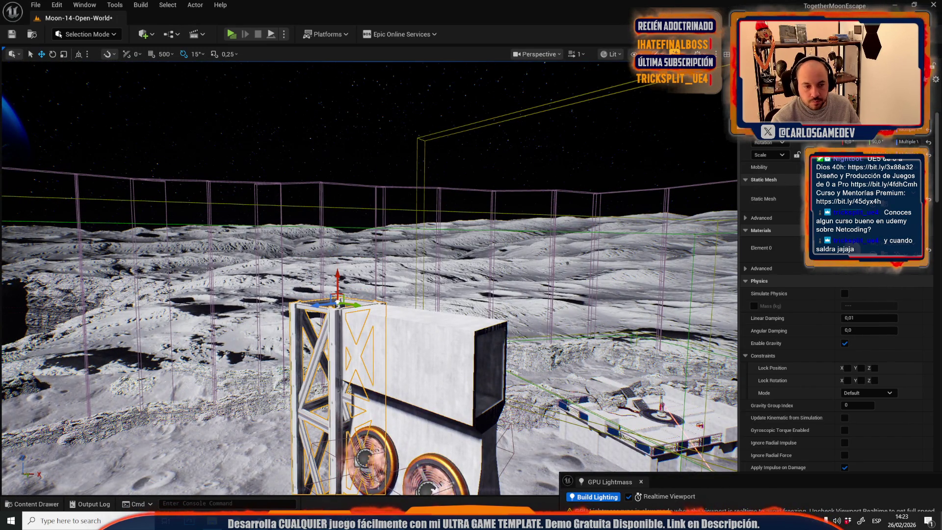
pyautogui.press('f')
pyautogui.moveTo(457, 142); pyautogui.dragTo(373, 147)
# Step: Open and dismiss the truss material picker, then browse to the gray trim material
pyautogui.click(878, 248)
pyautogui.press('Escape')
pyautogui.click(914, 248)
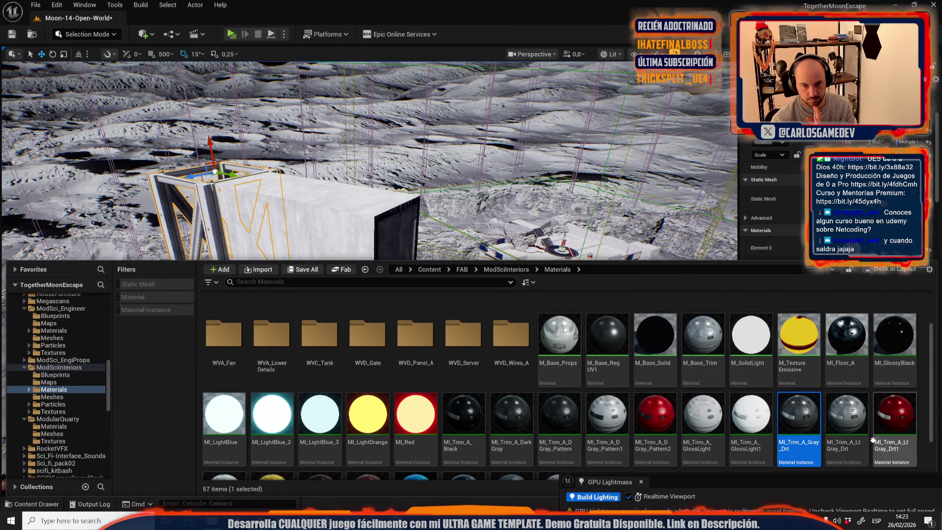
# Step: Return from the asset library and frame the fan tower from ground level
pyautogui.click(881, 266)
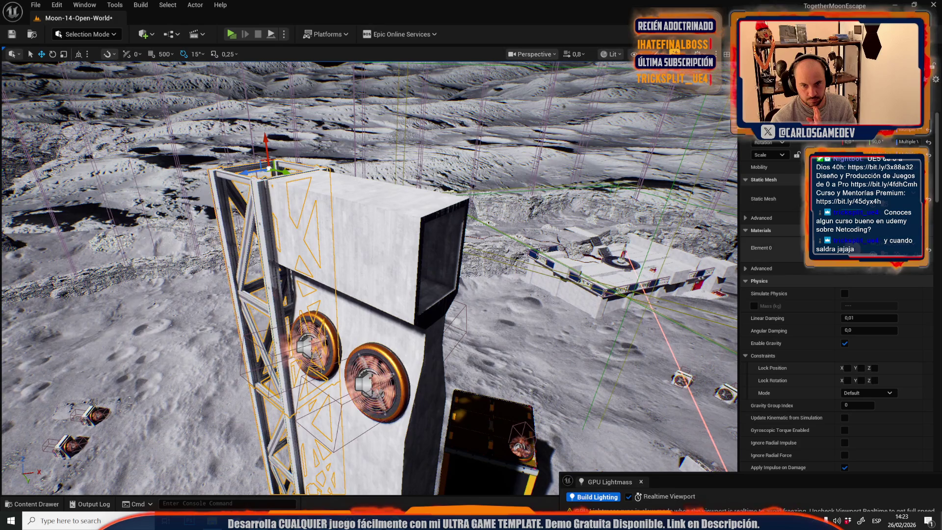
pyautogui.press('f')
pyautogui.moveTo(405, 270)
pyautogui.mouseDown()
pyautogui.moveTo(405, 323)
pyautogui.moveTo(406, 304)
pyautogui.moveTo(387, 302)
pyautogui.mouseUp()
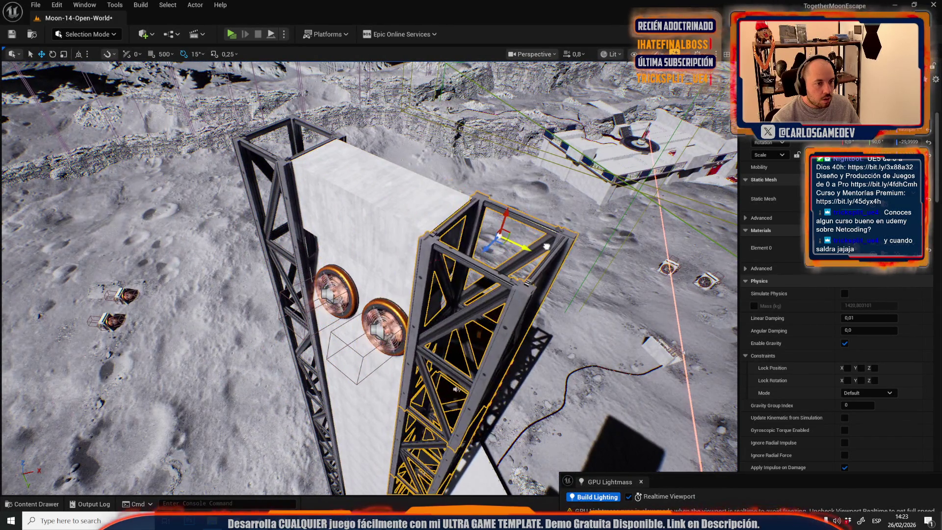
pyautogui.moveTo(541, 246)
pyautogui.mouseDown()
pyautogui.moveTo(520, 314)
pyautogui.moveTo(520, 285)
pyautogui.mouseUp()
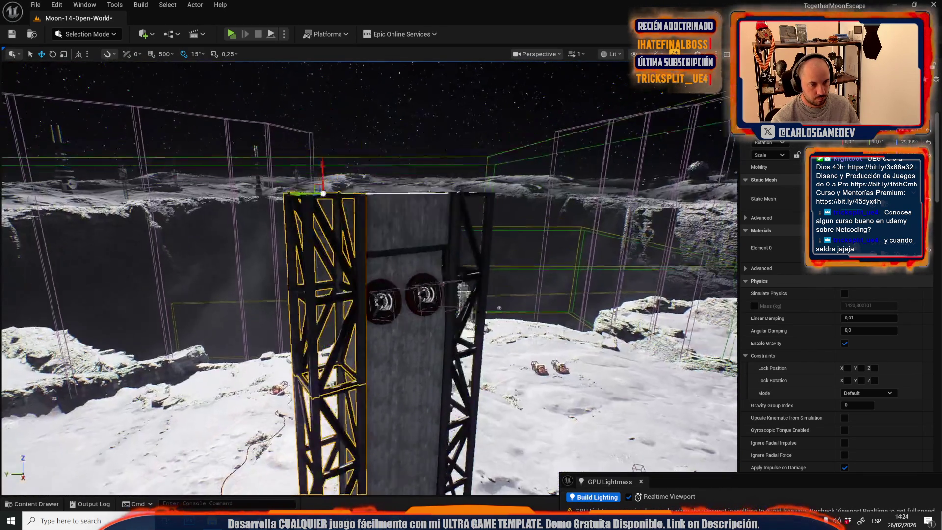
pyautogui.scroll(5, 368, 274)
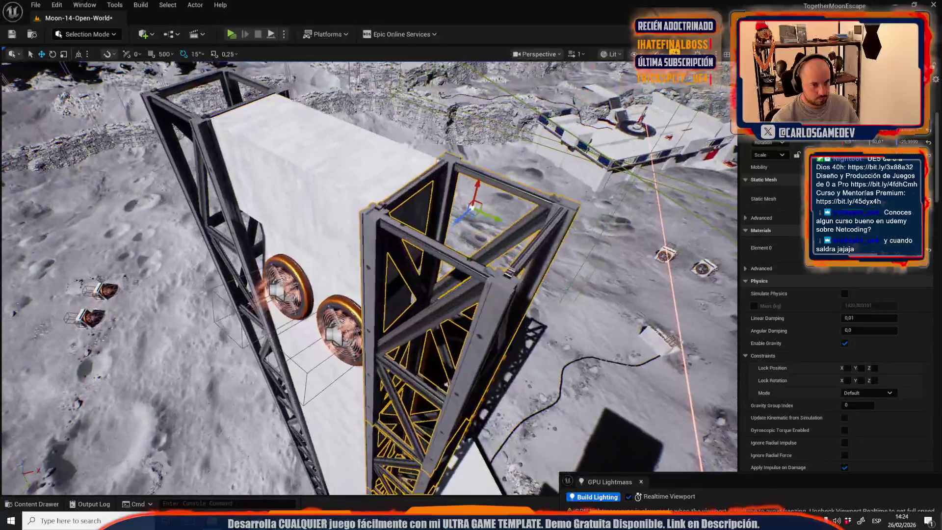
pyautogui.press('f')
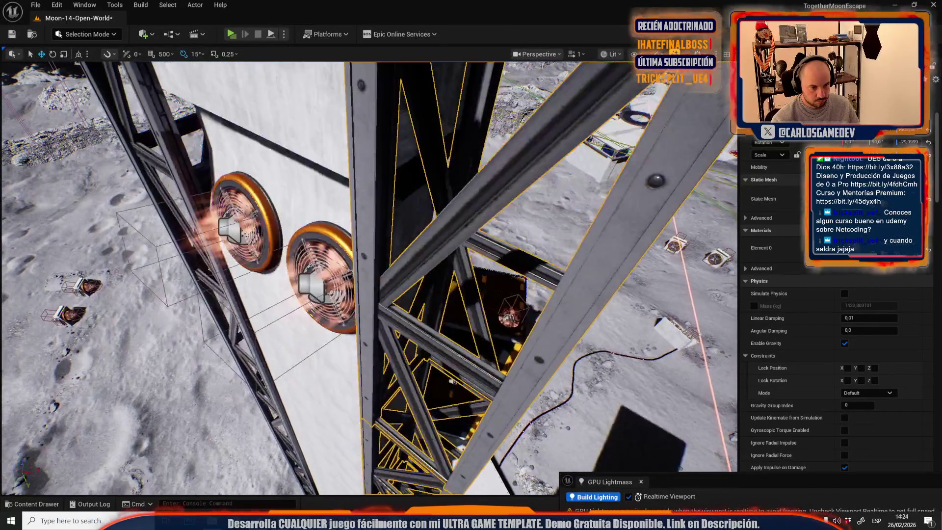
pyautogui.scroll(5, 368, 274)
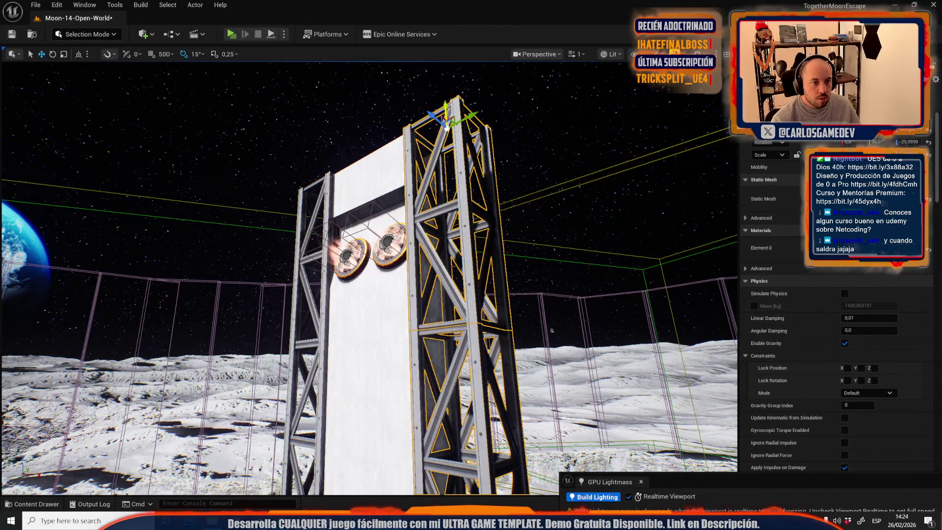
pyautogui.scroll(5, 368, 274)
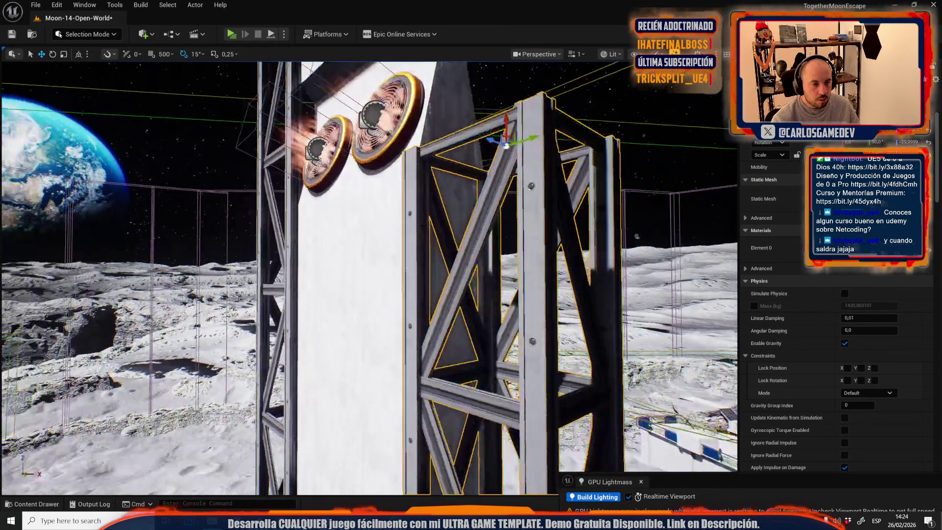
# Step: Orbit the tower to inspect the trusses on both sides, then start a playtest with Alt+P
pyautogui.moveTo(368, 275); pyautogui.dragTo(267, 275)
pyautogui.moveTo(491, 233)
pyautogui.mouseDown()
pyautogui.moveTo(432, 230)
pyautogui.moveTo(492, 233)
pyautogui.mouseUp()
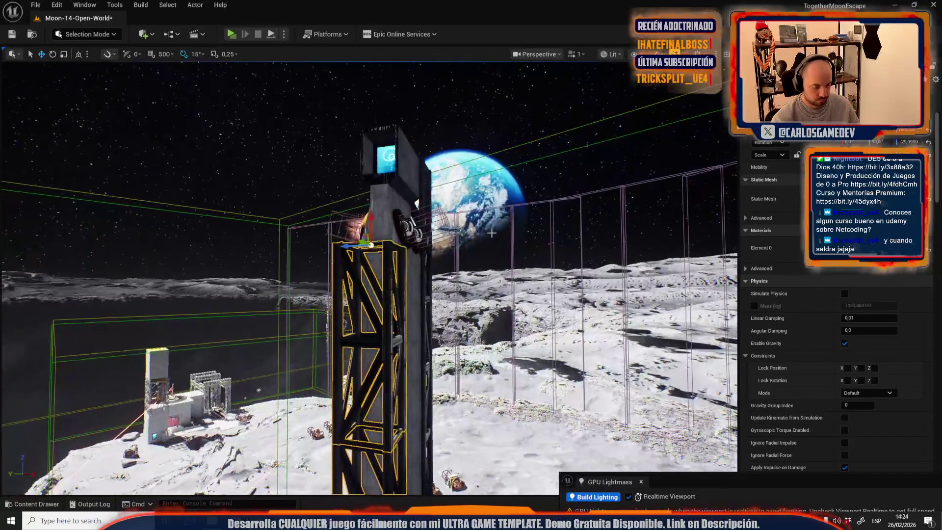
pyautogui.moveTo(499, 282)
pyautogui.mouseDown()
pyautogui.moveTo(499, 304)
pyautogui.moveTo(499, 282)
pyautogui.mouseUp()
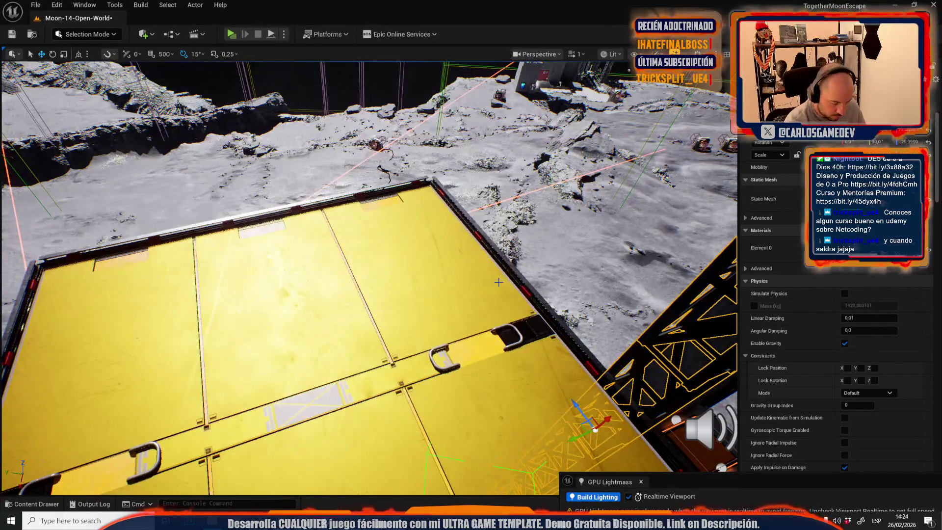
pyautogui.hotkey('alt', 'p')
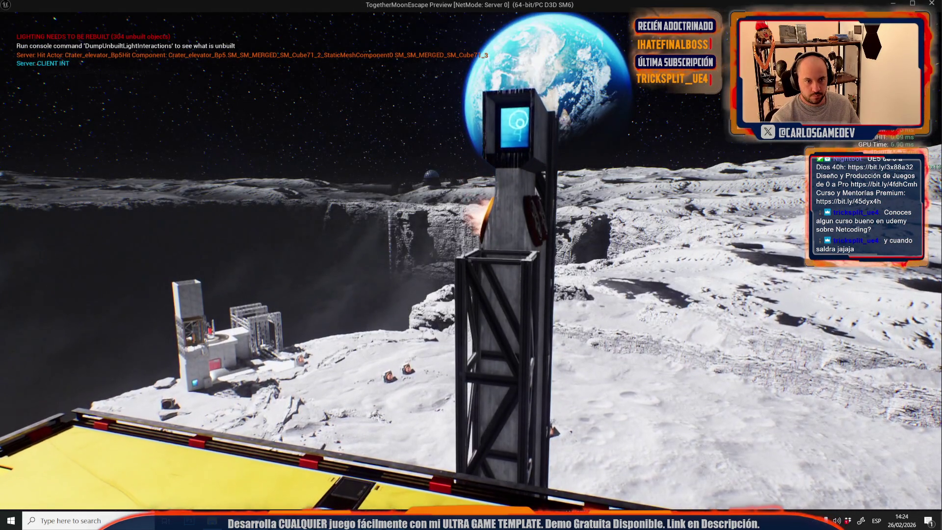
pyautogui.press('w')
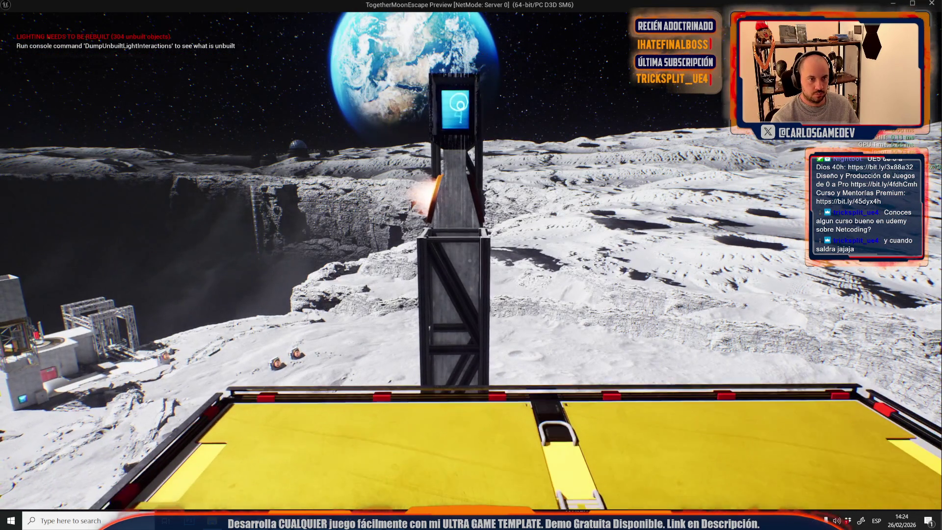
pyautogui.press('w')
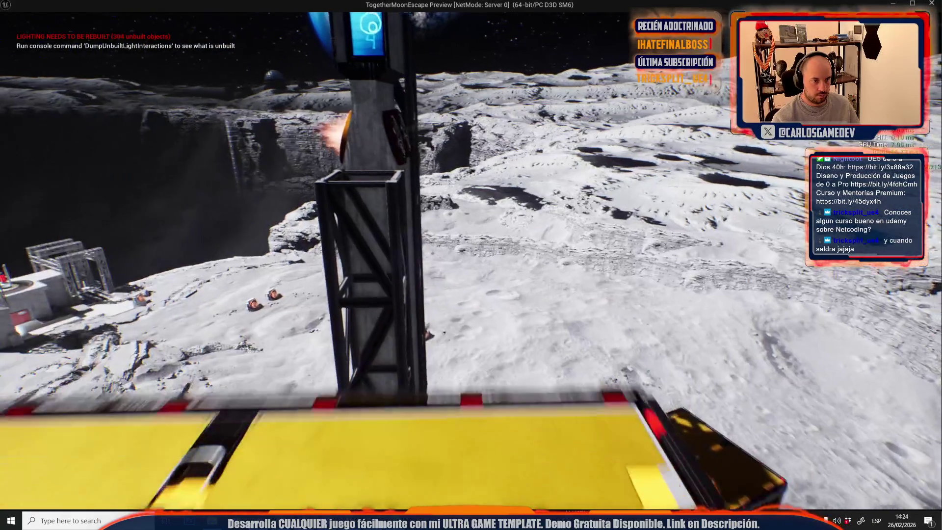
pyautogui.press('Escape')
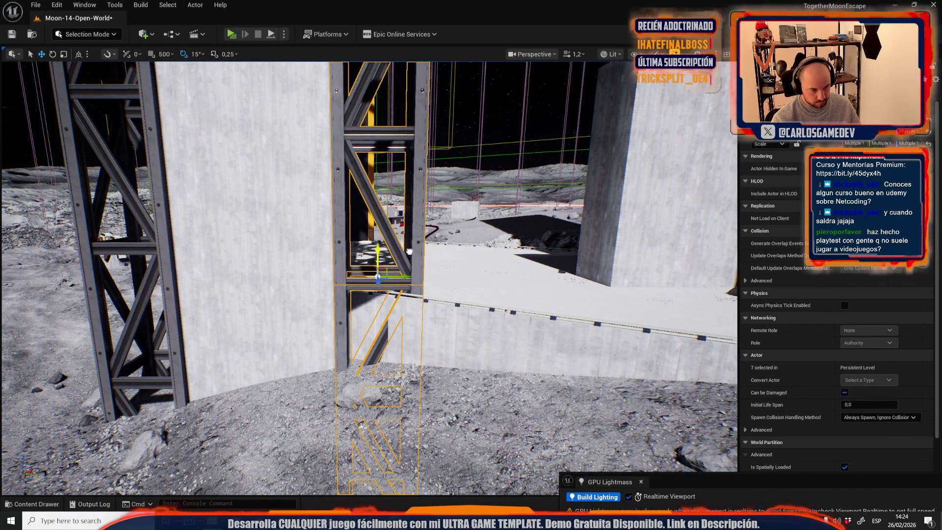
# Step: Select the truss beside the white pillar, orbit it, and launch Play-In-Editor with Alt+P
pyautogui.moveTo(393, 327); pyautogui.dragTo(393, 327)
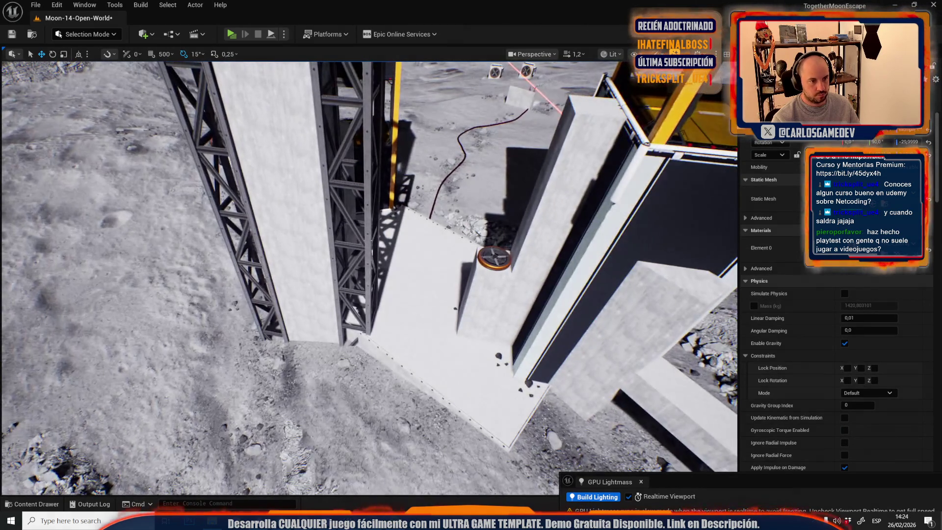
pyautogui.click(372, 252)
pyautogui.moveTo(378, 291); pyautogui.dragTo(379, 290)
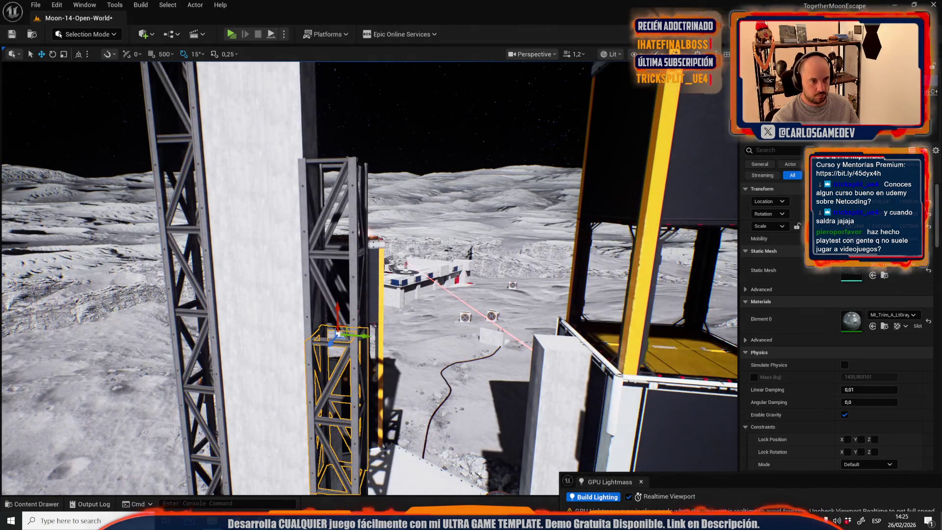
pyautogui.moveTo(379, 326); pyautogui.dragTo(378, 326)
pyautogui.moveTo(437, 351); pyautogui.dragTo(436, 351)
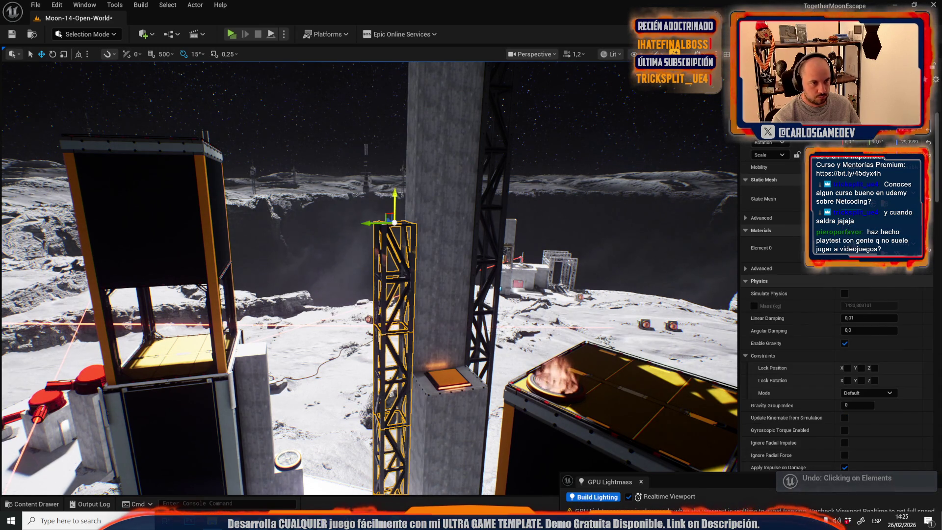
pyautogui.moveTo(437, 351); pyautogui.dragTo(436, 351)
pyautogui.scroll(-2, 437, 351)
pyautogui.moveTo(442, 239); pyautogui.dragTo(442, 240)
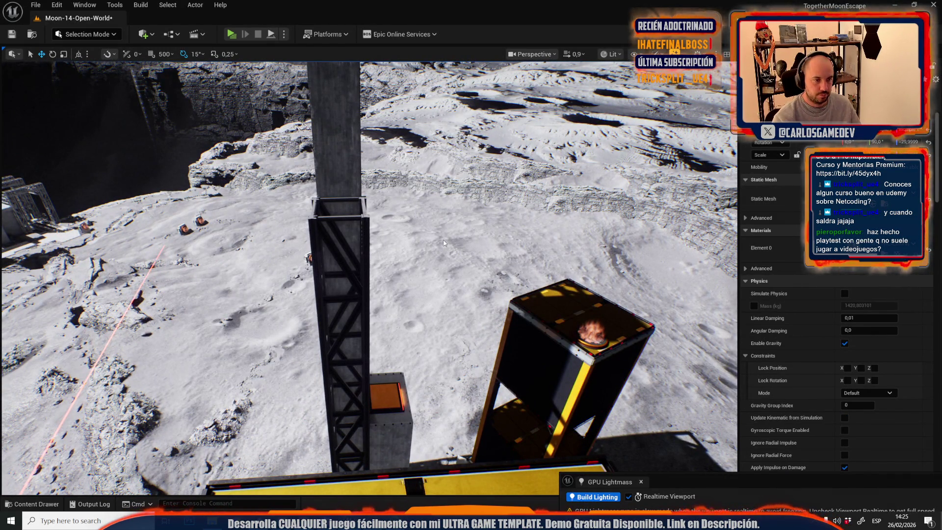
pyautogui.hotkey('alt', 'p')
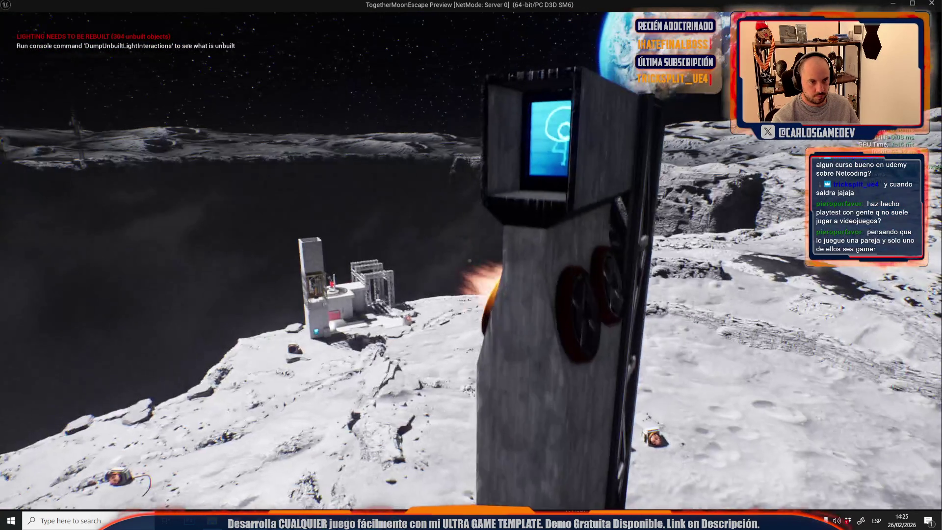
# Step: End the Play-In-Editor session with Esc and return to the editor viewport
pyautogui.press('Escape')
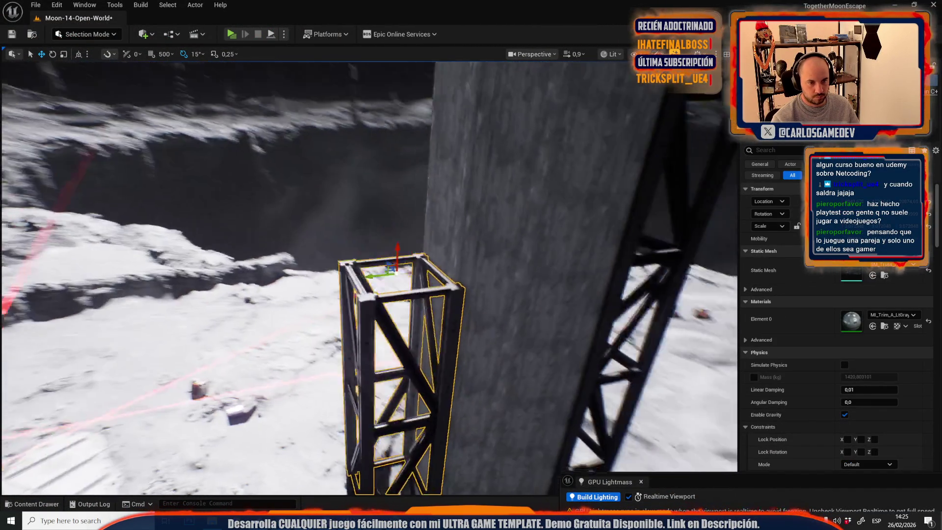
# Step: Rotate the selected truss 90° to lie horizontally and shift it along its length
pyautogui.press('e')
pyautogui.moveTo(378, 173)
pyautogui.mouseDown()
pyautogui.moveTo(402, 211)
pyautogui.moveTo(372, 236)
pyautogui.moveTo(730, 299)
pyautogui.mouseUp()
pyautogui.press('r')
pyautogui.press('w')
pyautogui.moveTo(495, 303); pyautogui.dragTo(668, 260)
pyautogui.press('r')
pyautogui.moveTo(595, 264)
pyautogui.mouseDown()
pyautogui.moveTo(540, 269)
pyautogui.moveTo(533, 334)
pyautogui.mouseUp()
# Step: Circle the tower to centre the horizontal truss in view
pyautogui.scroll(-2, 539, 284)
pyautogui.moveTo(576, 290); pyautogui.dragTo(564, 314)
pyautogui.scroll(2, 573, 295)
pyautogui.moveTo(506, 304)
pyautogui.mouseDown()
pyautogui.moveTo(498, 323)
pyautogui.moveTo(493, 316)
pyautogui.moveTo(464, 327)
pyautogui.mouseUp()
pyautogui.scroll(-2, 500, 317)
pyautogui.scroll(3, 464, 327)
pyautogui.scroll(1, 464, 327)
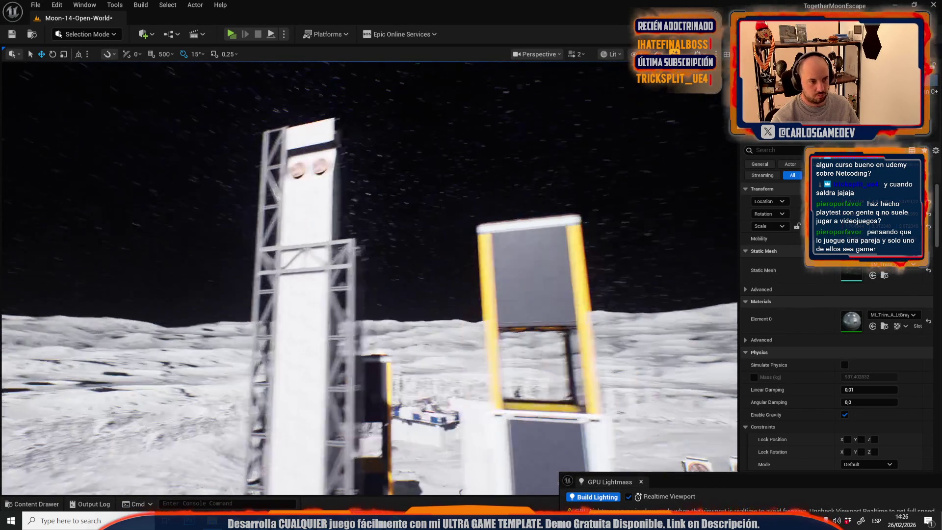
# Step: Fly over the tower top and across the crater, then pick a mesh in the station
pyautogui.moveTo(464, 327); pyautogui.dragTo(464, 327)
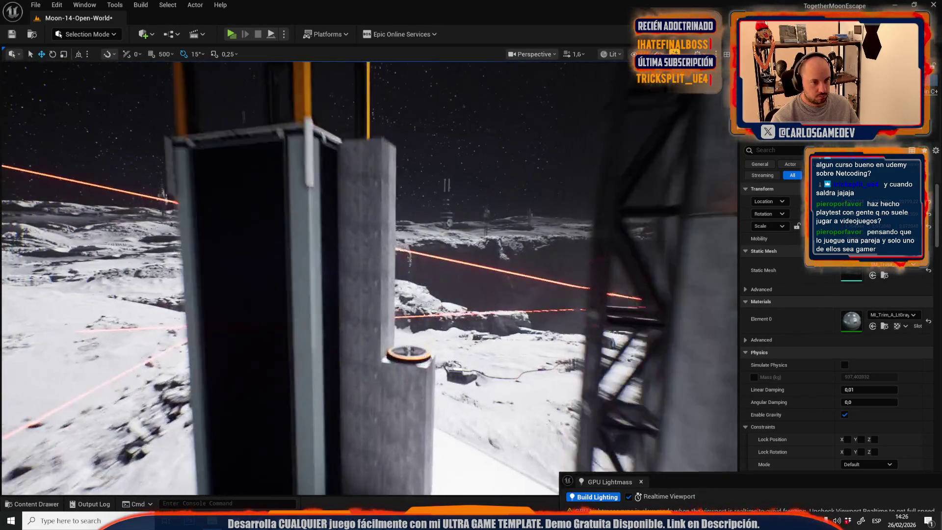
pyautogui.moveTo(464, 327); pyautogui.dragTo(464, 327)
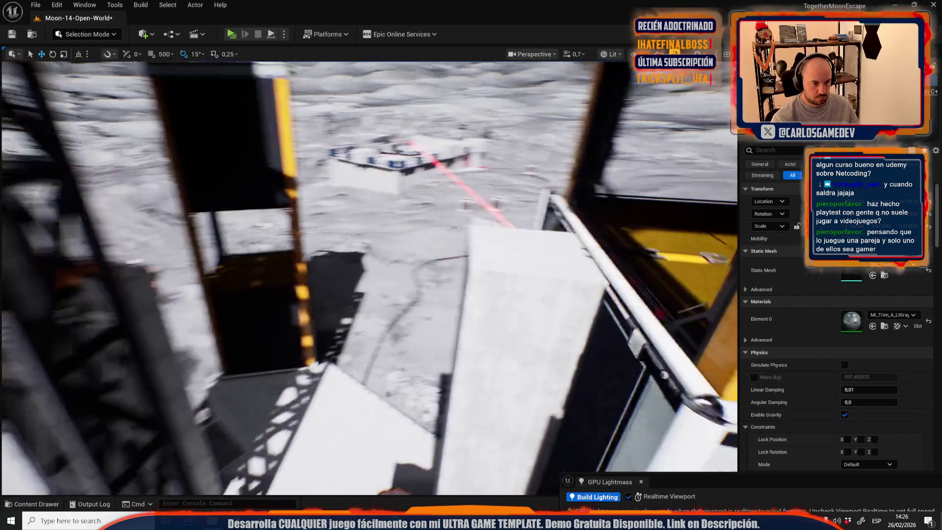
pyautogui.moveTo(464, 328); pyautogui.dragTo(464, 327)
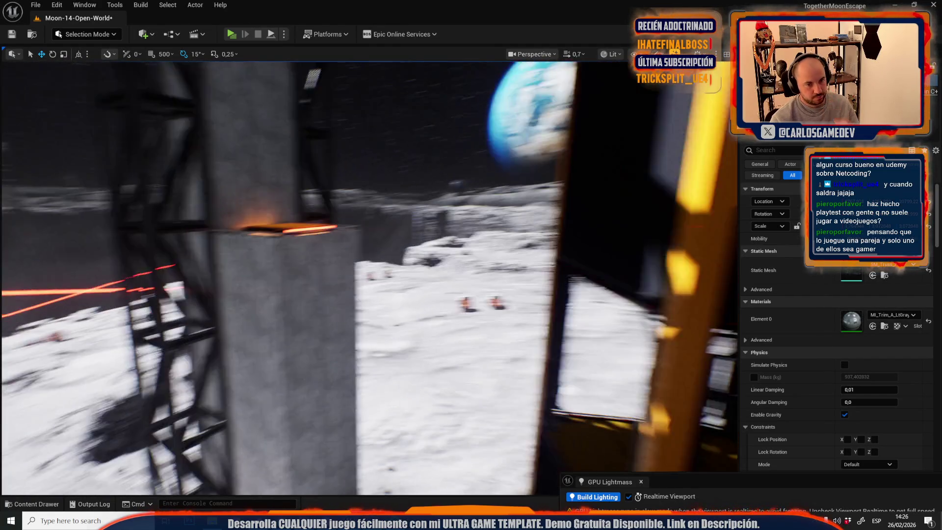
pyautogui.moveTo(464, 328); pyautogui.dragTo(464, 327)
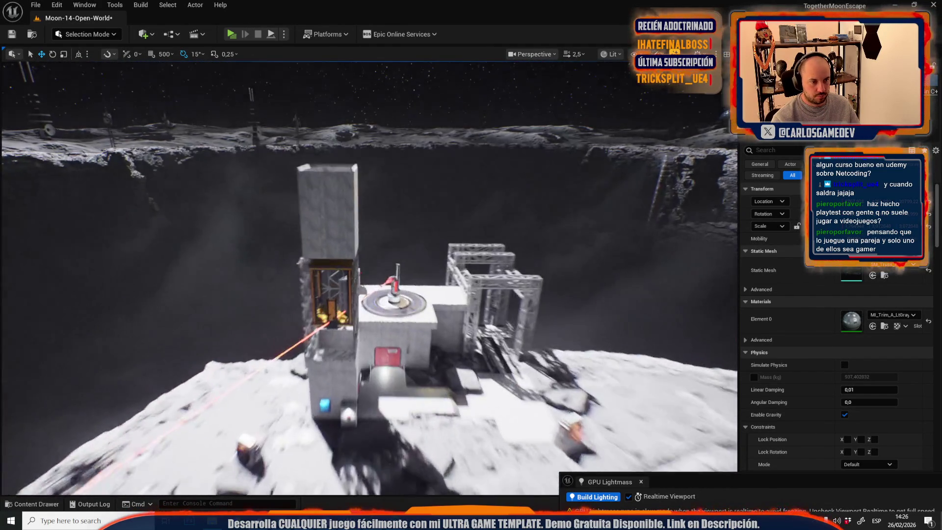
pyautogui.moveTo(464, 328); pyautogui.dragTo(464, 327)
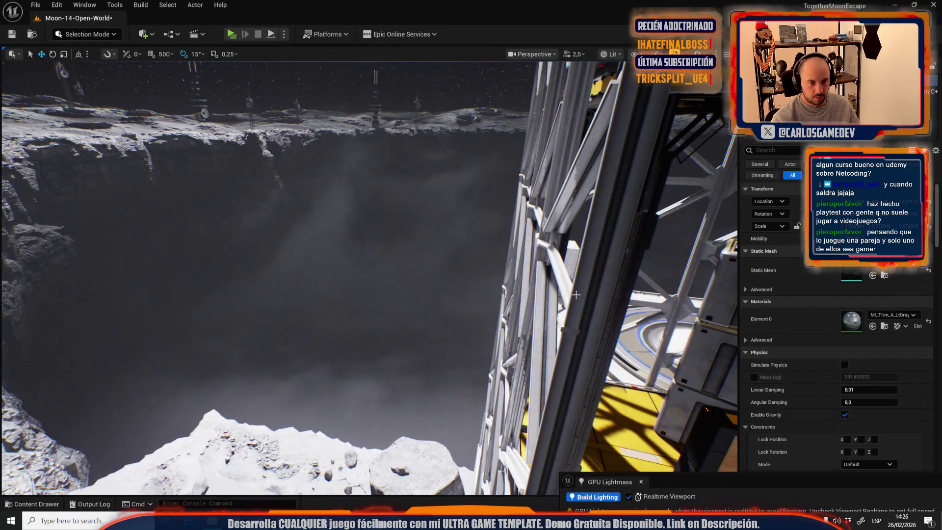
pyautogui.click(575, 294)
pyautogui.moveTo(576, 294); pyautogui.dragTo(575, 294)
pyautogui.scroll(-2, 575, 295)
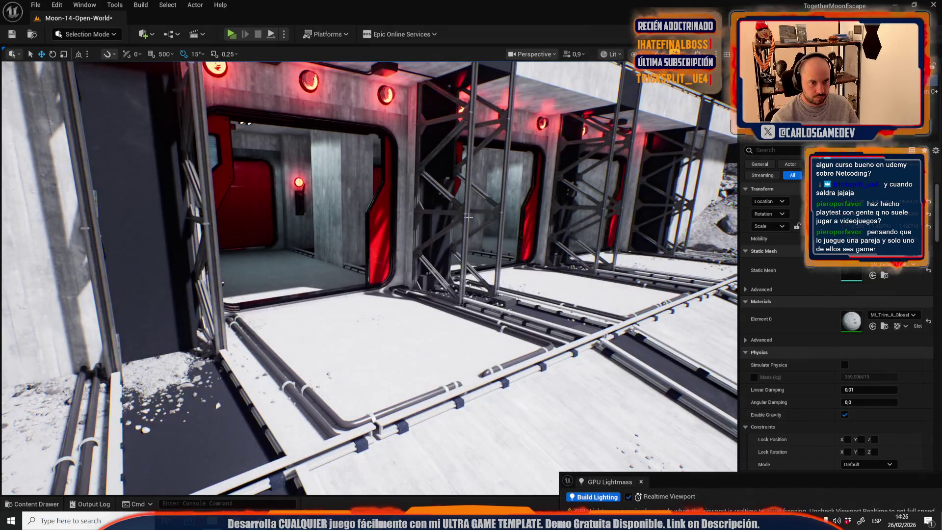
# Step: Select a station truss column, drop it to the pillar base, and reset its scale and rotation
pyautogui.click(468, 217)
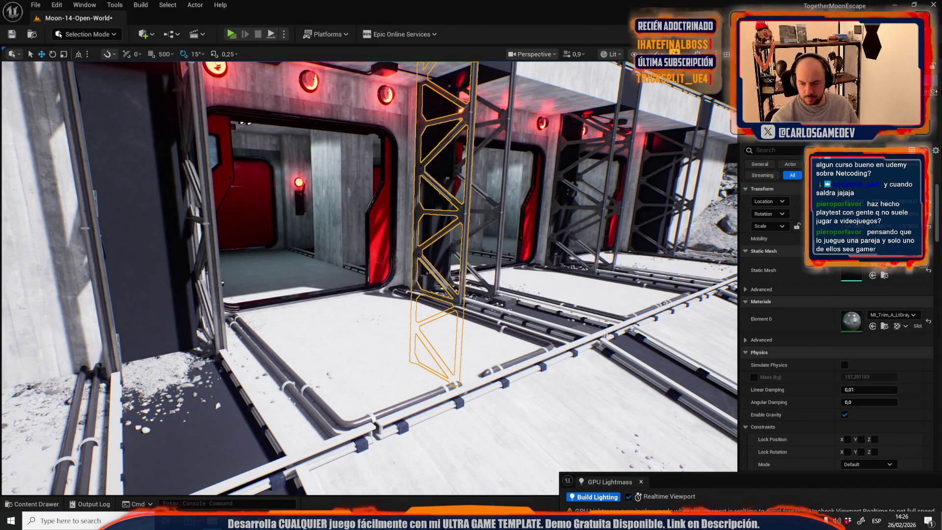
pyautogui.moveTo(575, 294); pyautogui.dragTo(575, 294)
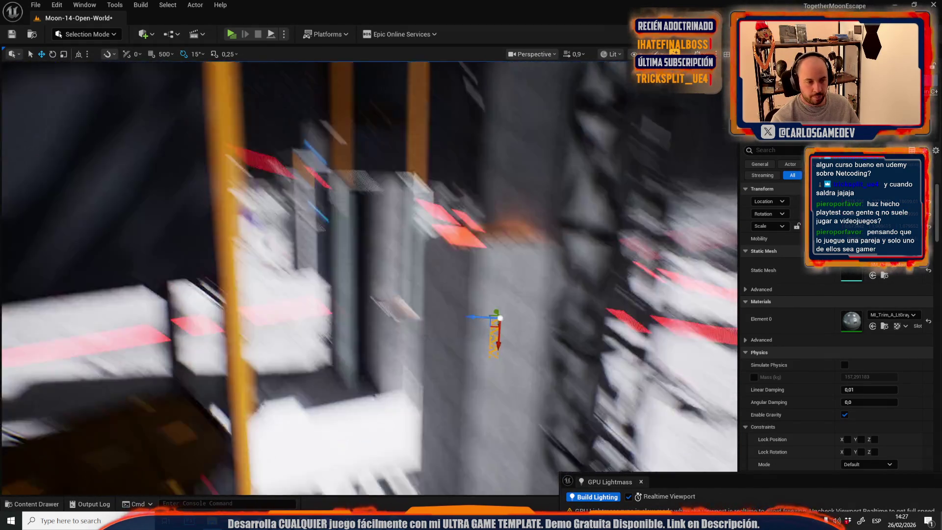
pyautogui.press('End')
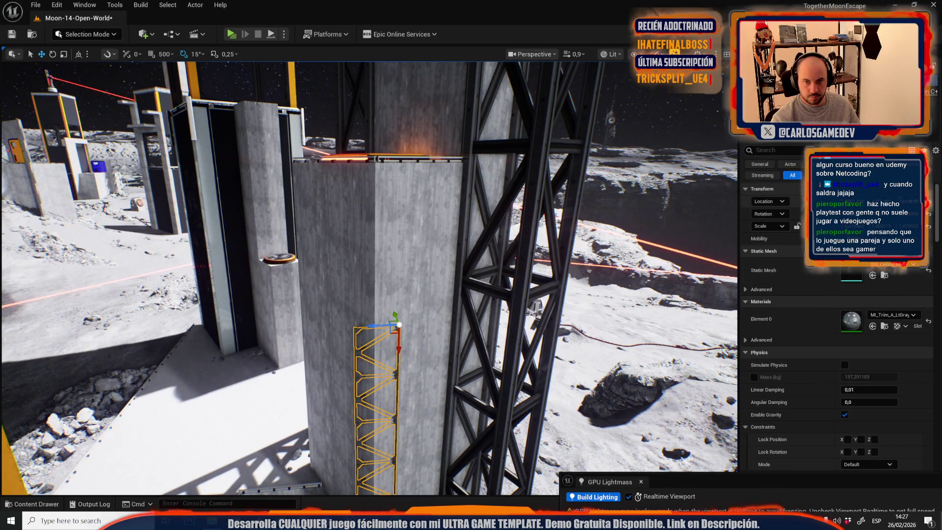
pyautogui.click(929, 226)
pyautogui.click(929, 215)
pyautogui.moveTo(339, 234); pyautogui.dragTo(199, 172)
# Step: Stand the truss upright against the pillar, widen it, and slide it up under the overhang
pyautogui.press('e')
pyautogui.moveTo(297, 230)
pyautogui.mouseDown()
pyautogui.moveTo(314, 267)
pyautogui.moveTo(319, 259)
pyautogui.moveTo(373, 294)
pyautogui.moveTo(353, 304)
pyautogui.moveTo(373, 246)
pyautogui.moveTo(344, 260)
pyautogui.moveTo(344, 285)
pyautogui.moveTo(354, 265)
pyautogui.moveTo(332, 212)
pyautogui.moveTo(294, 226)
pyautogui.mouseUp()
pyautogui.press('r')
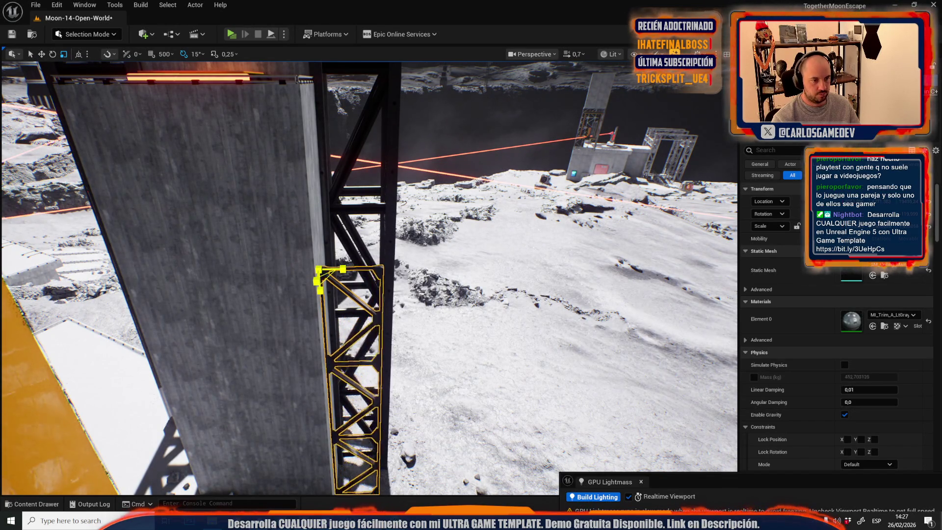
pyautogui.moveTo(318, 274)
pyautogui.mouseDown()
pyautogui.moveTo(343, 275)
pyautogui.moveTo(334, 277)
pyautogui.moveTo(346, 290)
pyautogui.moveTo(361, 422)
pyautogui.moveTo(363, 131)
pyautogui.mouseUp()
pyautogui.press('w')
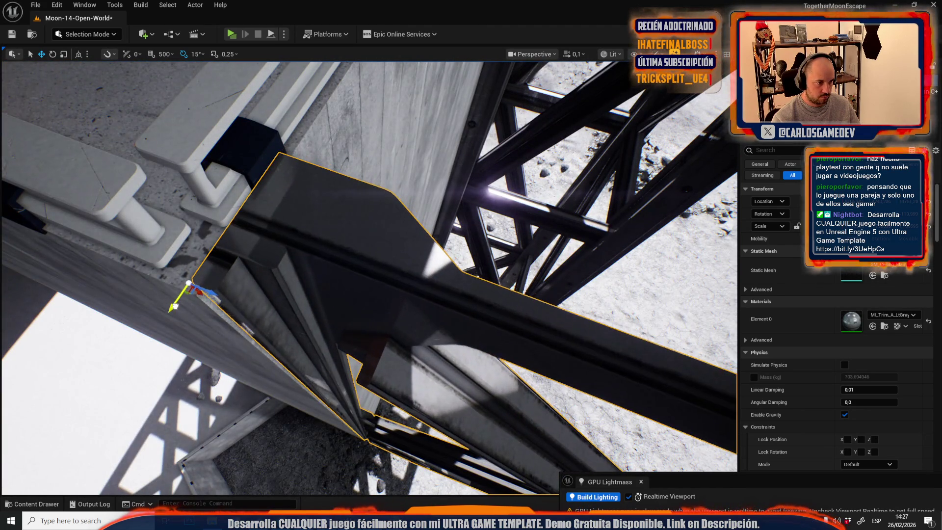
pyautogui.moveTo(208, 304)
pyautogui.mouseDown()
pyautogui.moveTo(190, 293)
pyautogui.moveTo(241, 252)
pyautogui.mouseUp()
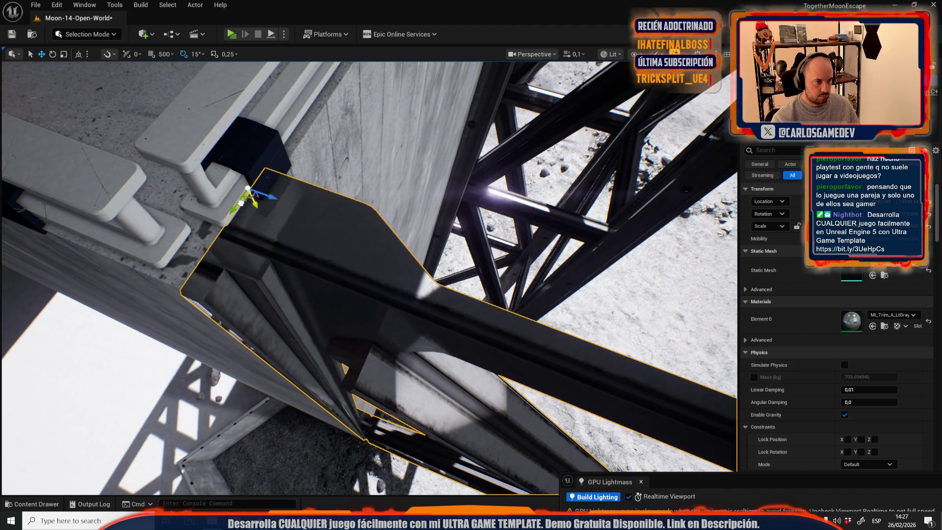
pyautogui.press('Escape')
pyautogui.scroll(3, 369, 278)
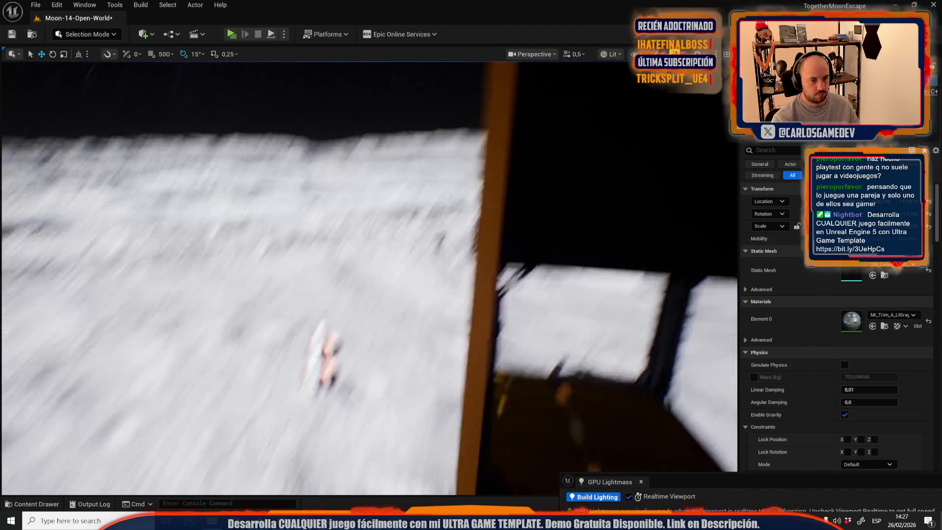
# Step: Fly to the tall tower, focus on the truss, and nudge it sideways along the pillar
pyautogui.scroll(1, 368, 277)
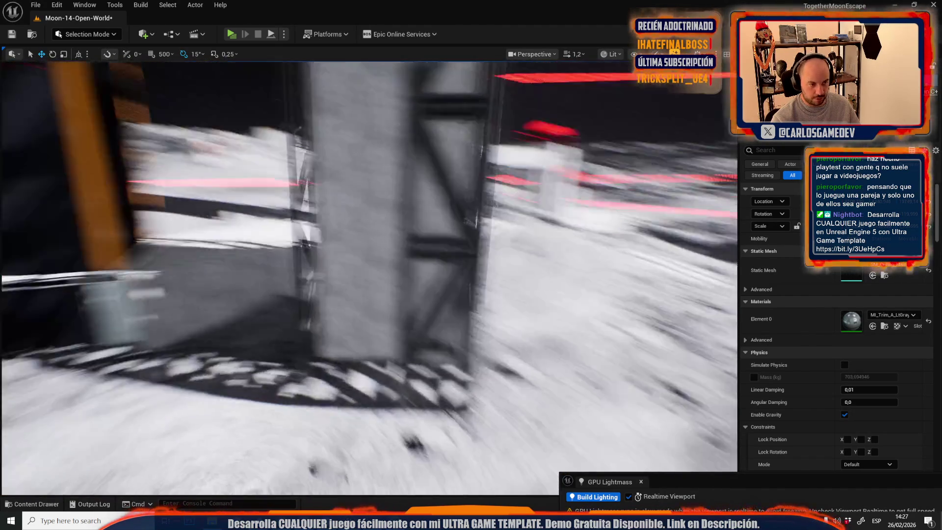
pyautogui.press('w')
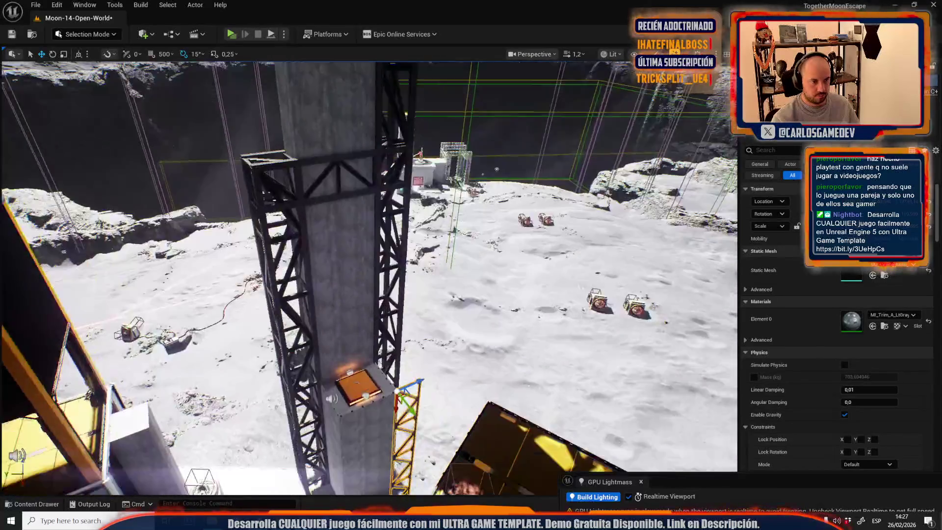
pyautogui.press('w')
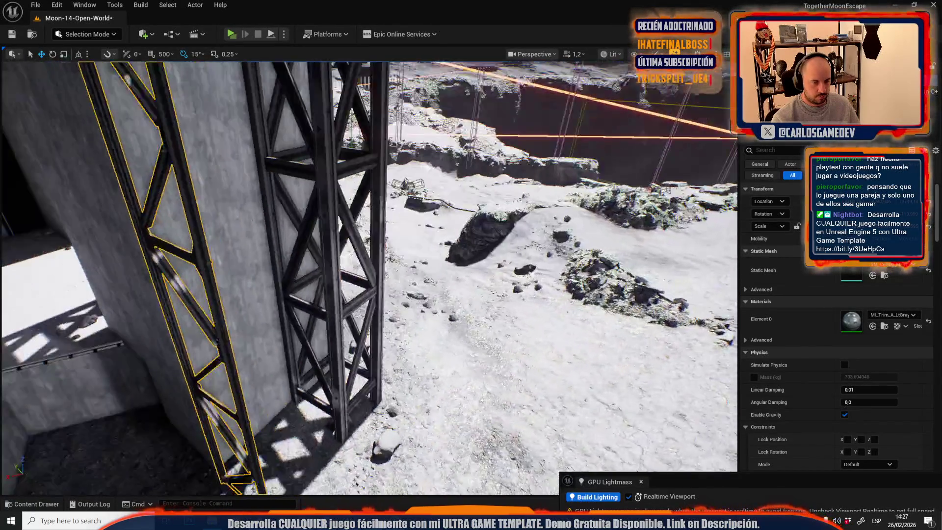
pyautogui.press('s')
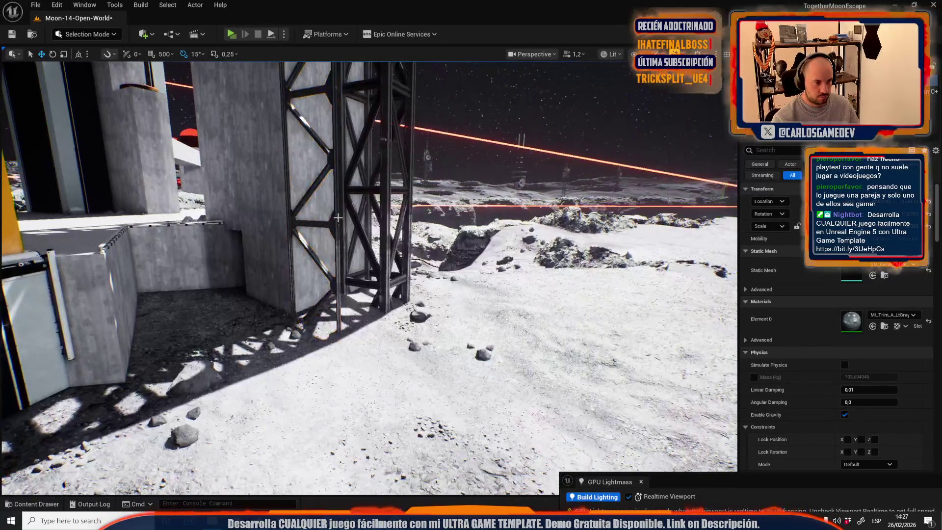
pyautogui.press('f')
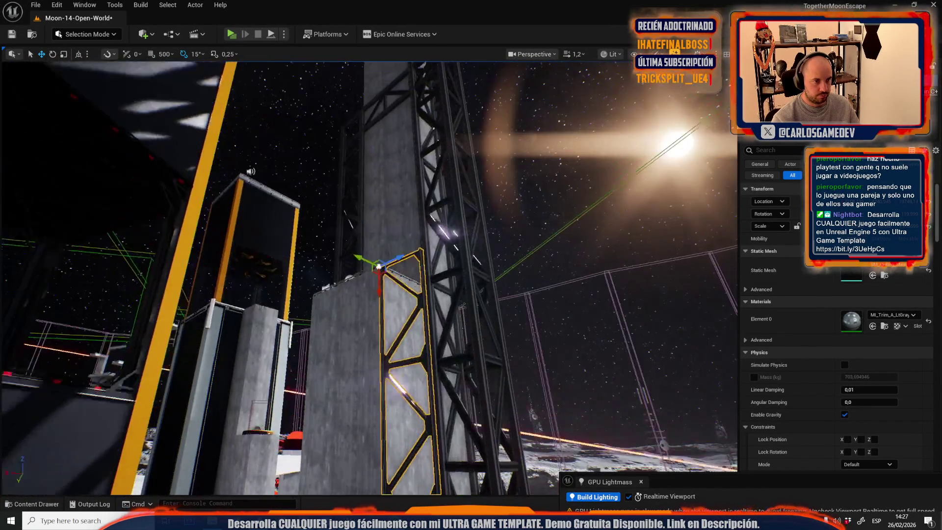
pyautogui.press('e')
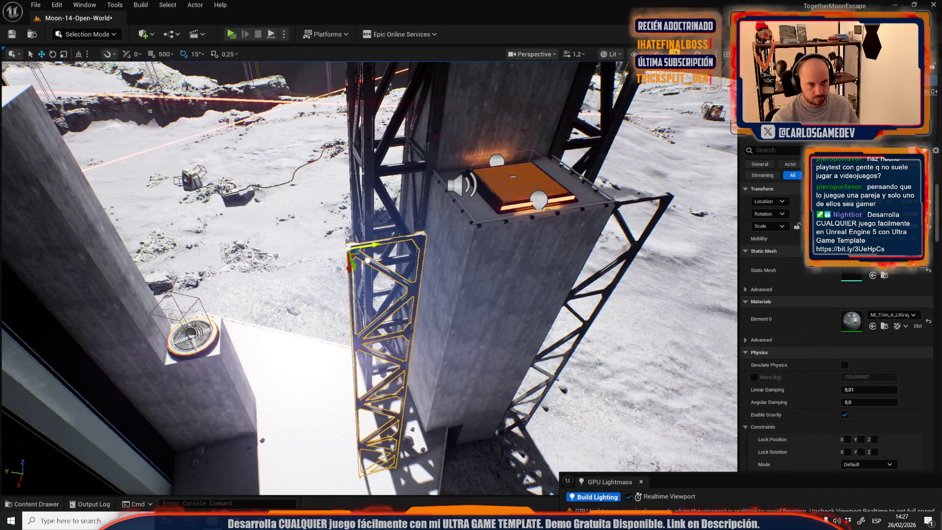
pyautogui.press('w')
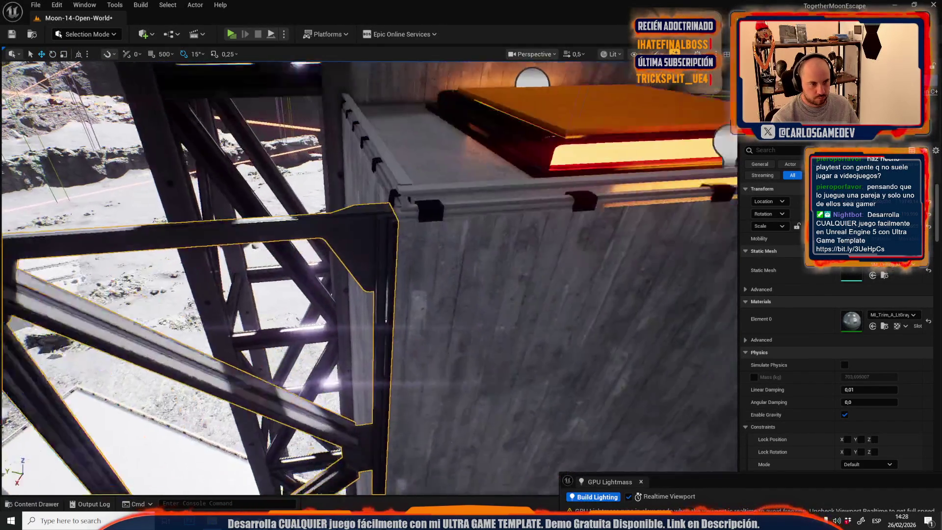
pyautogui.scroll(-1, 406, 324)
pyautogui.moveTo(419, 323); pyautogui.dragTo(424, 324)
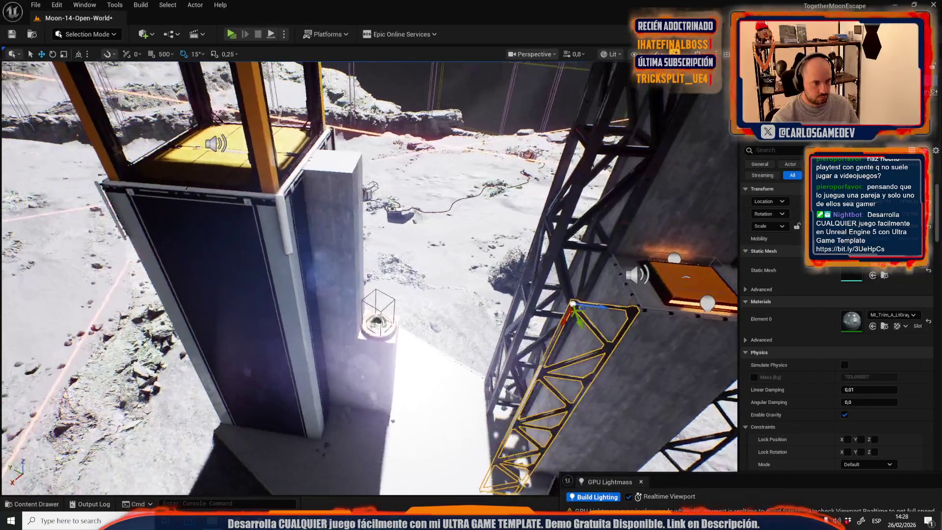
# Step: Fly down to the round fan vent and orbit for a close view of the truss
pyautogui.scroll(1, 368, 275)
pyautogui.press('w')
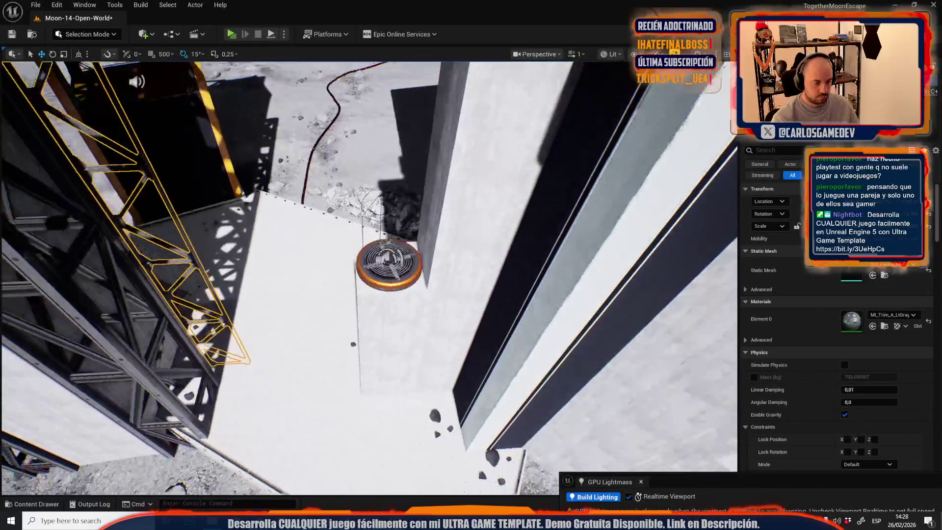
pyautogui.press('w')
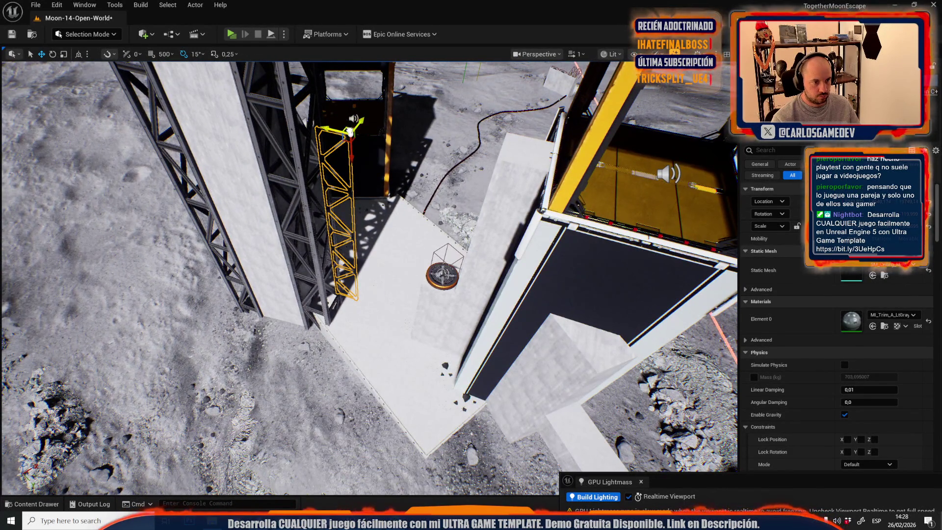
pyautogui.moveTo(480, 224); pyautogui.dragTo(432, 250)
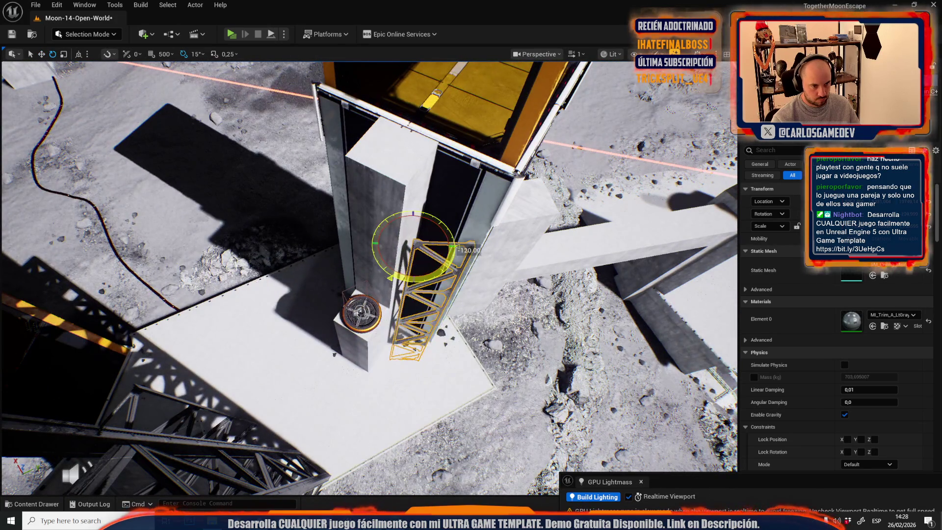
pyautogui.moveTo(431, 250); pyautogui.dragTo(412, 275)
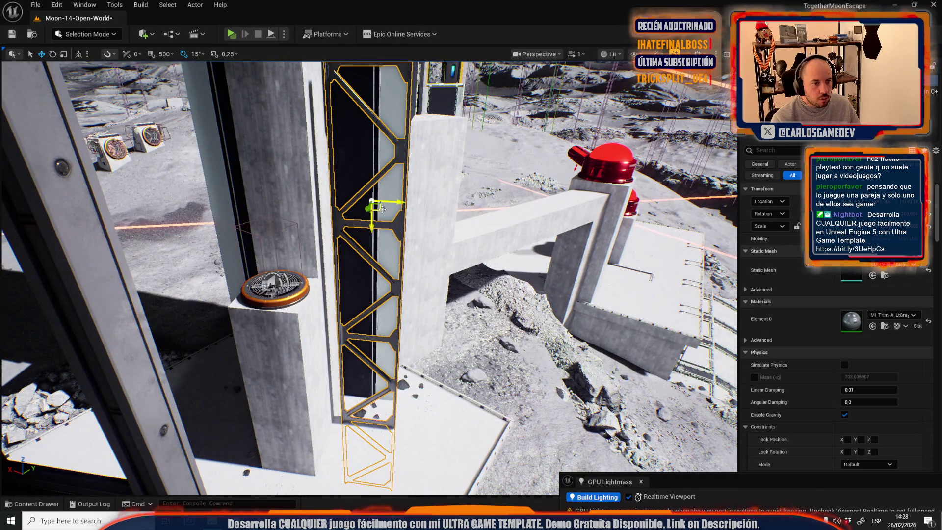
pyautogui.scroll(3, 382, 209)
pyautogui.moveTo(382, 209)
pyautogui.mouseDown()
pyautogui.moveTo(247, 406)
pyautogui.moveTo(282, 260)
pyautogui.mouseUp()
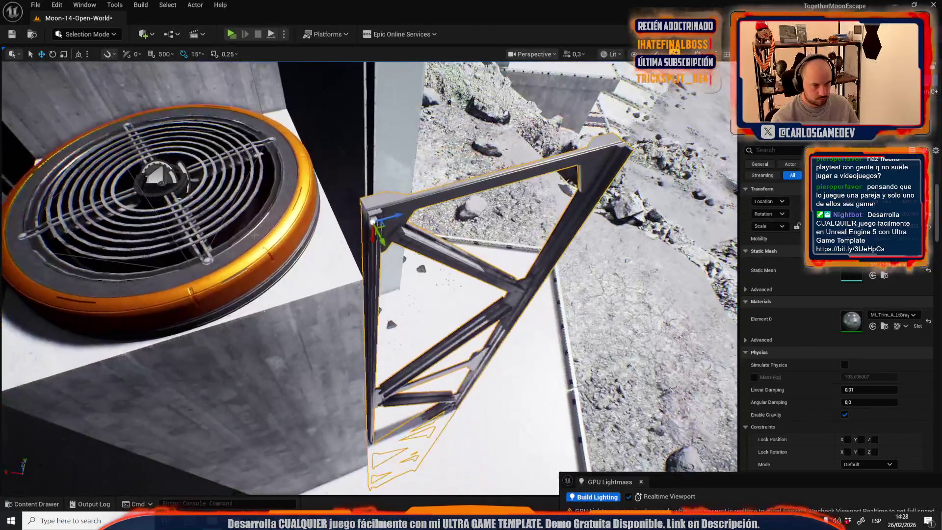
# Step: Move the truss down beside the fan pillar, pivot it at its top corner, and rotate it into place
pyautogui.moveTo(374, 222)
pyautogui.mouseDown()
pyautogui.moveTo(368, 283)
pyautogui.moveTo(347, 184)
pyautogui.moveTo(344, 230)
pyautogui.moveTo(315, 216)
pyautogui.moveTo(395, 192)
pyautogui.mouseUp()
pyautogui.press('r')
pyautogui.press('w')
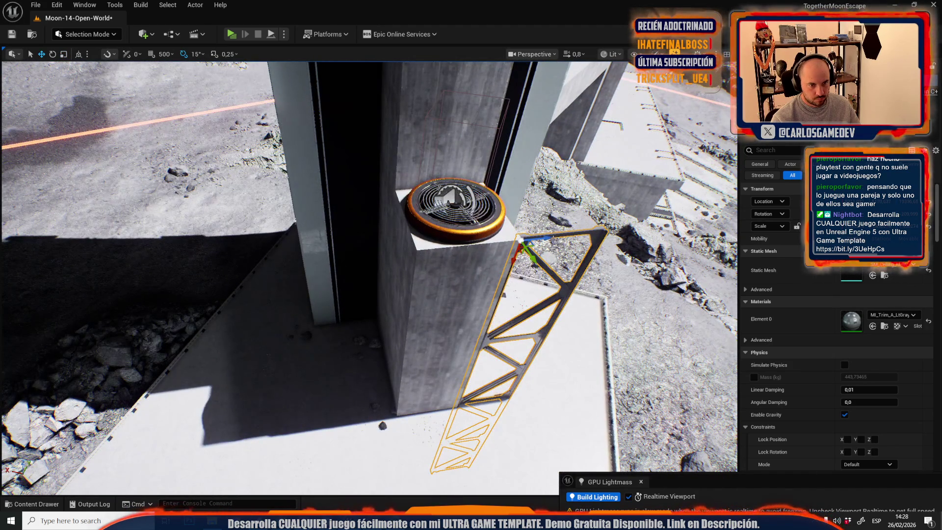
pyautogui.moveTo(548, 239); pyautogui.dragTo(365, 229)
pyautogui.scroll(-3, 364, 226)
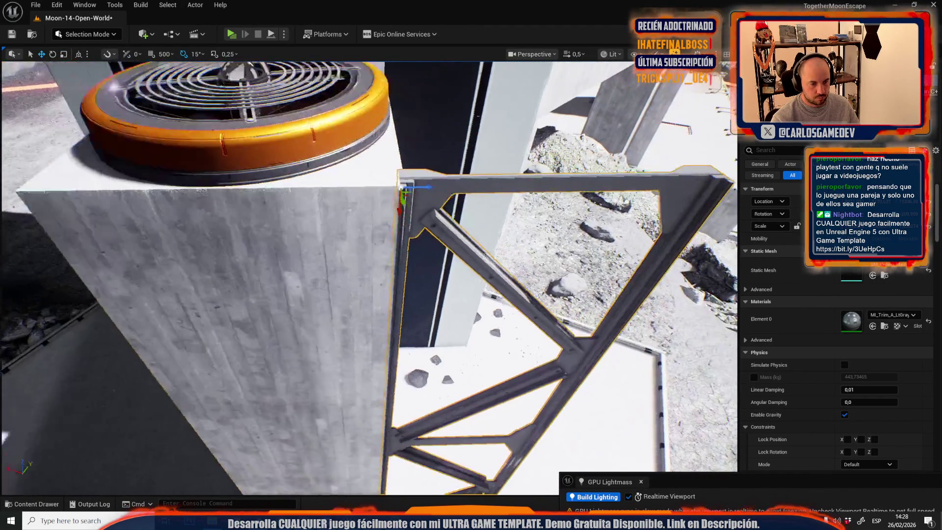
pyautogui.scroll(3, 364, 227)
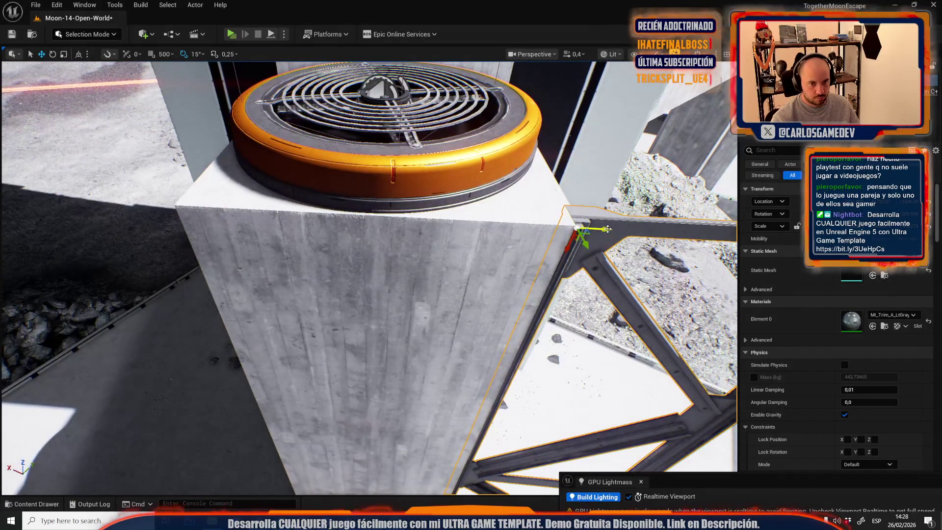
pyautogui.moveTo(129, 203); pyautogui.dragTo(69, 182)
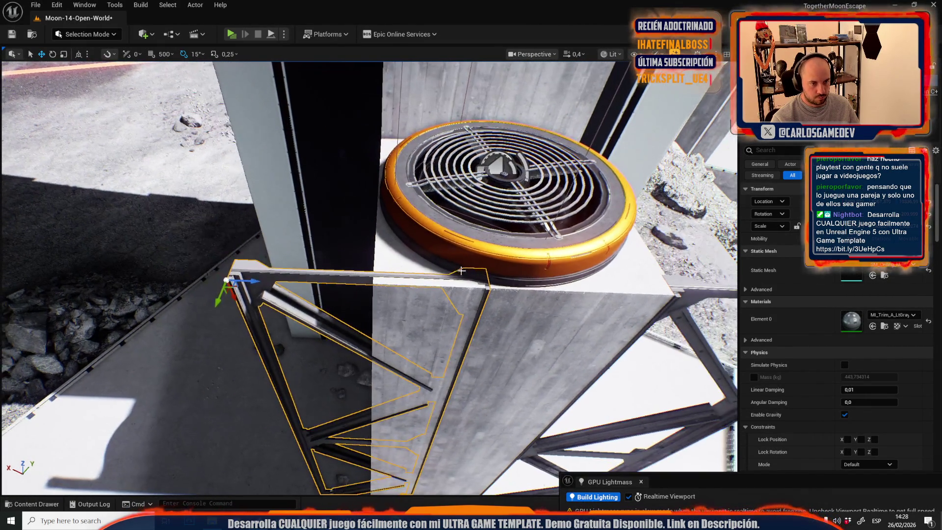
pyautogui.middleClick(461, 271)
pyautogui.moveTo(461, 270); pyautogui.dragTo(435, 275)
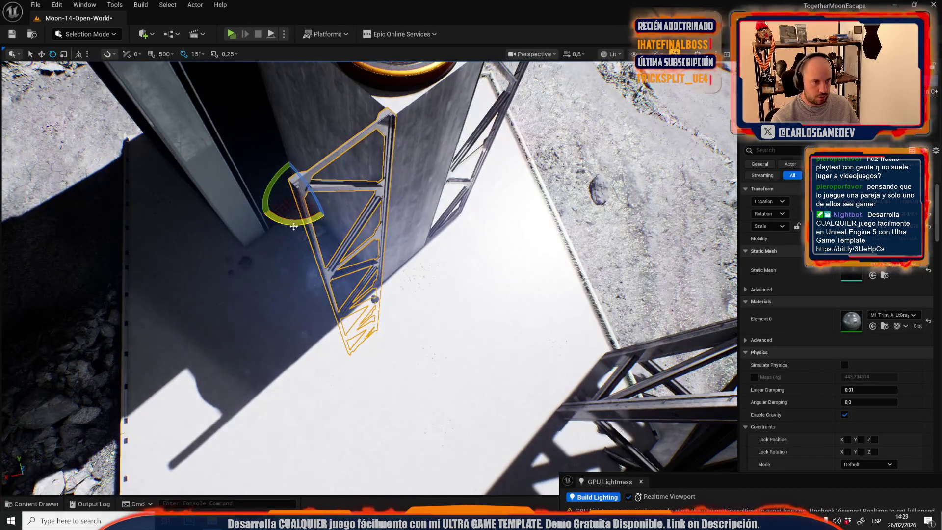
pyautogui.moveTo(293, 226); pyautogui.dragTo(293, 229)
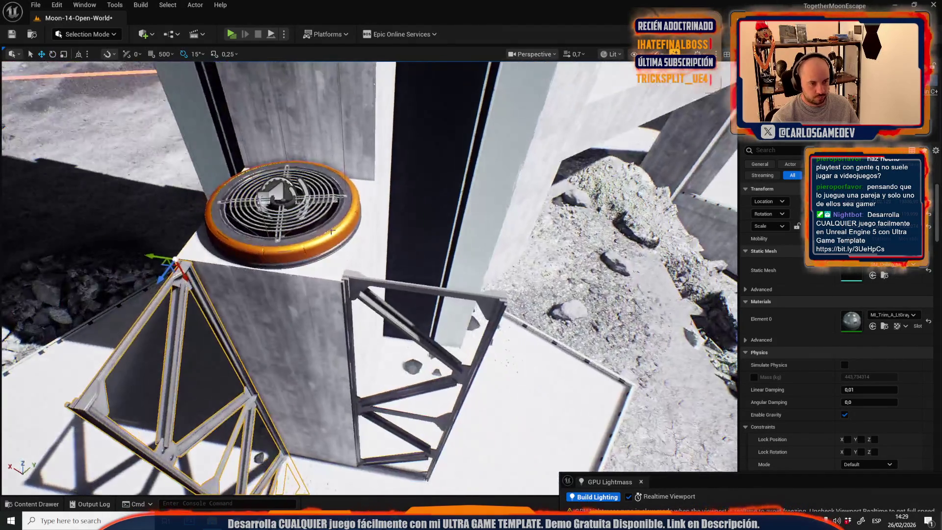
# Step: Delete the extra metal frame and slide the metal beam along the pillar
pyautogui.click(363, 282)
pyautogui.press('Delete')
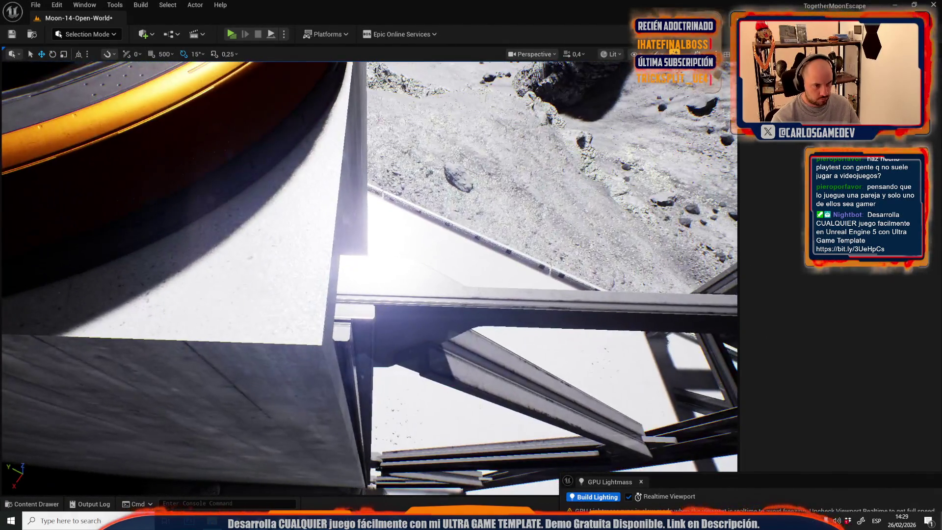
pyautogui.click(441, 306)
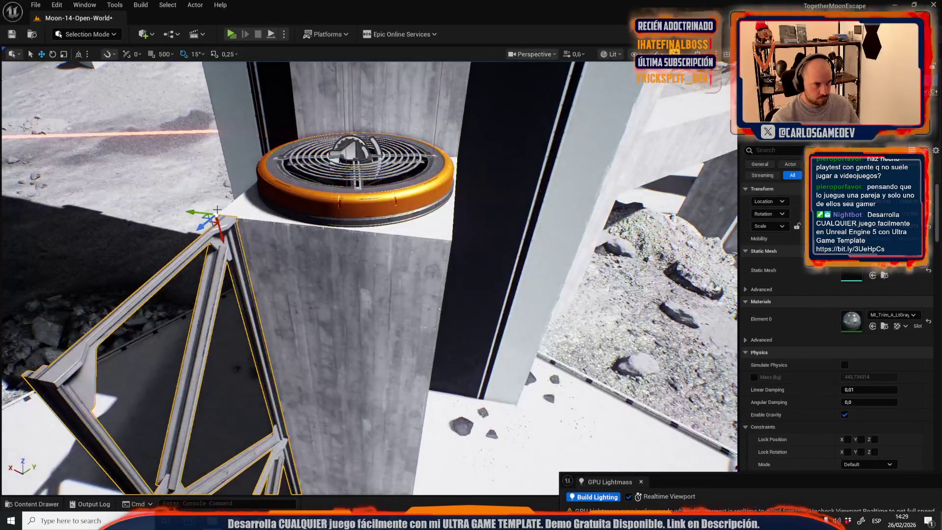
pyautogui.moveTo(380, 225); pyautogui.dragTo(401, 227)
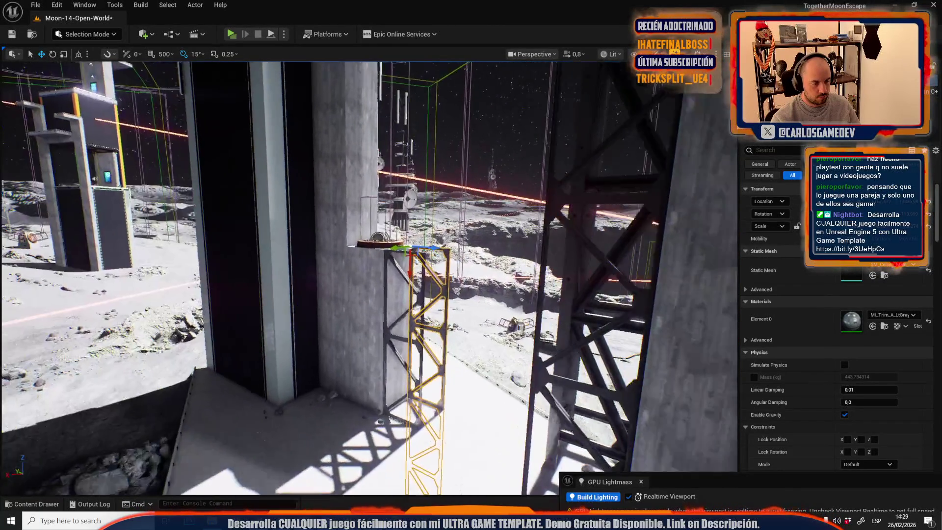
# Step: Select the scaffold tower and browse to its material in ModSciInteriors/Materials
pyautogui.press('w')
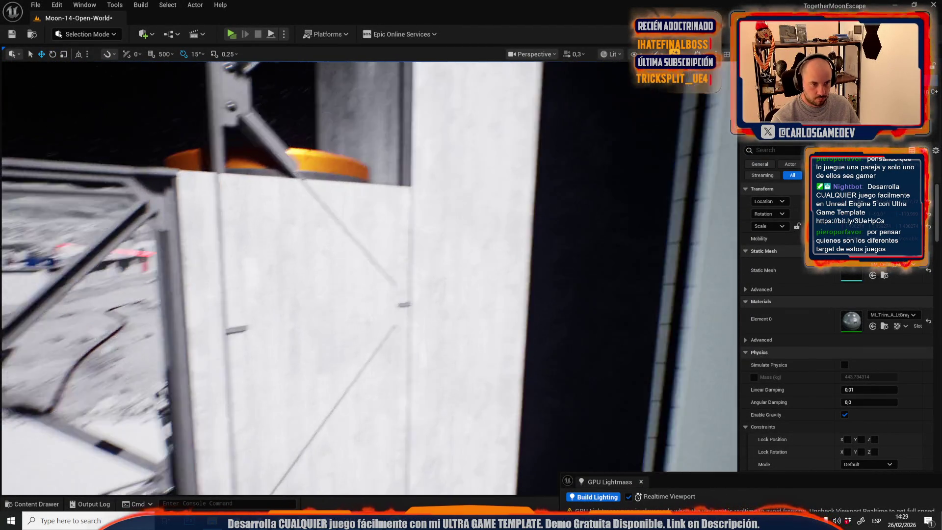
pyautogui.moveTo(319, 267); pyautogui.dragTo(319, 268)
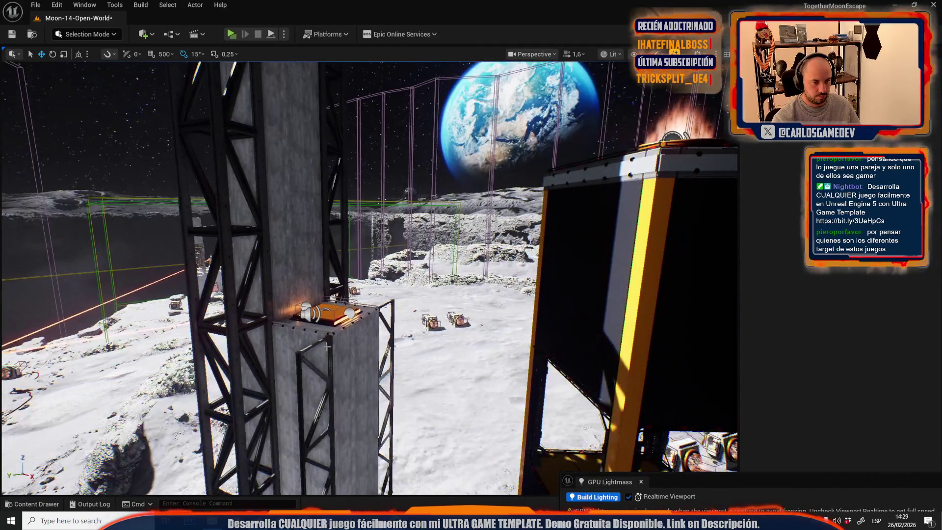
pyautogui.click(308, 363)
pyautogui.hotkey('ctrl', 'space')
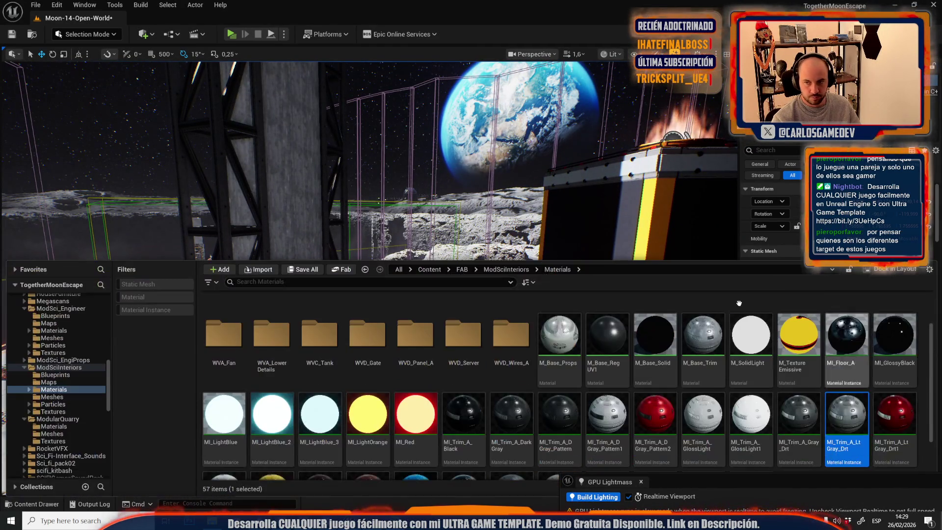
# Step: Close the Content Drawer, then select and frame the central scaffold sections and lower brace
pyautogui.press('f')
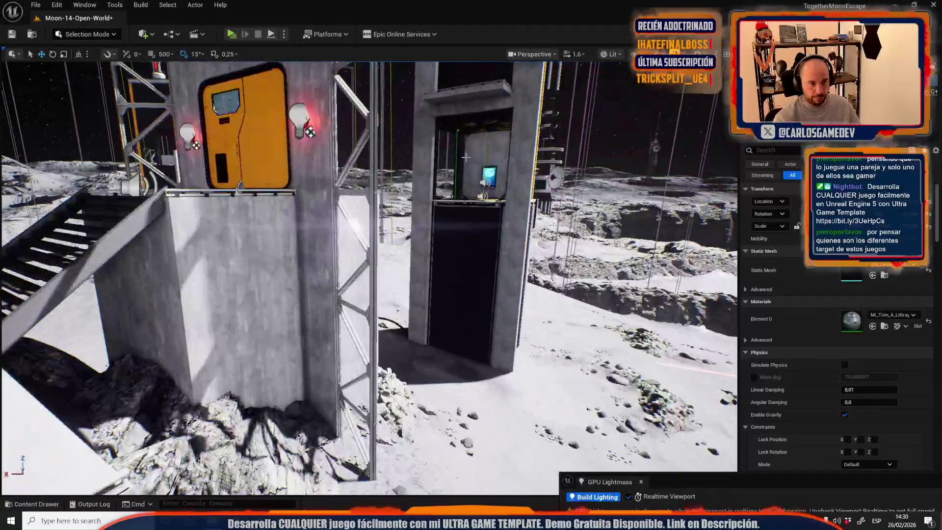
pyautogui.click(379, 221)
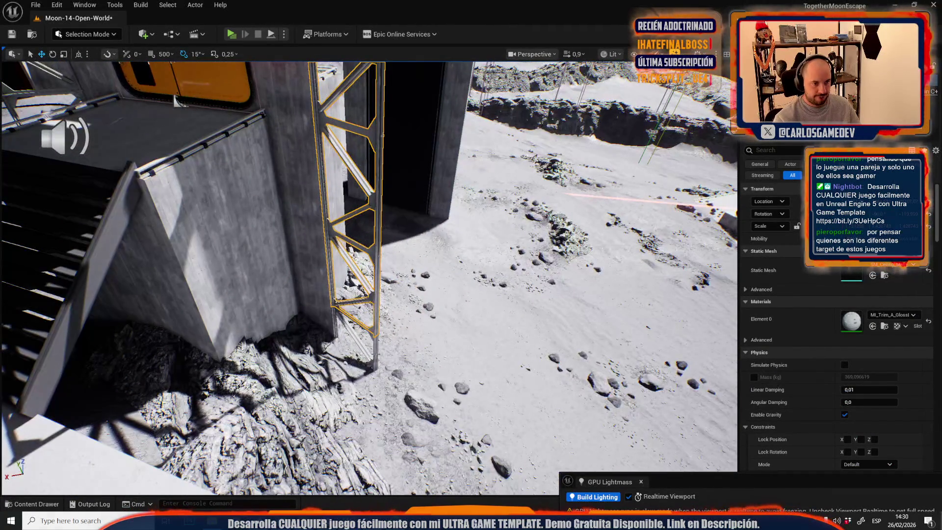
pyautogui.keyDown('ctrl'); pyautogui.click(353, 417); pyautogui.keyUp('ctrl')
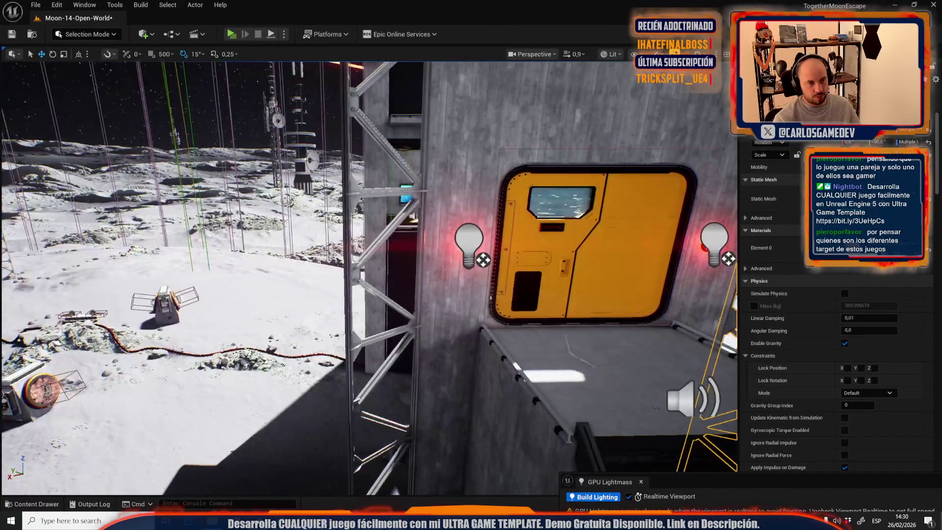
pyautogui.keyDown('ctrl'); pyautogui.click(353, 417); pyautogui.keyUp('ctrl')
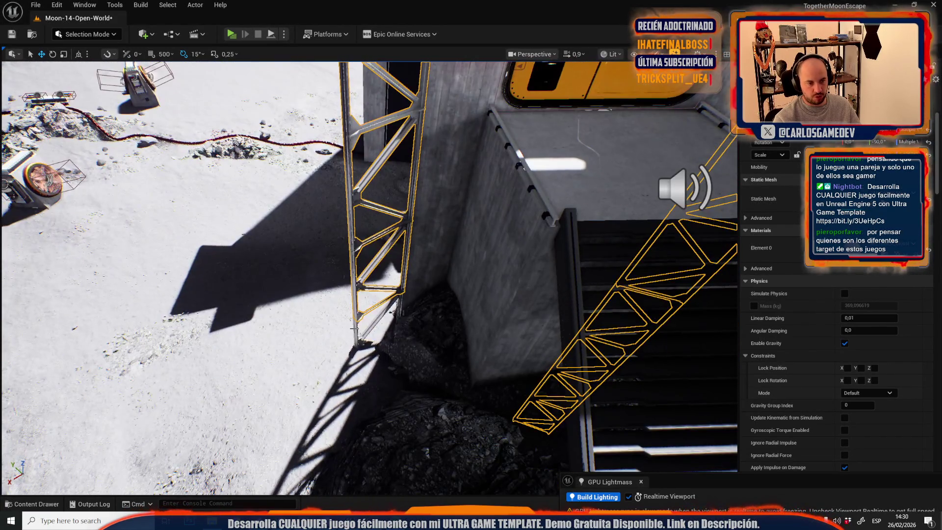
pyautogui.keyDown('ctrl'); pyautogui.click(354, 328); pyautogui.keyUp('ctrl')
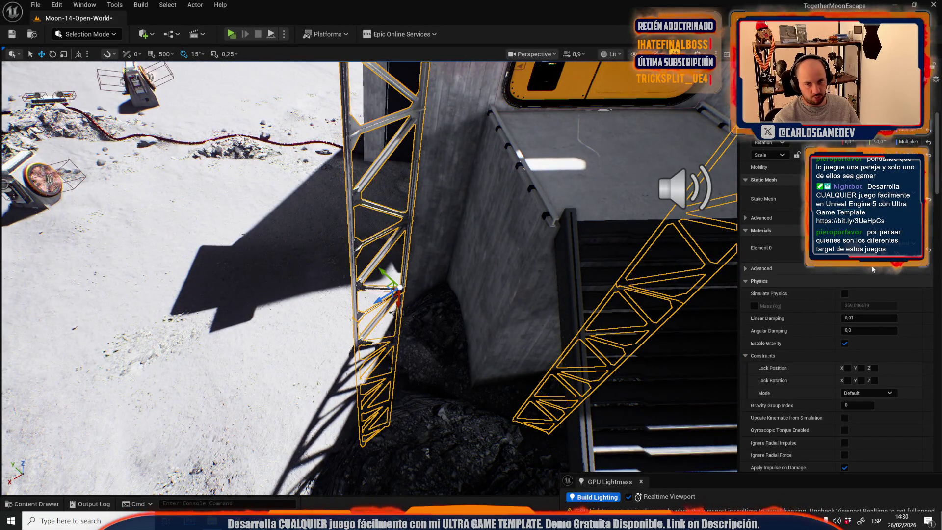
pyautogui.press('f')
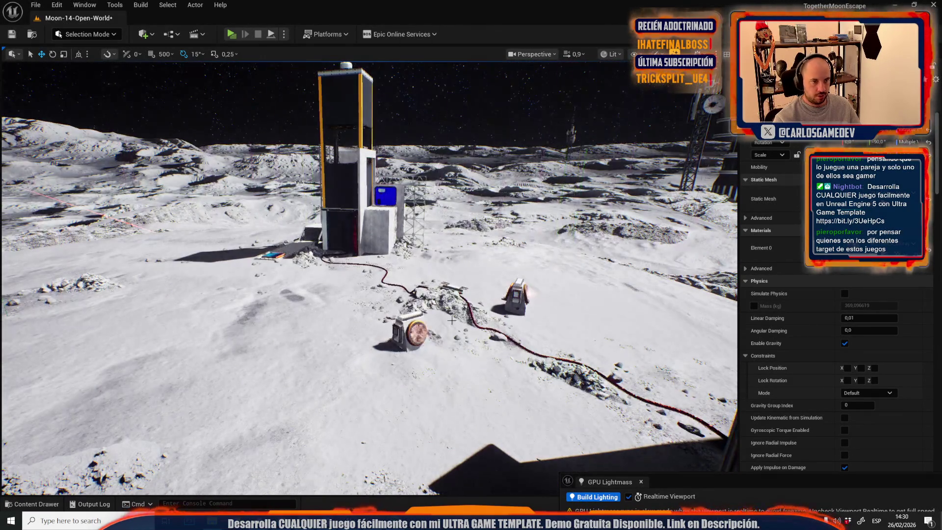
pyautogui.scroll(1, 368, 275)
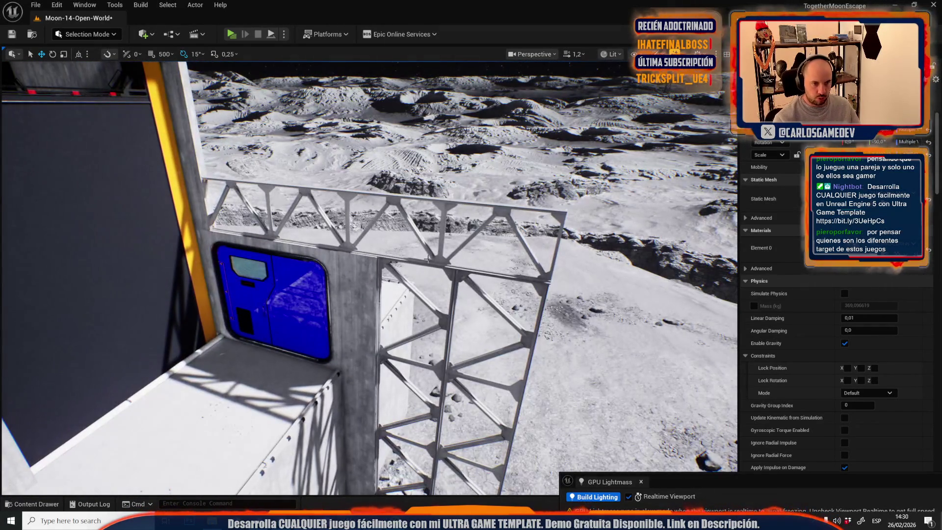
# Step: Select the vertical, top, front and side truss frames, undo their move, and fly toward the gate
pyautogui.click(436, 266)
pyautogui.keyDown('ctrl'); pyautogui.click(443, 265); pyautogui.keyUp('ctrl')
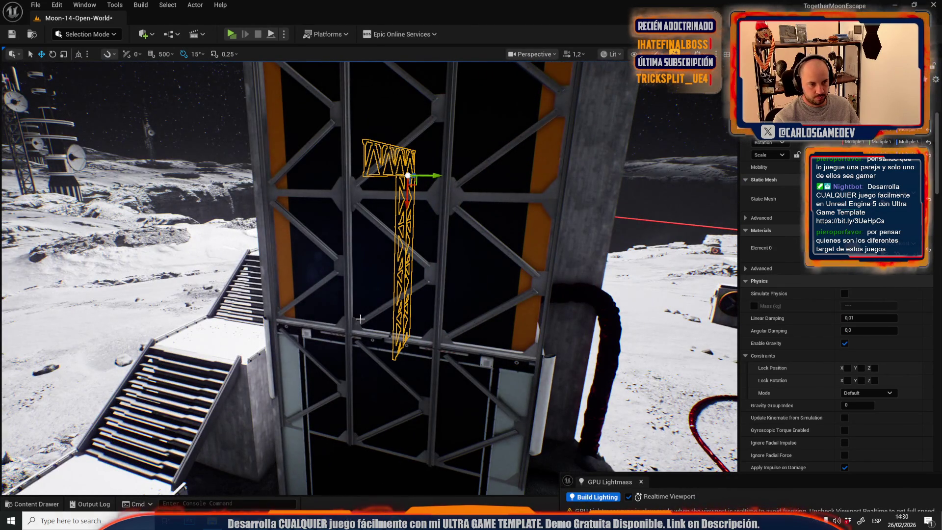
pyautogui.keyDown('ctrl'); pyautogui.click(360, 318); pyautogui.keyUp('ctrl')
pyautogui.keyDown('ctrl'); pyautogui.click(342, 327); pyautogui.keyUp('ctrl')
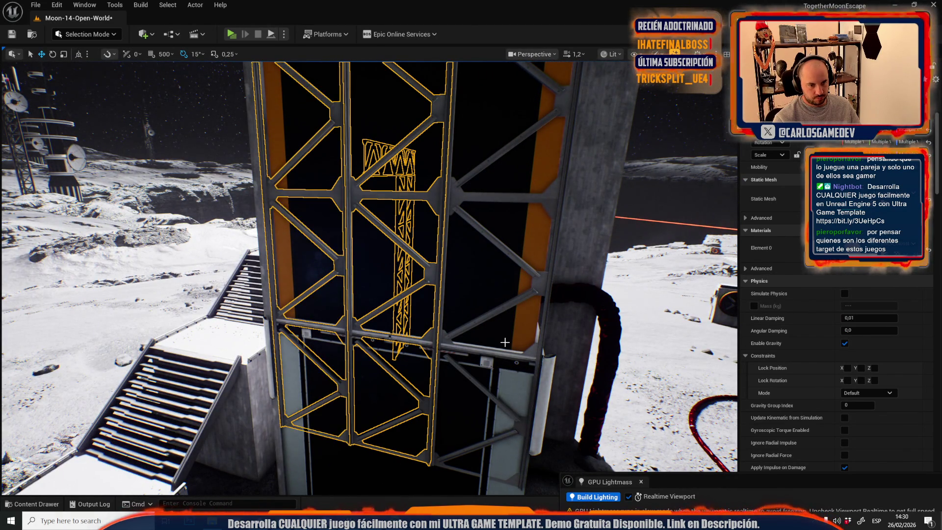
pyautogui.keyDown('ctrl'); pyautogui.click(468, 327); pyautogui.keyUp('ctrl')
pyautogui.hotkey('ctrl', 'z')
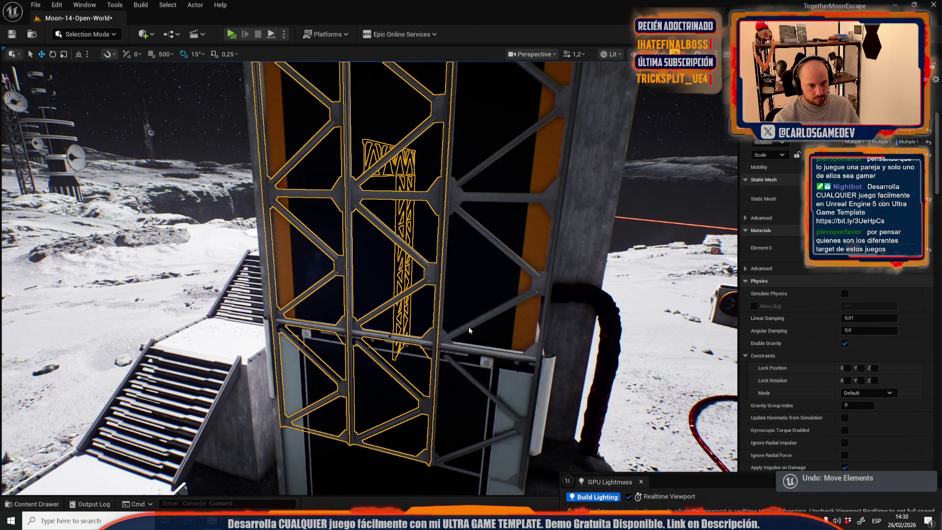
pyautogui.press('f')
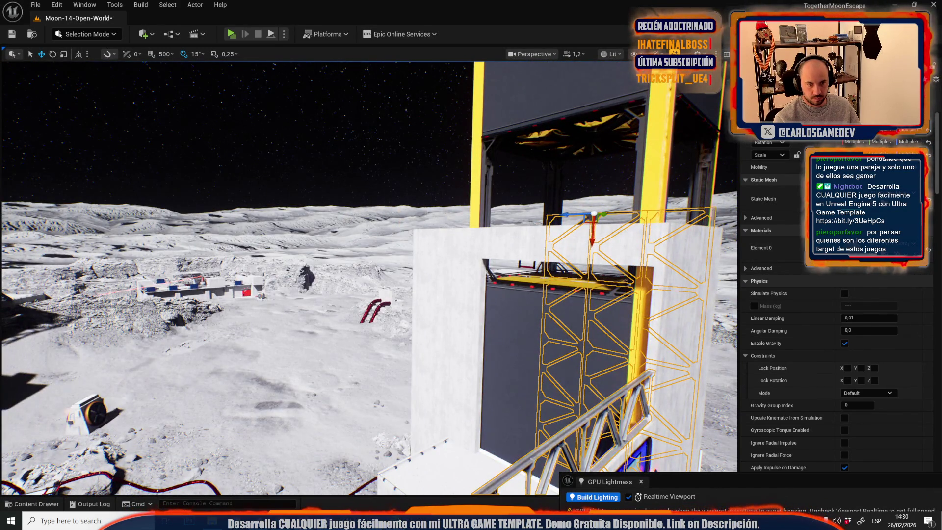
pyautogui.moveTo(501, 297)
pyautogui.mouseDown()
pyautogui.moveTo(491, 299)
pyautogui.moveTo(518, 262)
pyautogui.moveTo(512, 240)
pyautogui.mouseUp()
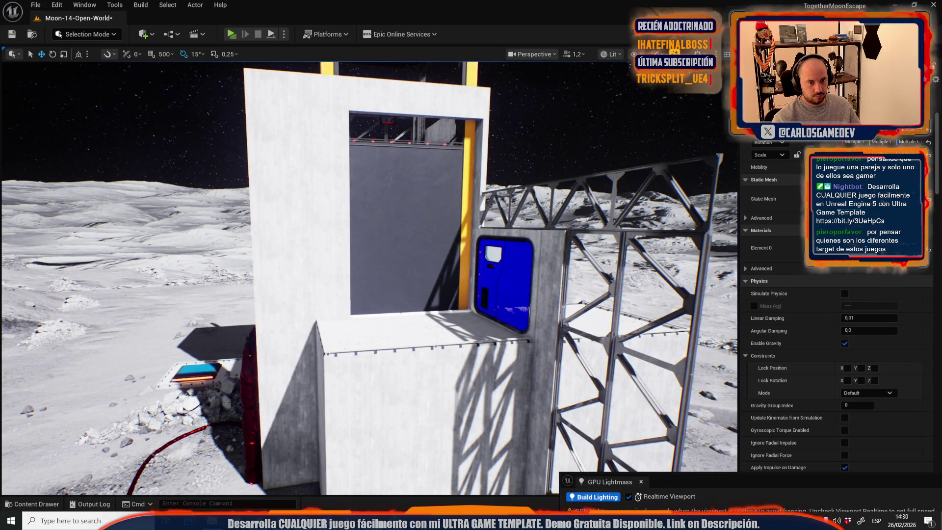
# Step: Select the thin brace near the truss top and fly past the towers to a wide view
pyautogui.click(490, 194)
pyautogui.press('f')
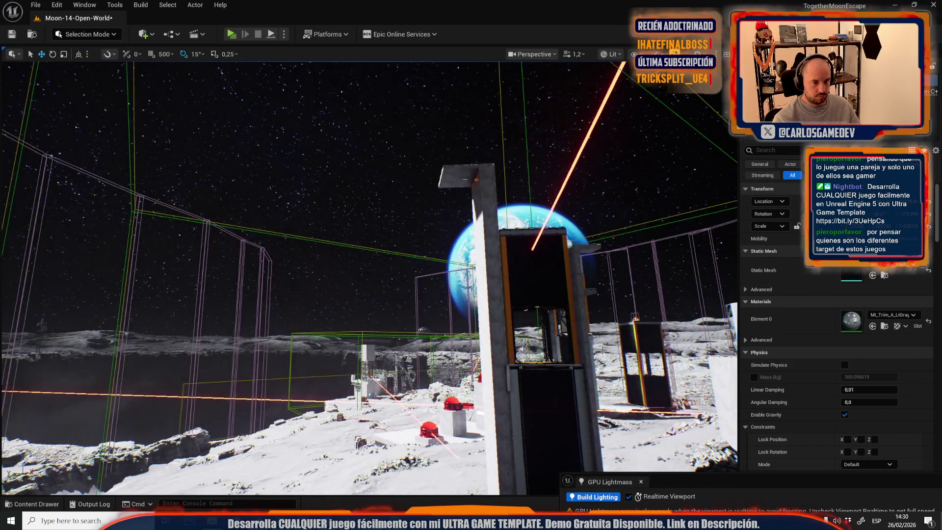
pyautogui.scroll(2, 369, 278)
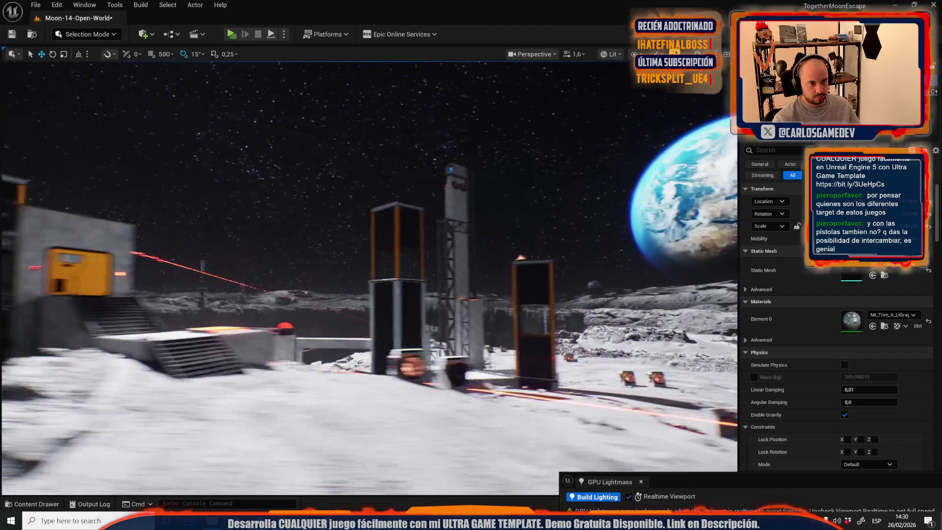
pyautogui.press('d')
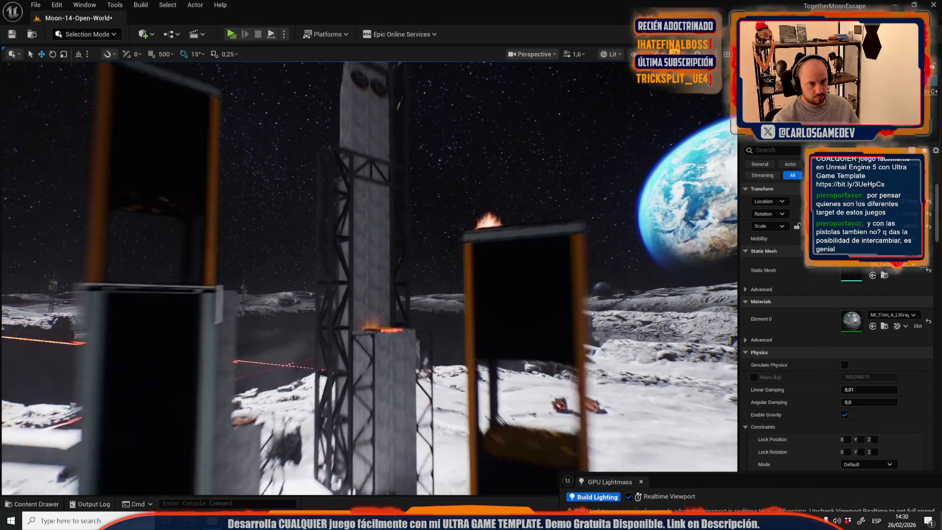
pyautogui.press('w')
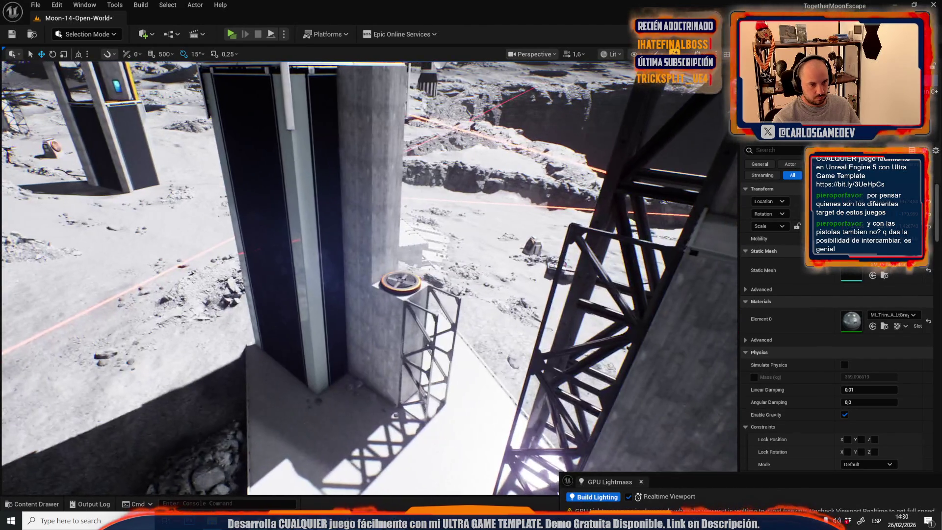
pyautogui.press('s')
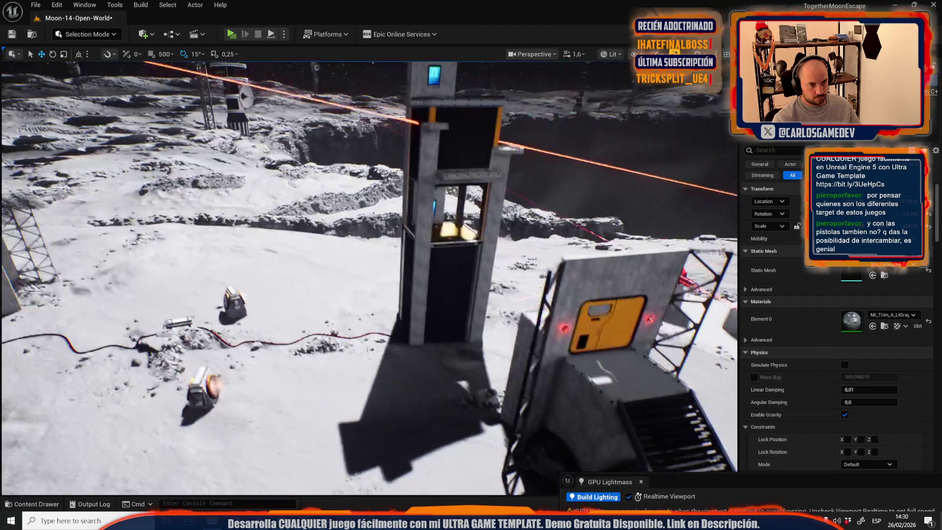
pyautogui.press('w')
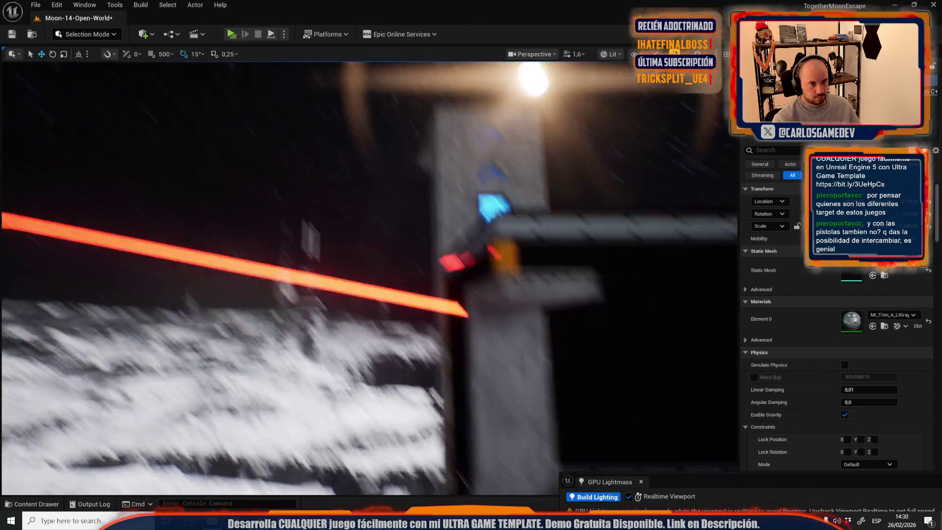
pyautogui.press('s')
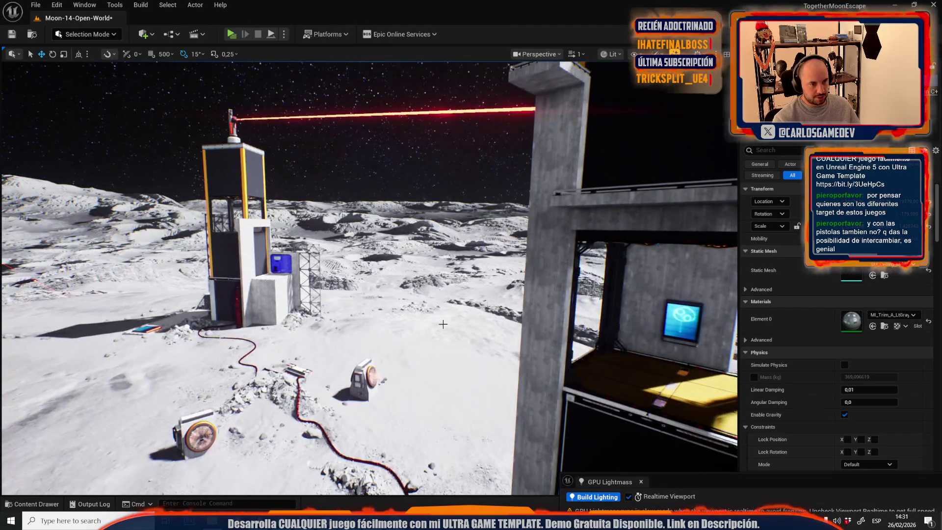
# Step: Reveal the laser tower, then select the open concrete frame tower and the truss inside it
pyautogui.press('w')
pyautogui.press('s')
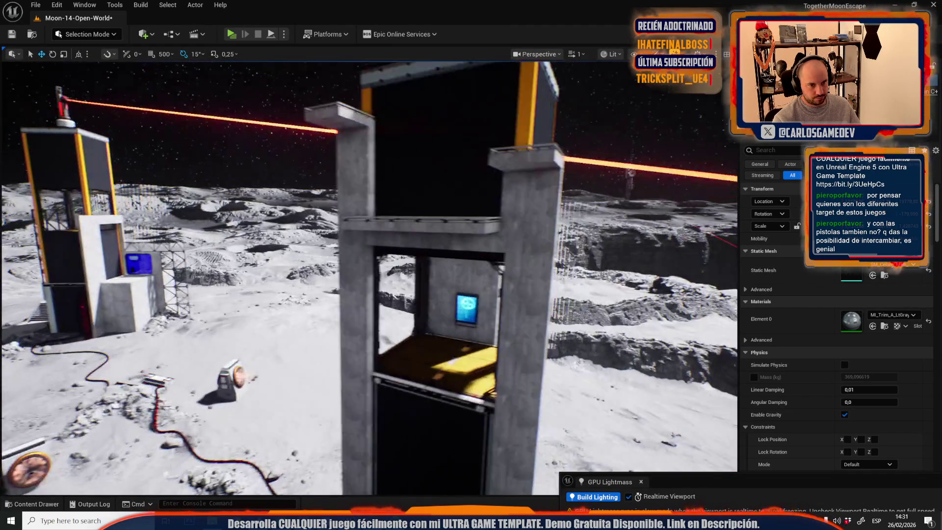
pyautogui.press('s')
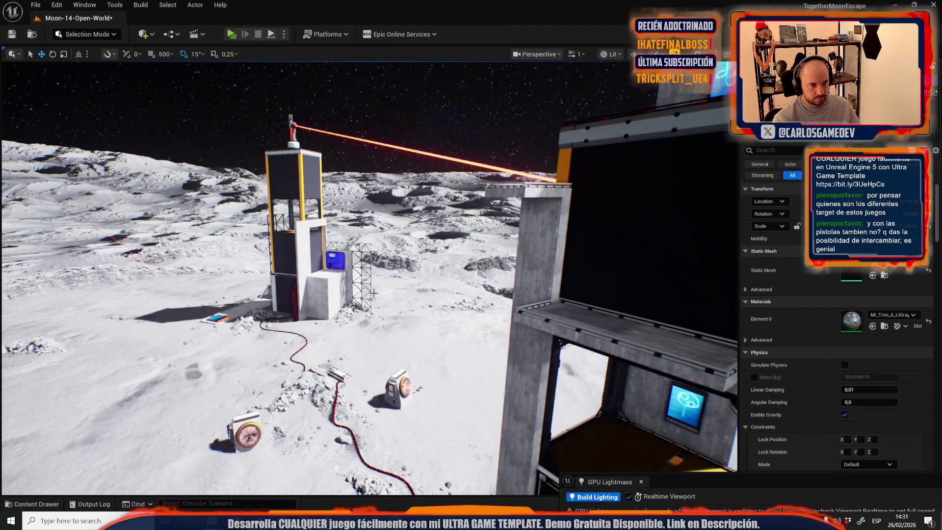
pyautogui.click(364, 271)
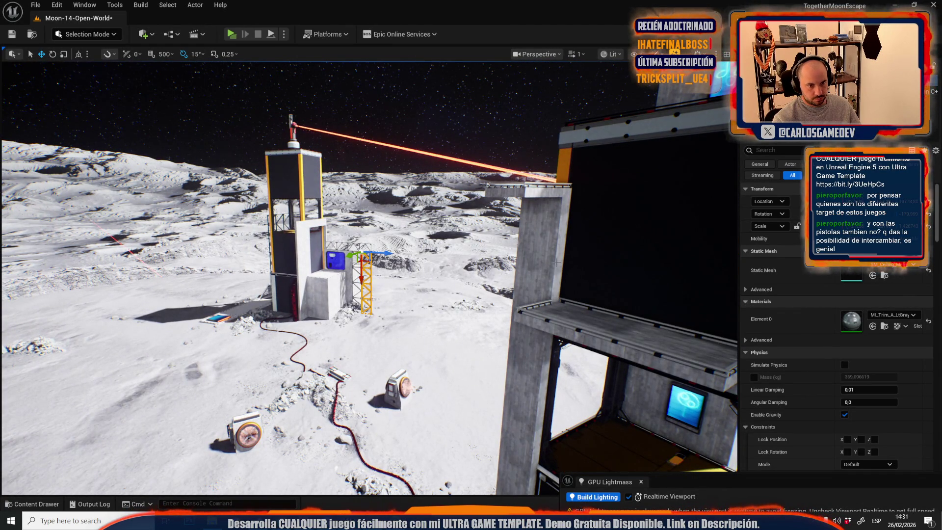
pyautogui.click(539, 255)
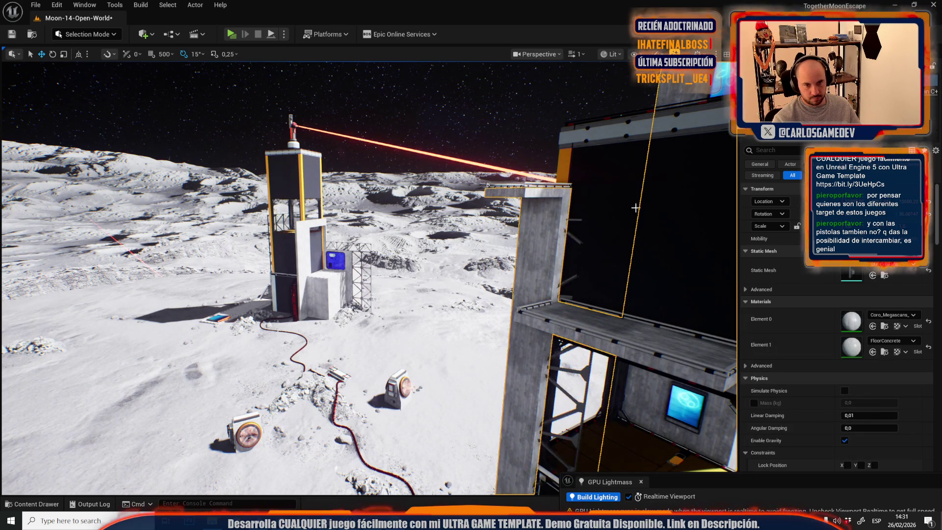
pyautogui.click(573, 232)
# Step: Paste the copied rotation onto the truss, then tilt it a further 15 degrees
pyautogui.rightClick(758, 216)
pyautogui.click(783, 246)
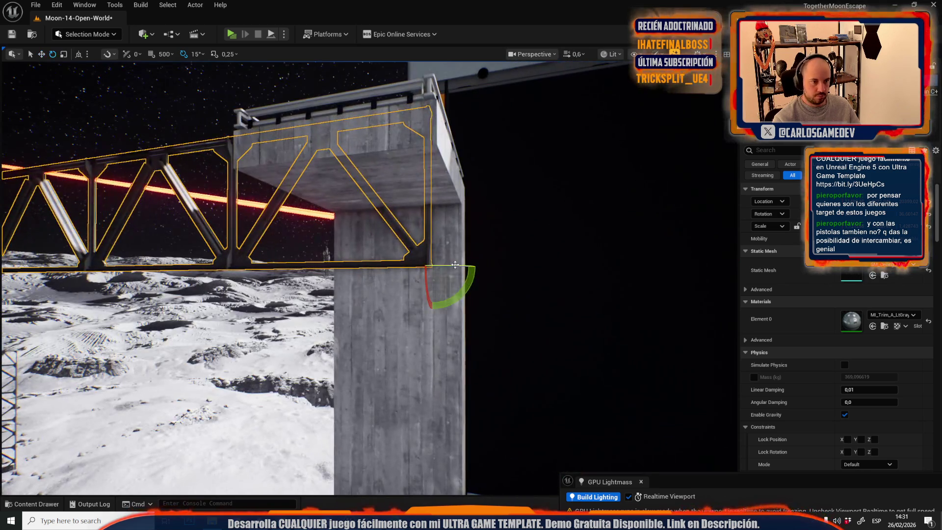
pyautogui.press('e')
pyautogui.moveTo(473, 275)
pyautogui.mouseDown()
pyautogui.moveTo(468, 299)
pyautogui.moveTo(474, 274)
pyautogui.mouseUp()
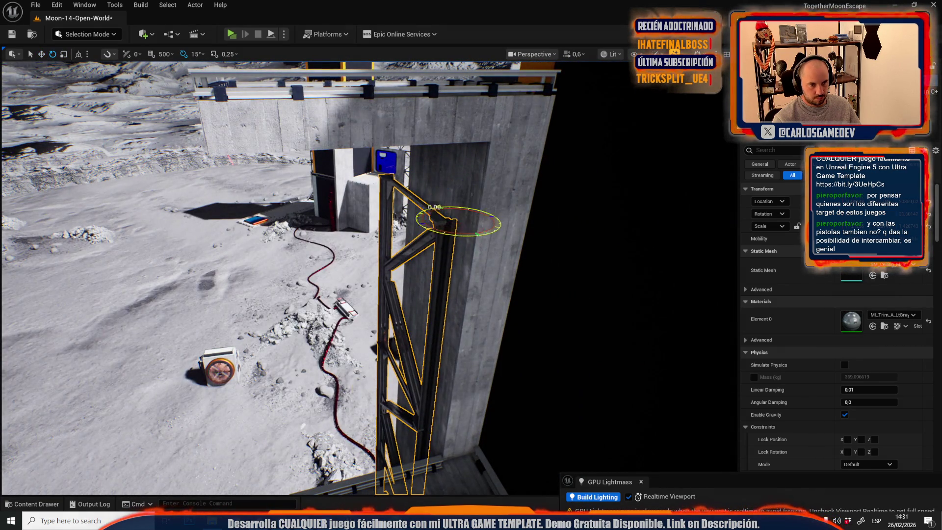
pyautogui.moveTo(496, 221)
pyautogui.mouseDown()
pyautogui.moveTo(471, 230)
pyautogui.moveTo(442, 265)
pyautogui.mouseUp()
pyautogui.scroll(2, 343, 275)
pyautogui.moveTo(491, 235); pyautogui.dragTo(510, 256)
pyautogui.press('f')
# Step: Raise the truss flush under the concrete overhang
pyautogui.press('w')
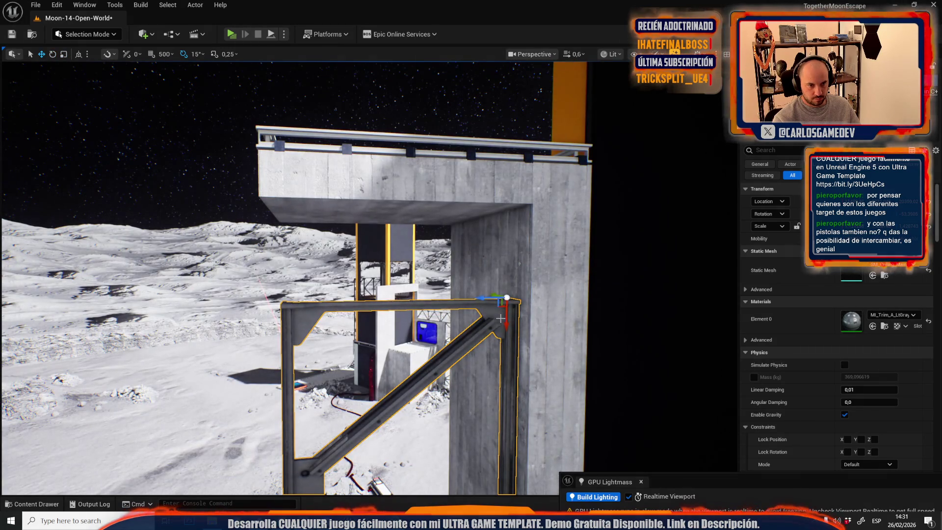
pyautogui.scroll(-2, 516, 239)
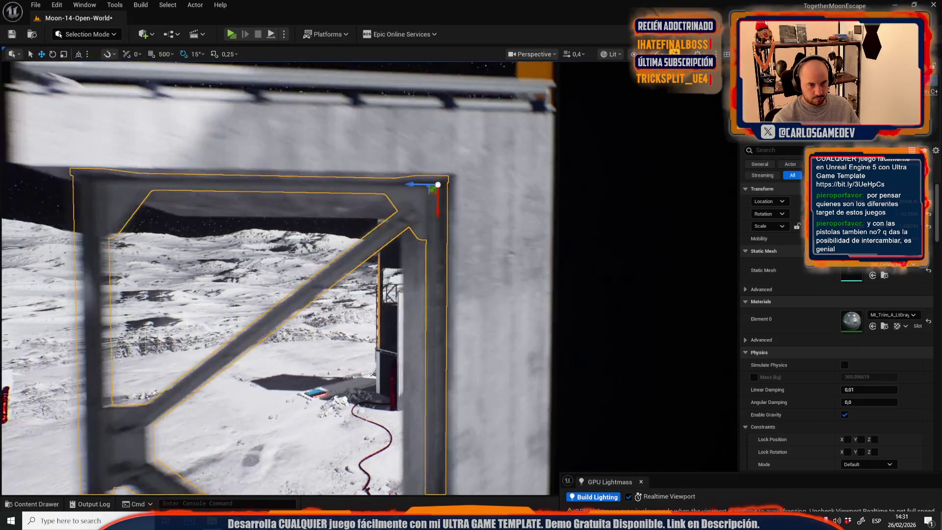
pyautogui.scroll(3, 488, 256)
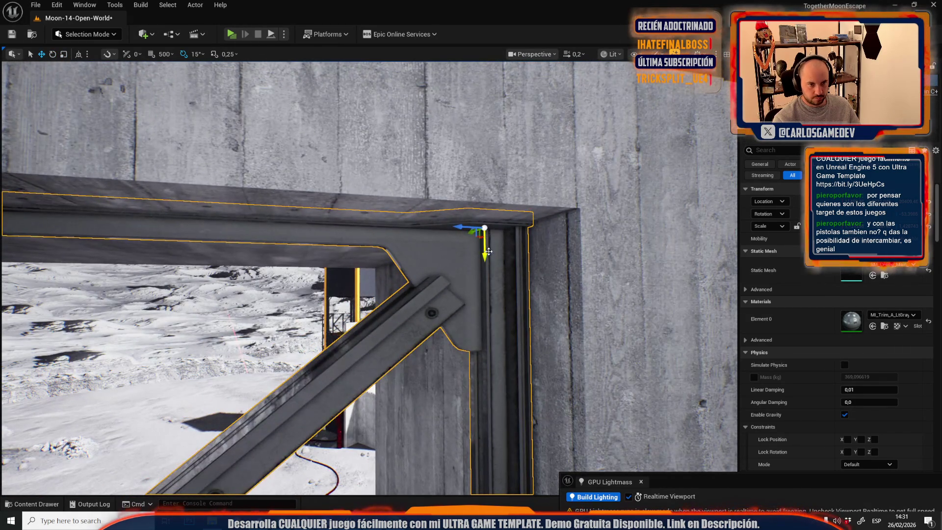
pyautogui.moveTo(488, 256); pyautogui.dragTo(478, 240)
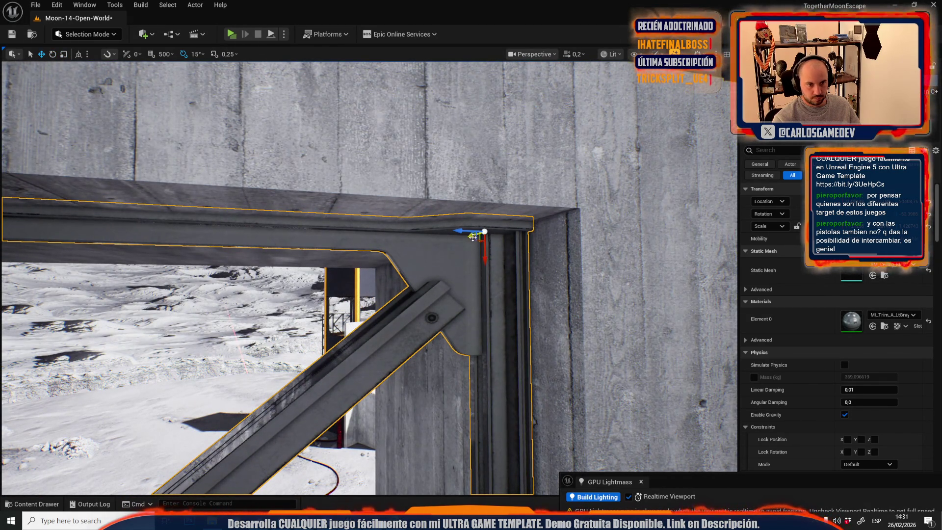
pyautogui.scroll(3, 473, 237)
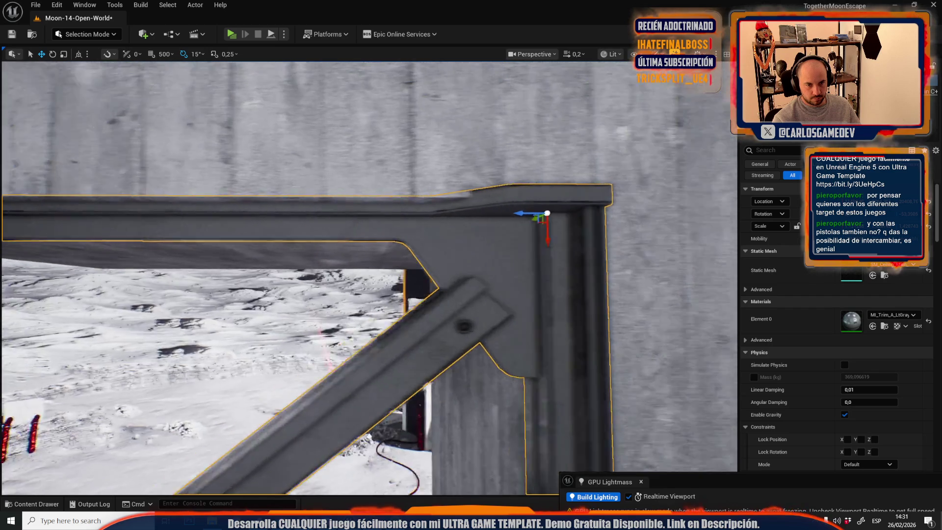
pyautogui.scroll(-5, 373, 274)
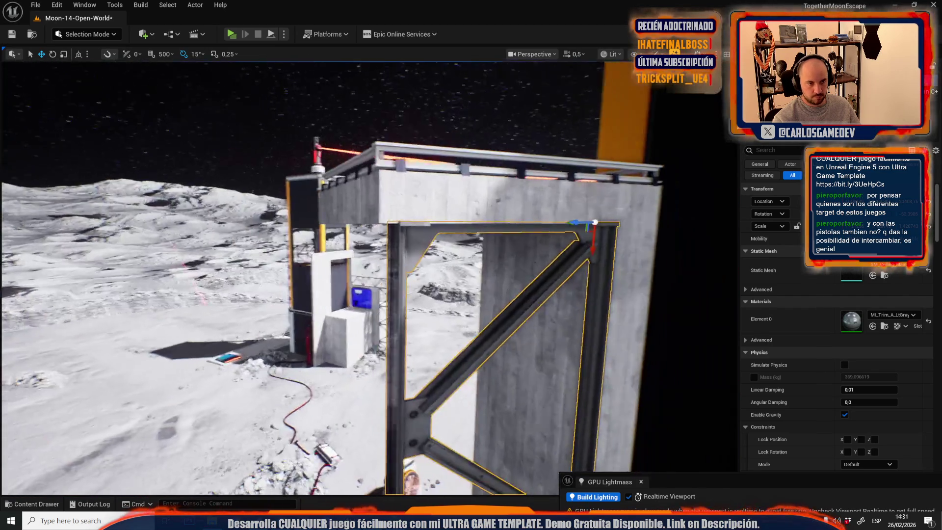
# Step: Scale the truss frame wider and check it without selection highlighting
pyautogui.press('r')
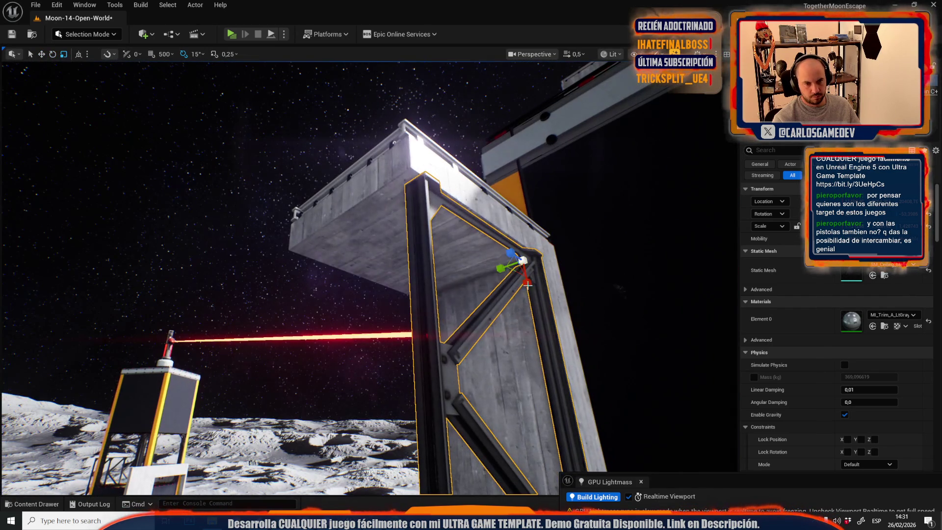
pyautogui.moveTo(525, 259); pyautogui.dragTo(505, 281)
pyautogui.press('g')
pyautogui.press('g')
pyautogui.press('f')
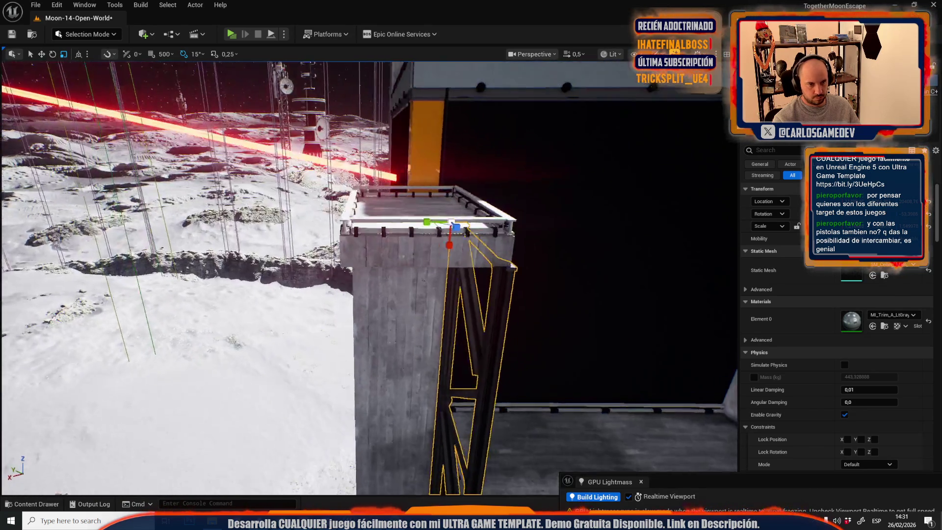
# Step: Slide the truss to the concrete tower's left edge and inspect it along the beam
pyautogui.press('w')
pyautogui.moveTo(458, 176); pyautogui.dragTo(332, 194)
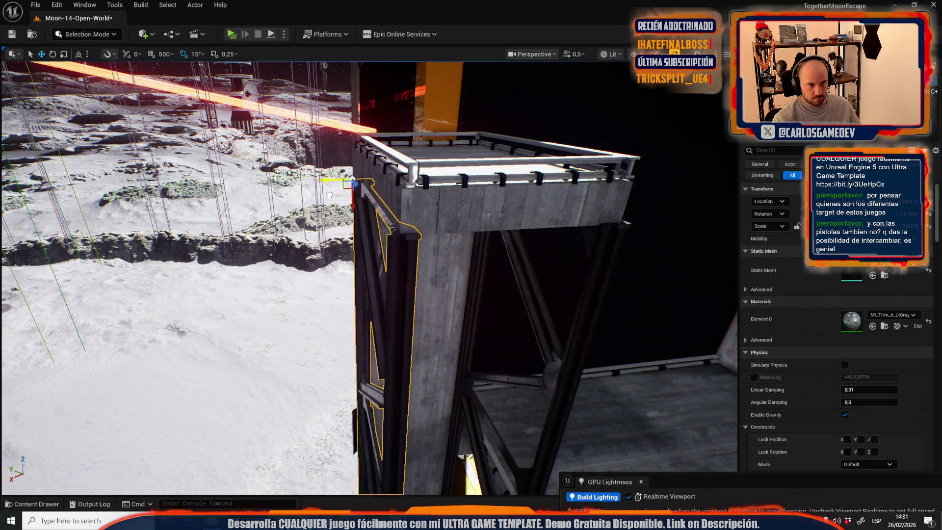
pyautogui.scroll(-3, 368, 277)
pyautogui.press('w')
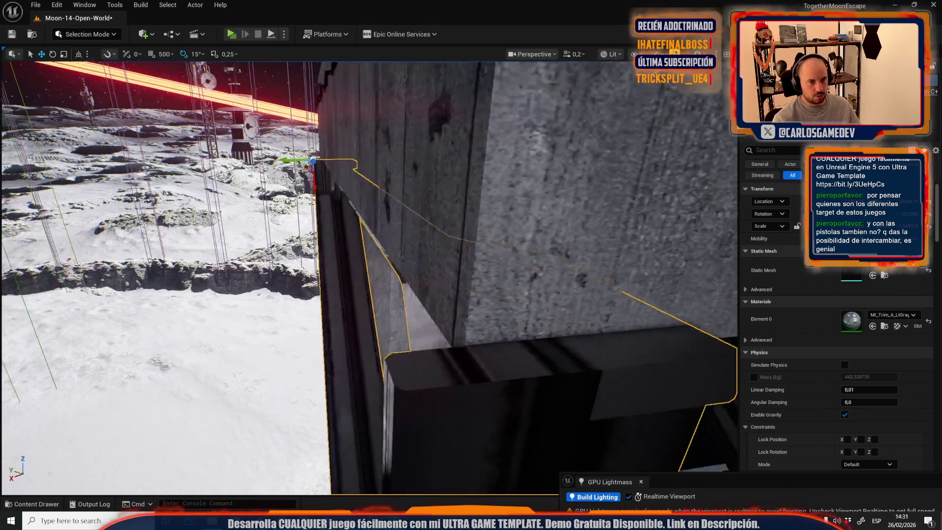
pyautogui.press('e')
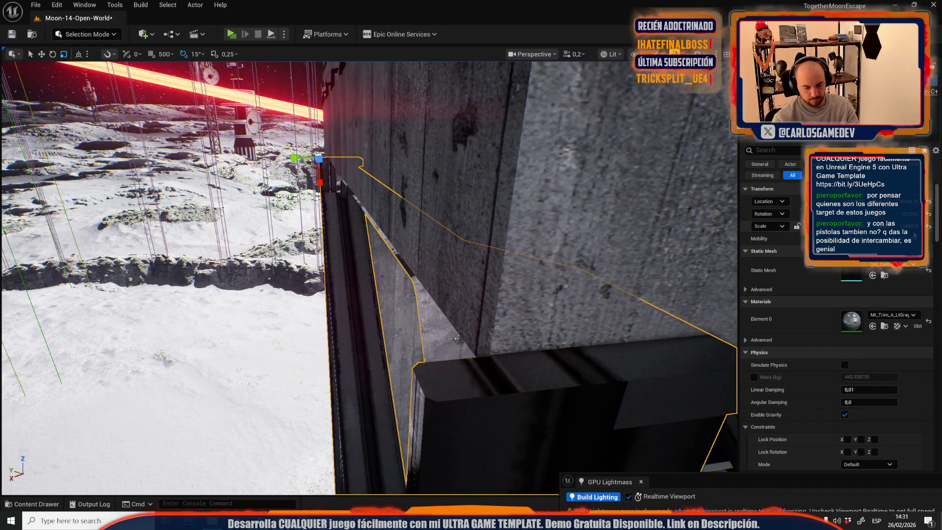
pyautogui.moveTo(368, 278); pyautogui.dragTo(368, 245)
pyautogui.press('w')
pyautogui.moveTo(314, 266); pyautogui.dragTo(495, 267)
# Step: Select the tall truss tower and adjust its height along Z
pyautogui.click(343, 294)
pyautogui.moveTo(343, 294); pyautogui.dragTo(427, 236)
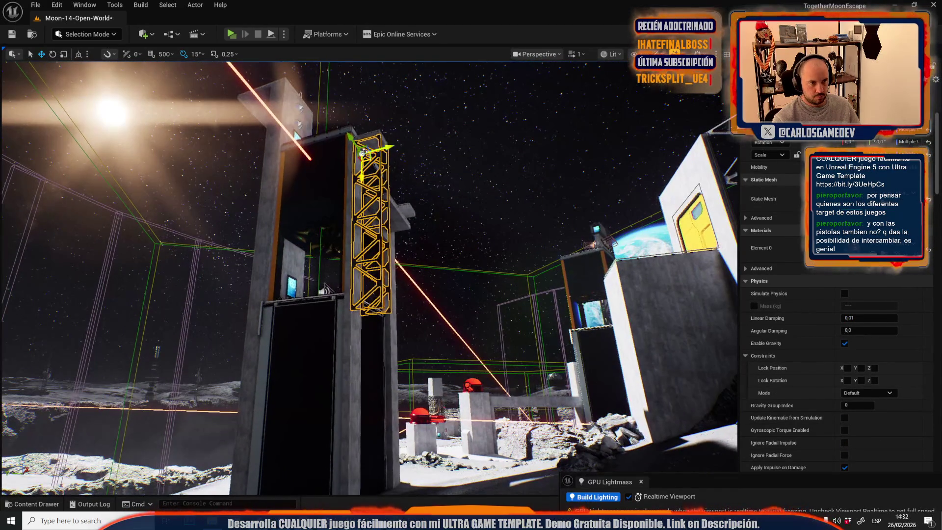
pyautogui.moveTo(362, 175); pyautogui.dragTo(361, 185)
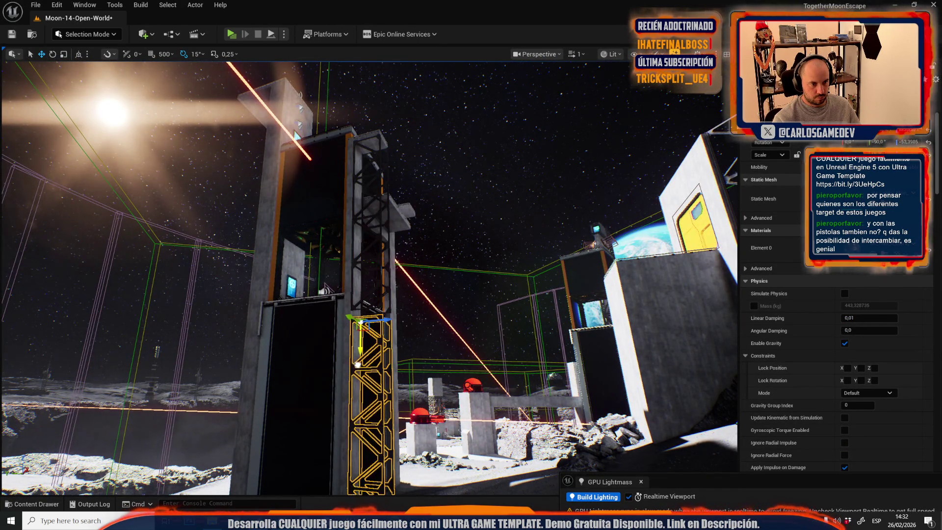
pyautogui.scroll(5, 358, 364)
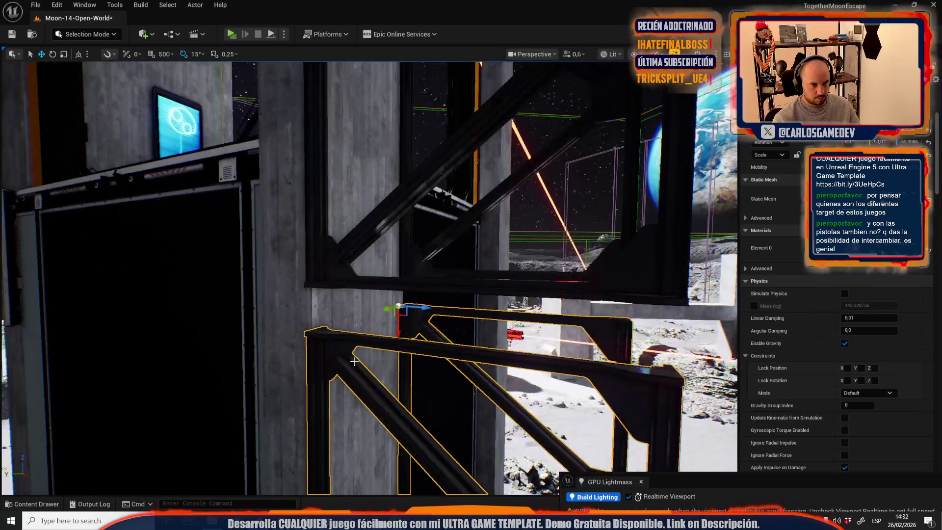
pyautogui.moveTo(399, 324); pyautogui.dragTo(409, 295)
pyautogui.scroll(1, 409, 294)
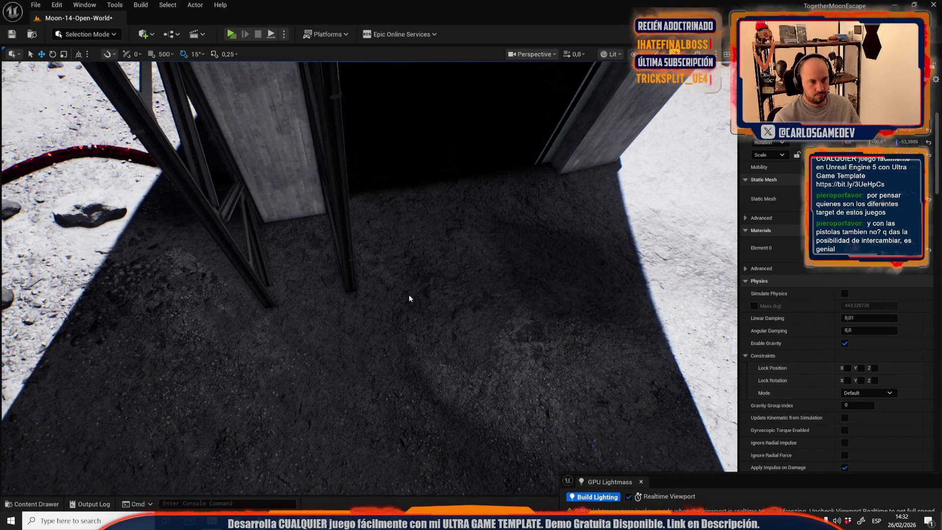
# Step: Play-test the level briefly and return to the selected truss
pyautogui.hotkey('alt', 'p')
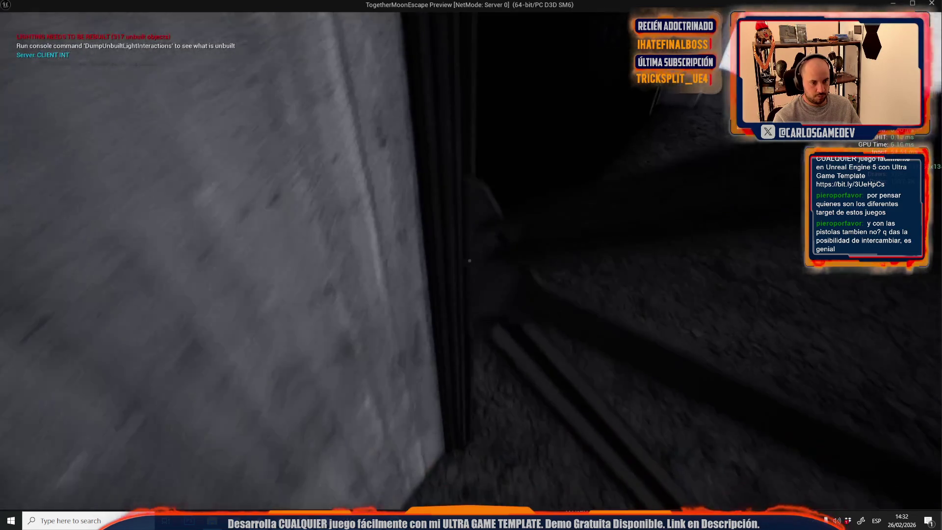
pyautogui.press('Escape')
pyautogui.press('f')
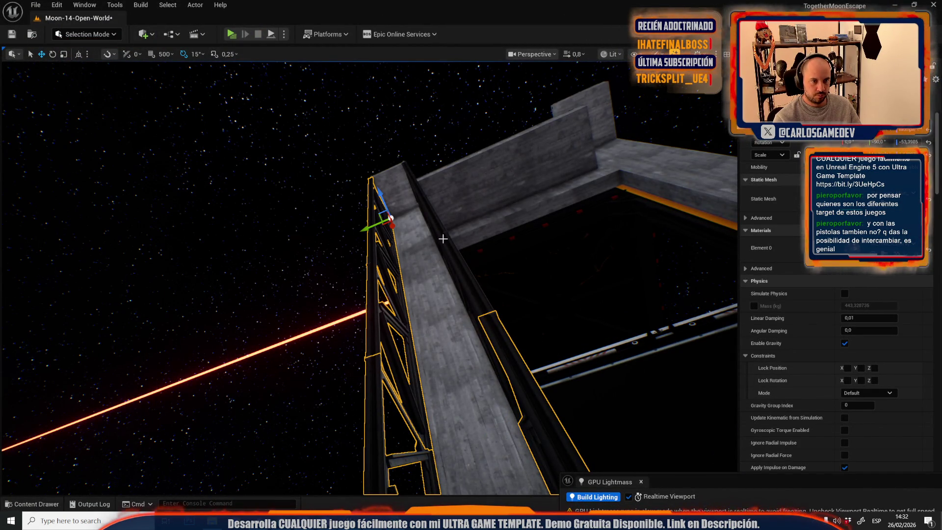
# Step: Fly around the tower to inspect both trusses and the top of the truss
pyautogui.moveTo(443, 238); pyautogui.dragTo(440, 239)
pyautogui.scroll(-1, 440, 239)
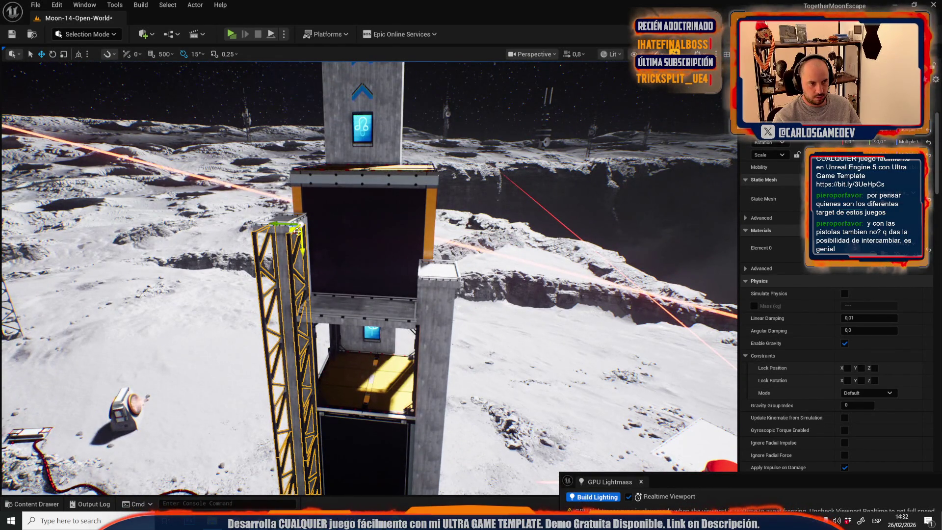
pyautogui.scroll(-1, 451, 319)
pyautogui.moveTo(450, 320); pyautogui.dragTo(450, 319)
pyautogui.moveTo(393, 308); pyautogui.dragTo(393, 308)
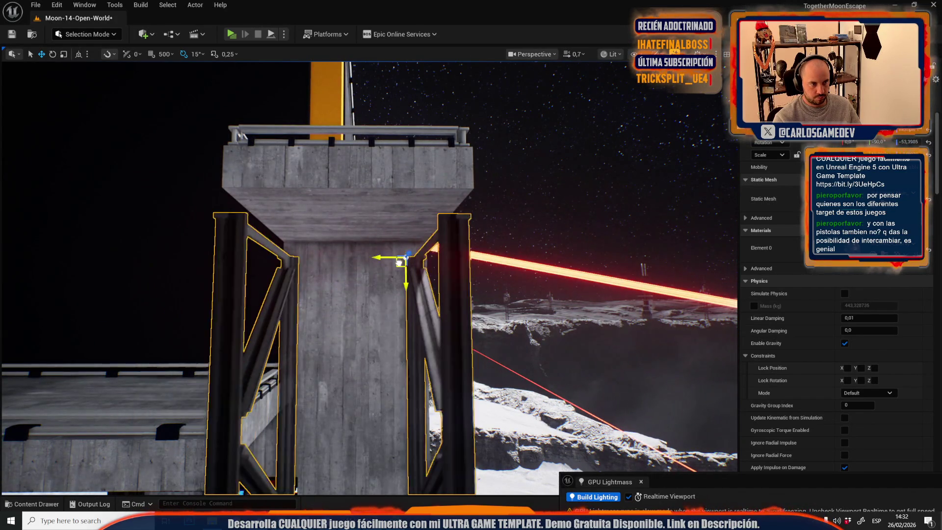
pyautogui.moveTo(368, 275); pyautogui.dragTo(368, 274)
pyautogui.scroll(-4, 368, 274)
# Step: Check the concrete wall and terrain, then drag the truss frame under the overhang
pyautogui.moveTo(443, 362); pyautogui.dragTo(443, 361)
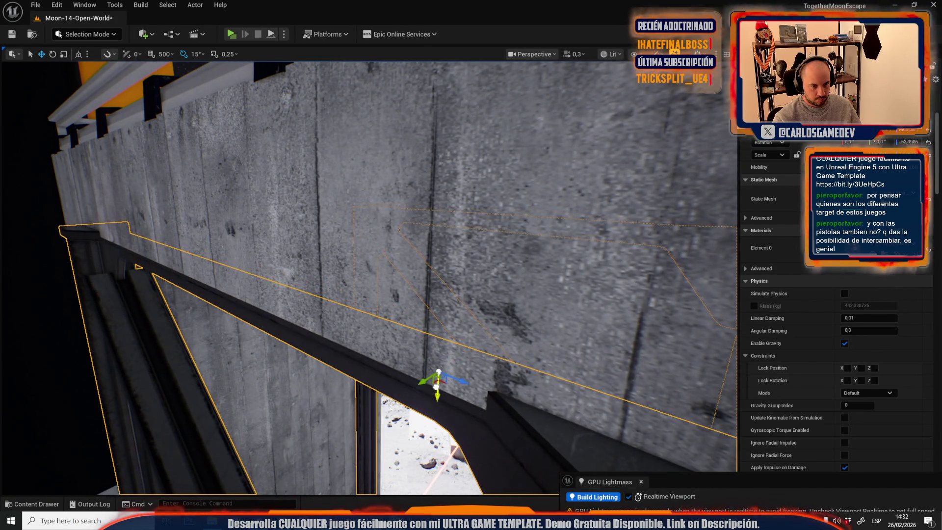
pyautogui.moveTo(402, 281); pyautogui.dragTo(402, 281)
pyautogui.scroll(2, 402, 280)
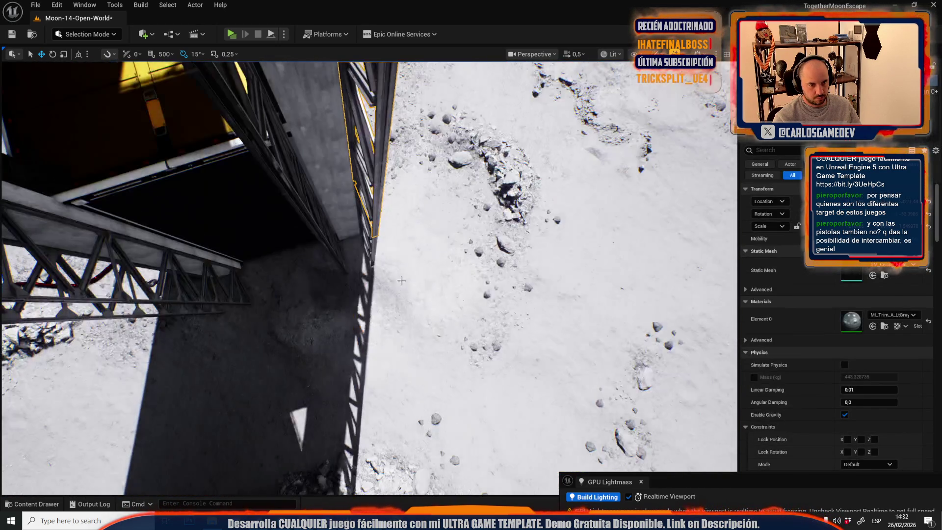
pyautogui.moveTo(373, 241); pyautogui.dragTo(381, 307)
pyautogui.scroll(-1, 372, 241)
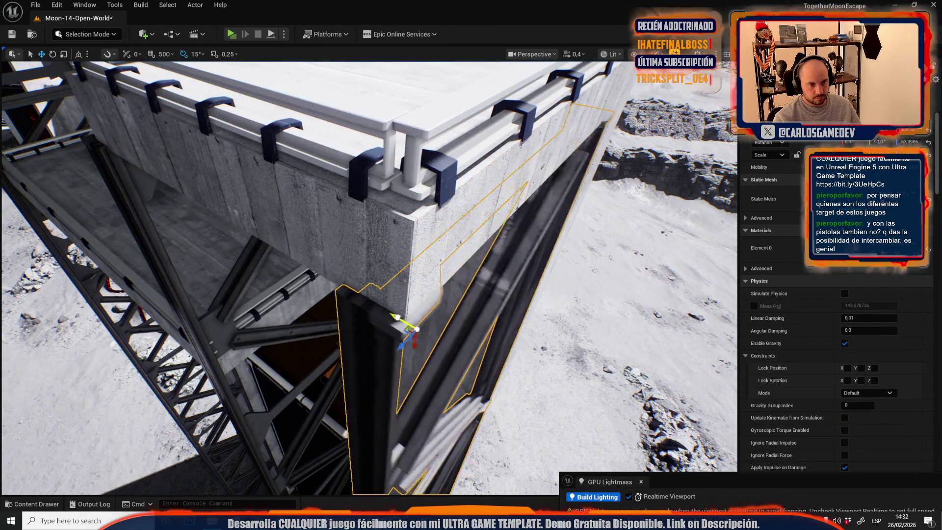
pyautogui.scroll(2, 410, 347)
pyautogui.moveTo(410, 347); pyautogui.dragTo(442, 312)
pyautogui.moveTo(393, 142); pyautogui.dragTo(432, 351)
pyautogui.scroll(-1, 433, 351)
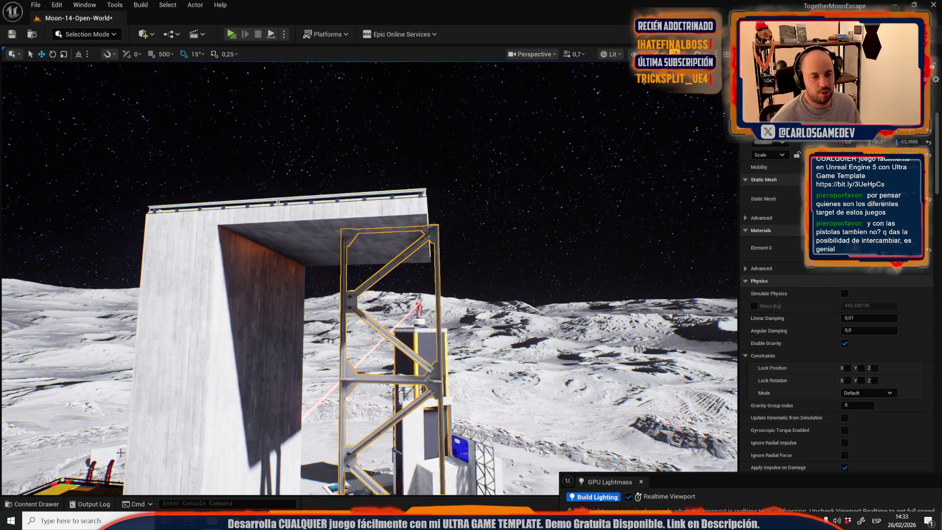
# Step: Drag the metal frame down and slide it flush against the building wall
pyautogui.scroll(-3, 330, 280)
pyautogui.press('w')
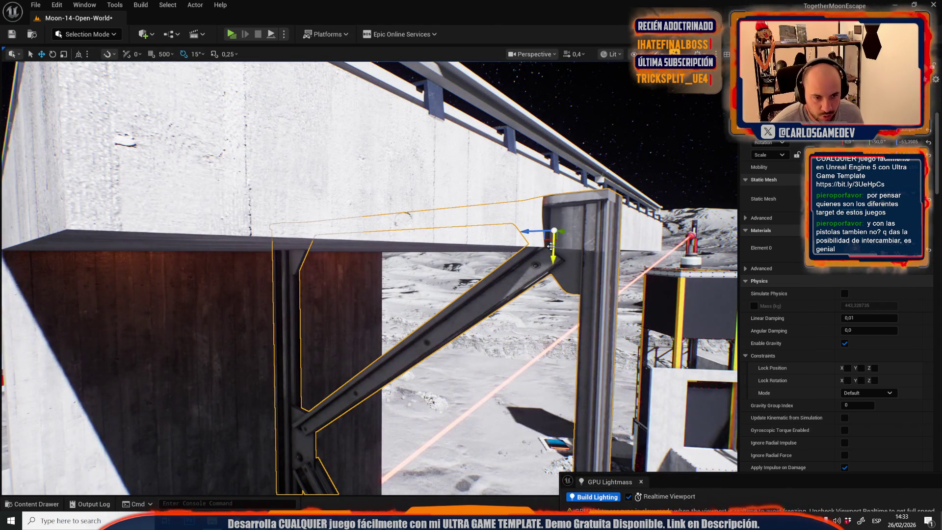
pyautogui.moveTo(554, 249); pyautogui.dragTo(553, 290)
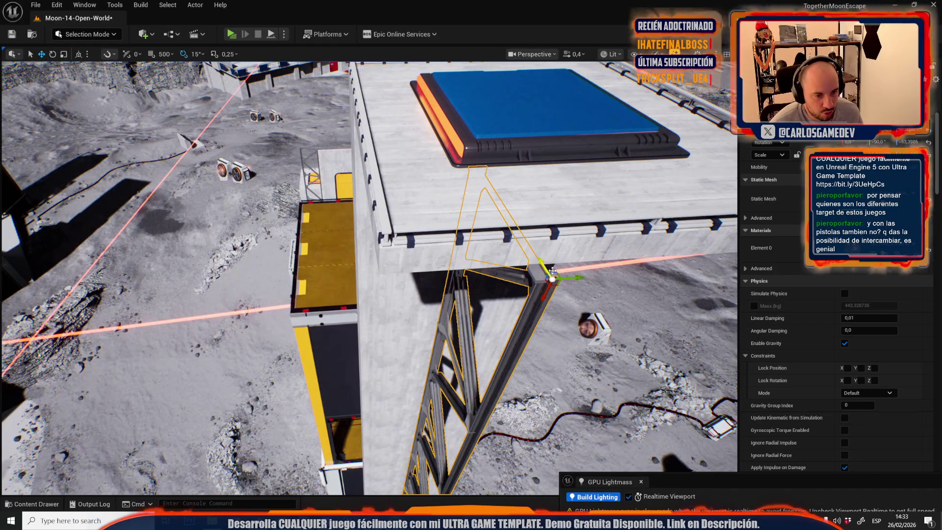
pyautogui.moveTo(552, 270); pyautogui.dragTo(395, 270)
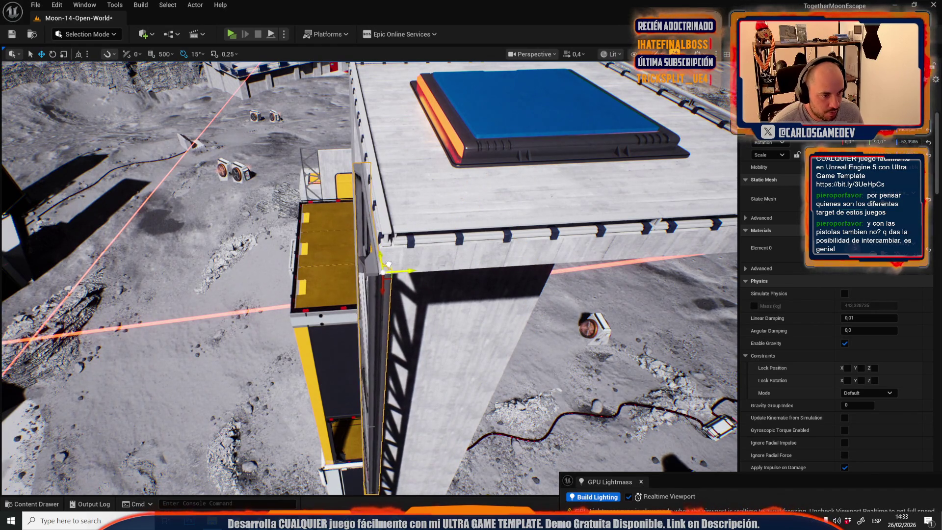
# Step: Select the lower truss segment and inspect it beside the pillar from several angles
pyautogui.scroll(1, 388, 269)
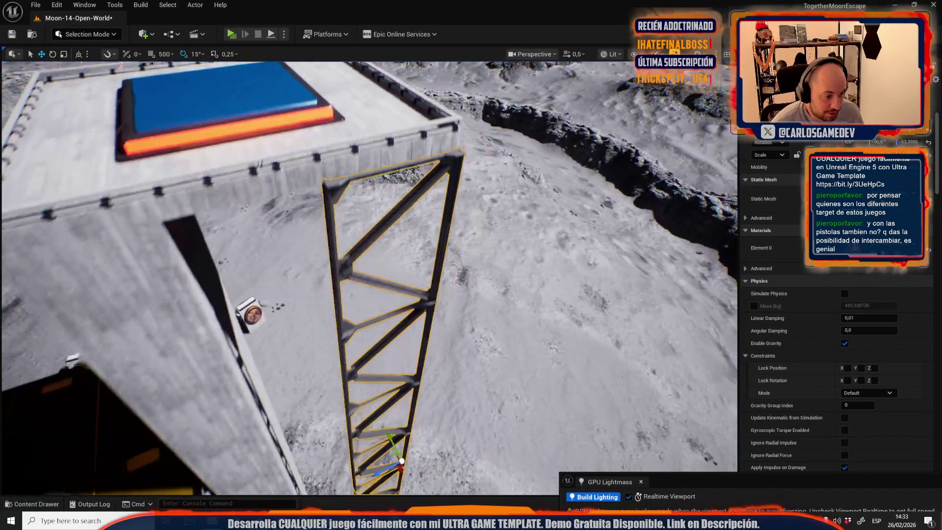
pyautogui.scroll(4, 369, 277)
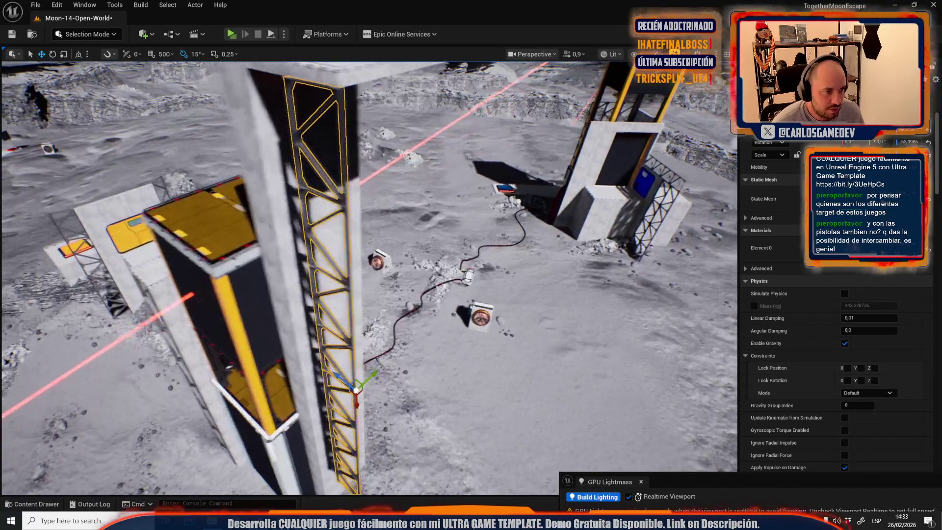
pyautogui.scroll(3, 369, 278)
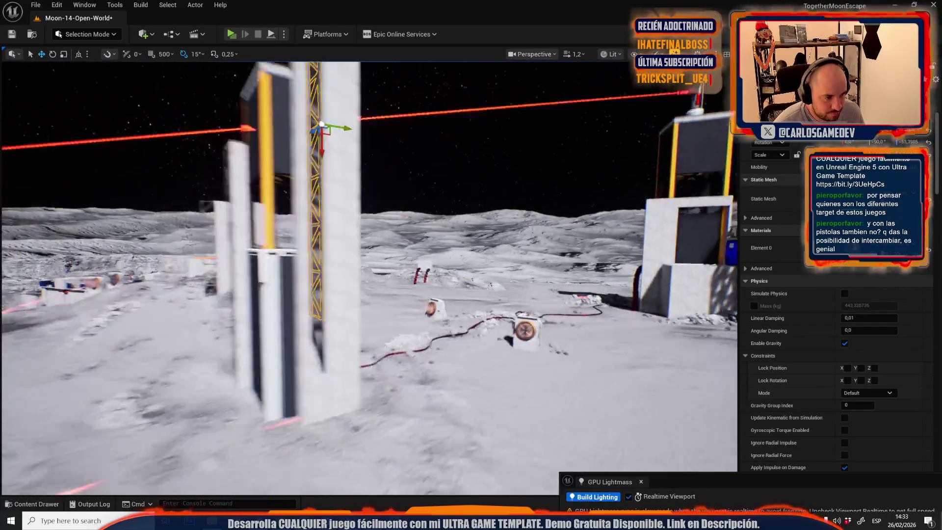
pyautogui.press('s')
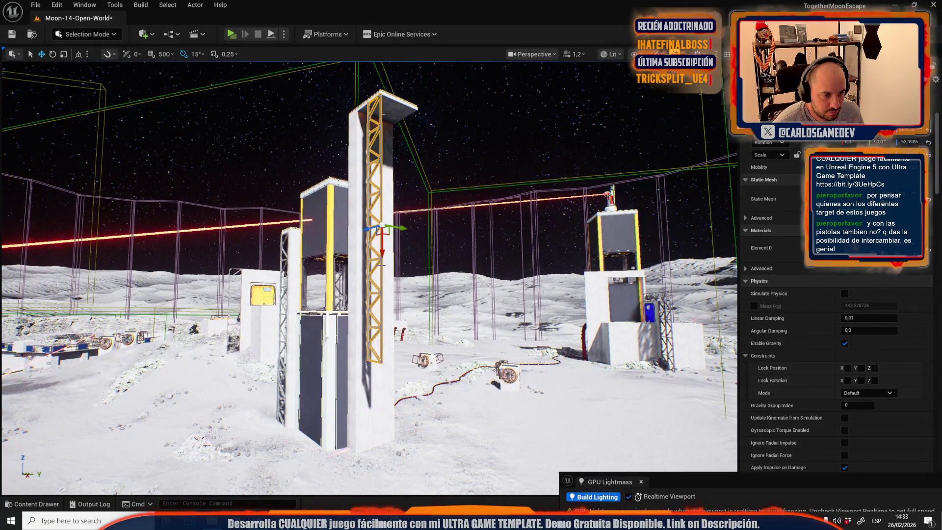
pyautogui.click(377, 245)
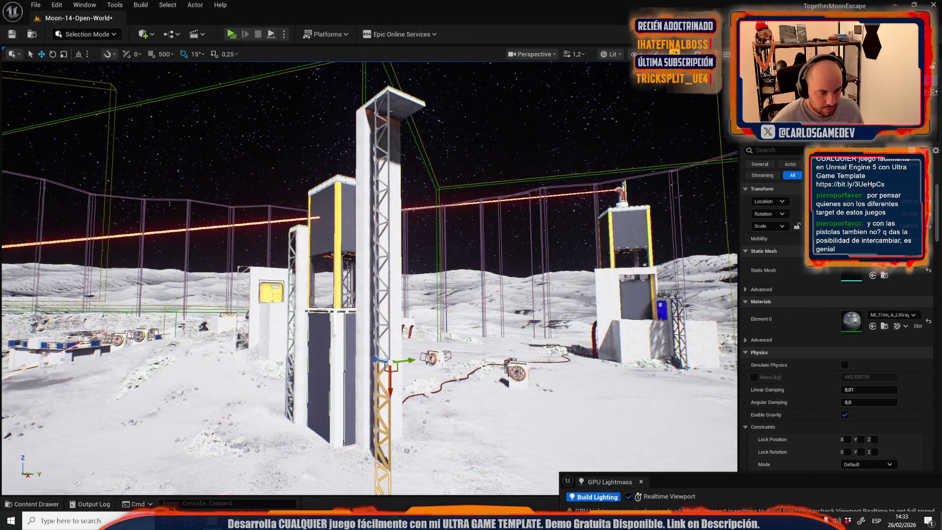
pyautogui.scroll(-5, 369, 278)
pyautogui.press('w')
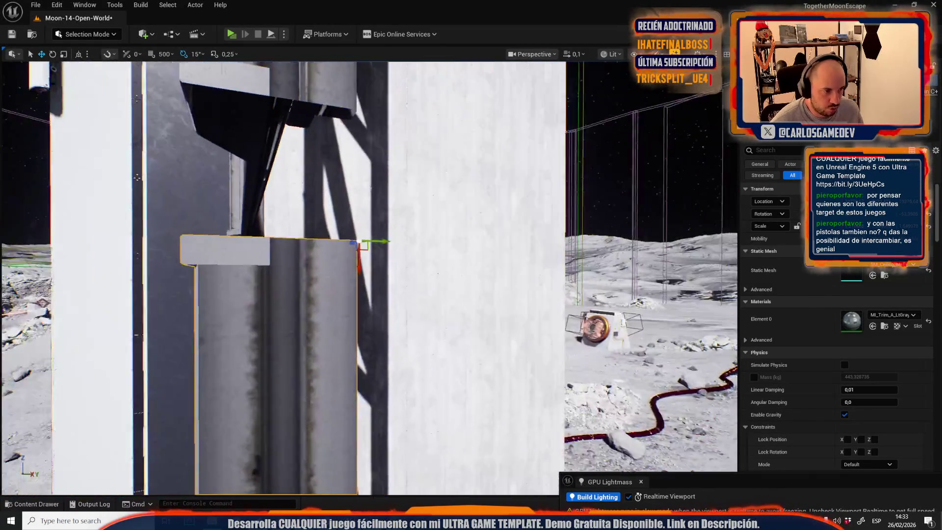
pyautogui.press('s')
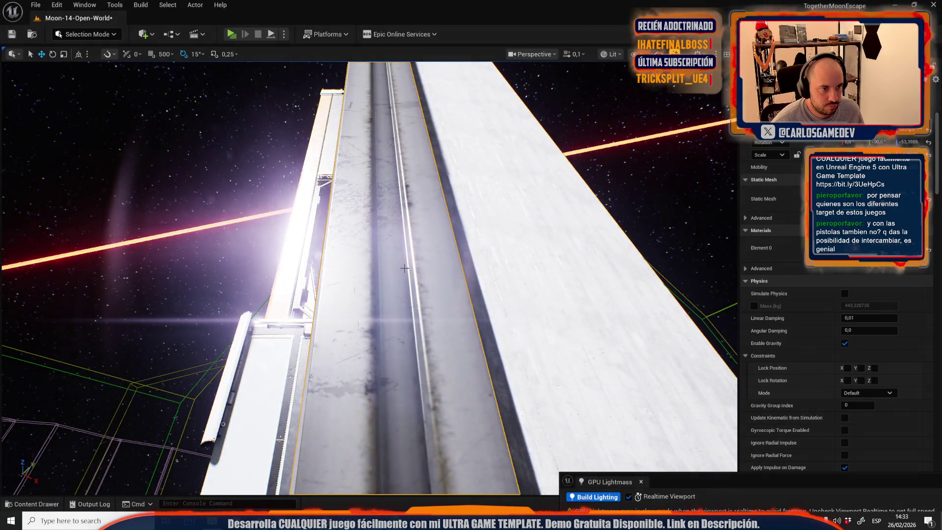
pyautogui.moveTo(406, 233); pyautogui.dragTo(406, 233)
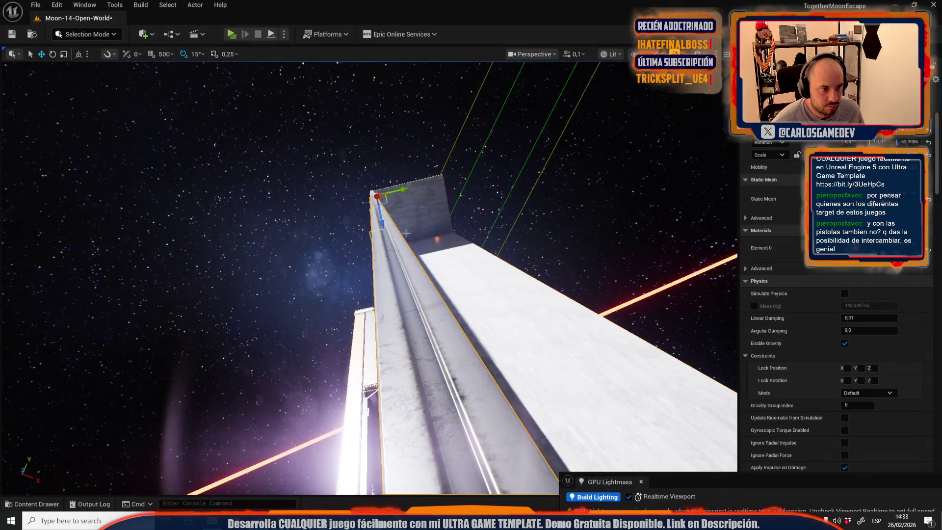
pyautogui.scroll(5, 369, 277)
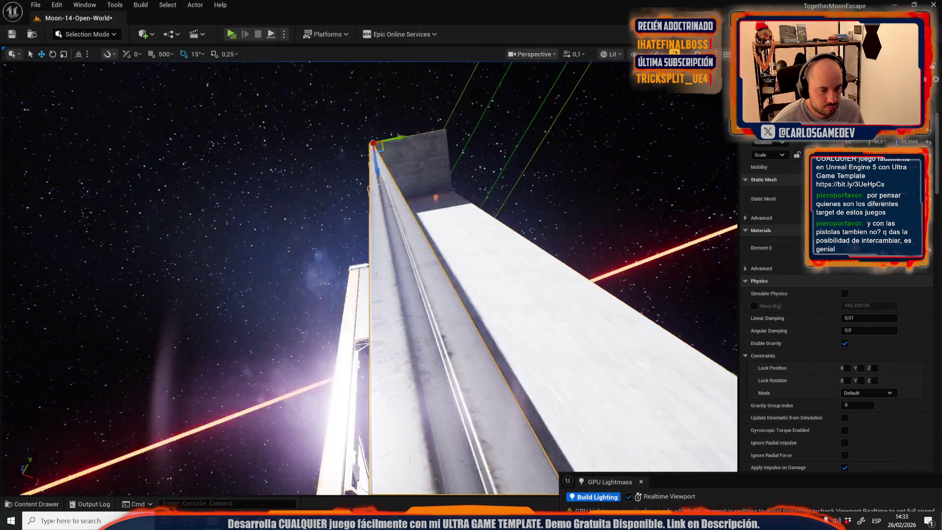
pyautogui.press('s')
pyautogui.press('s')
pyautogui.scroll(1, 369, 277)
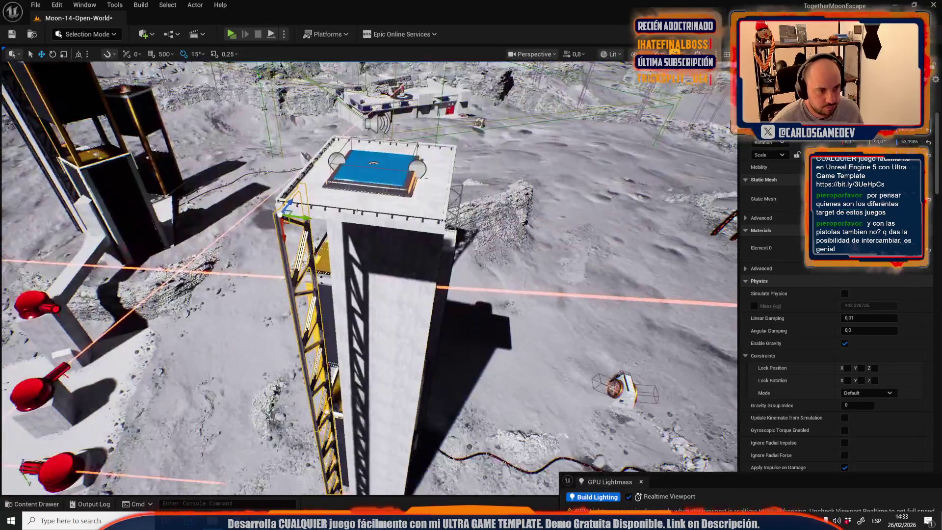
pyautogui.moveTo(369, 277); pyautogui.dragTo(368, 277)
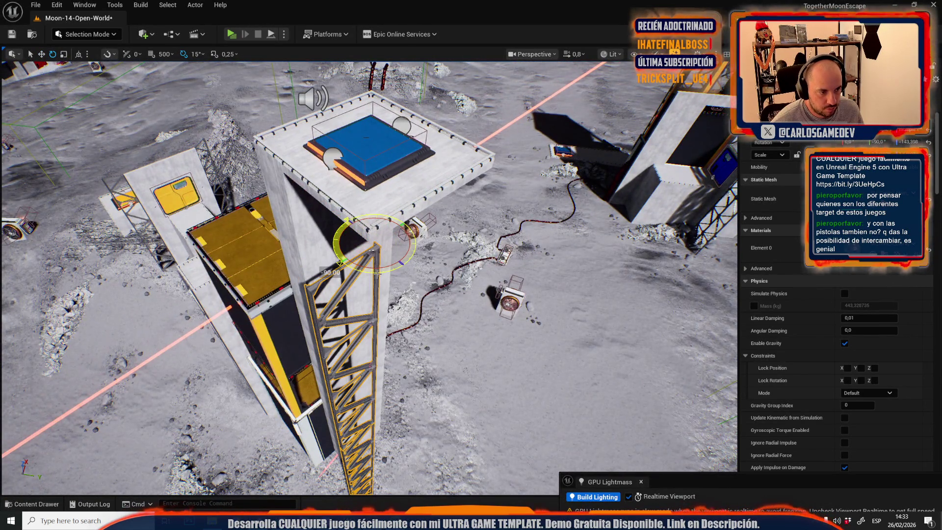
# Step: Inspect the selected truss closely, undo its last move, and switch to the scale gizmo
pyautogui.scroll(-3, 351, 307)
pyautogui.press('w')
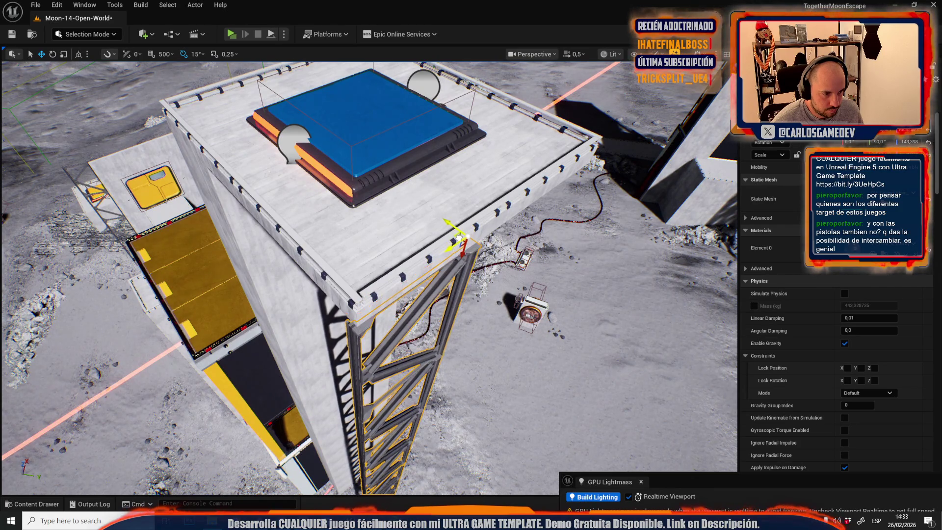
pyautogui.moveTo(460, 239)
pyautogui.mouseDown()
pyautogui.moveTo(421, 277)
pyautogui.moveTo(440, 270)
pyautogui.mouseUp()
pyautogui.scroll(3, 368, 275)
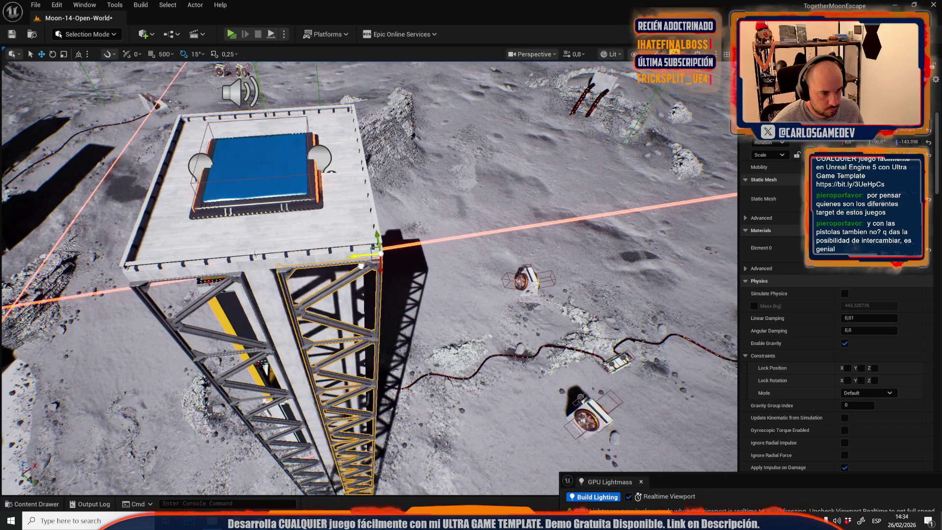
pyautogui.scroll(-3, 363, 265)
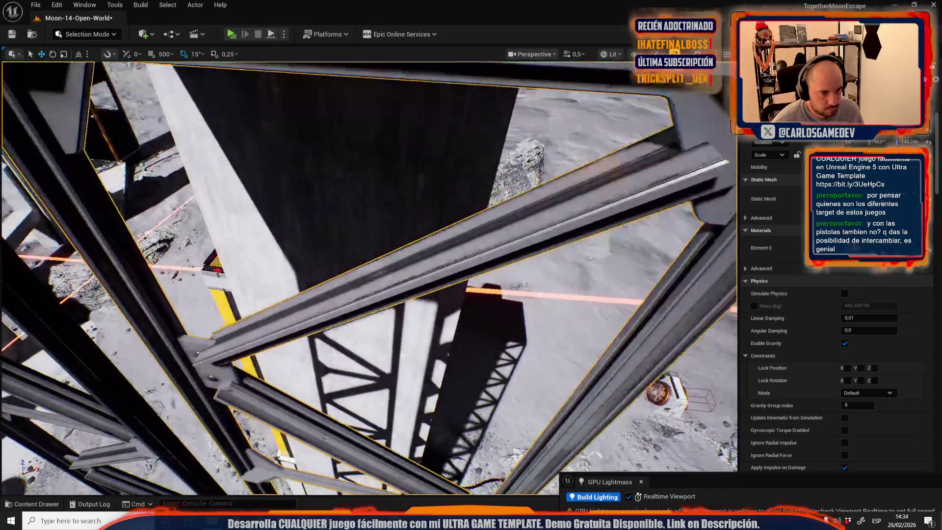
pyautogui.hotkey('ctrl', 'z')
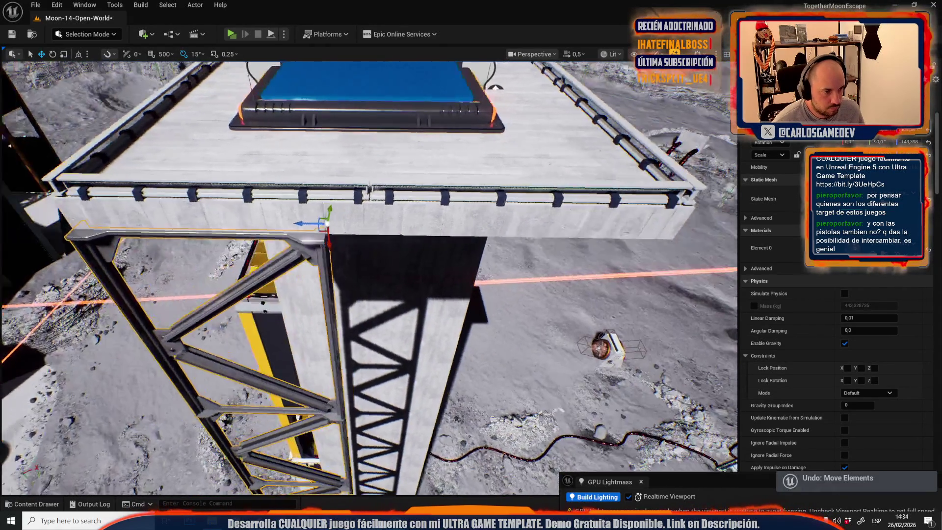
pyautogui.press('e')
pyautogui.press('r')
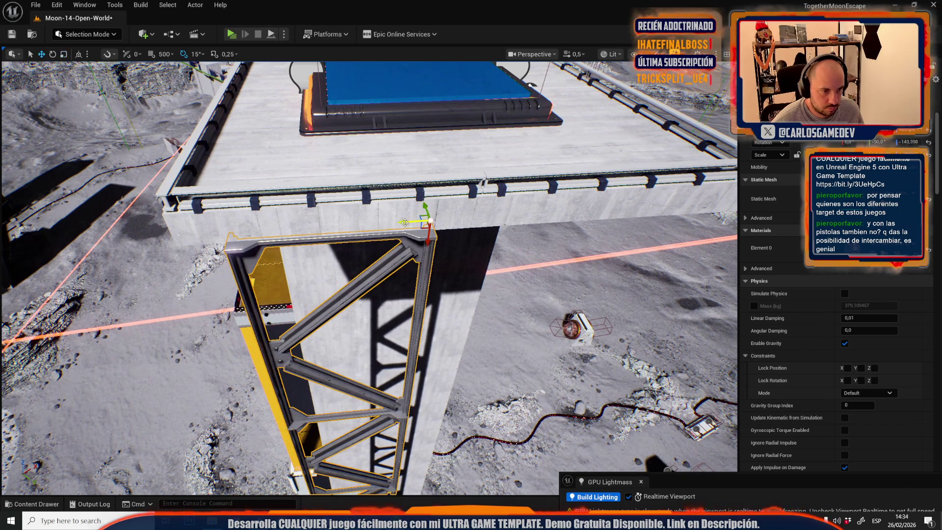
# Step: Orbit around the tower and keep the tall truss selected
pyautogui.scroll(-3, 357, 229)
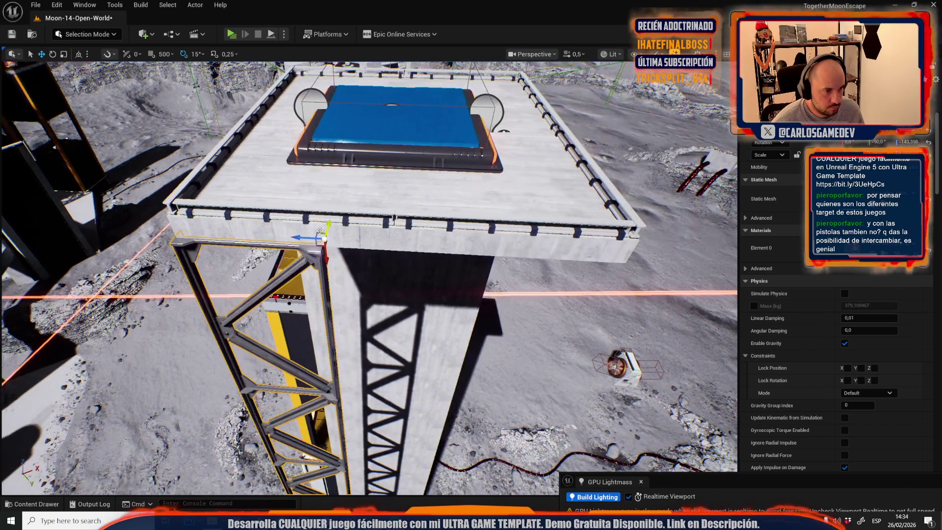
pyautogui.scroll(2, 367, 274)
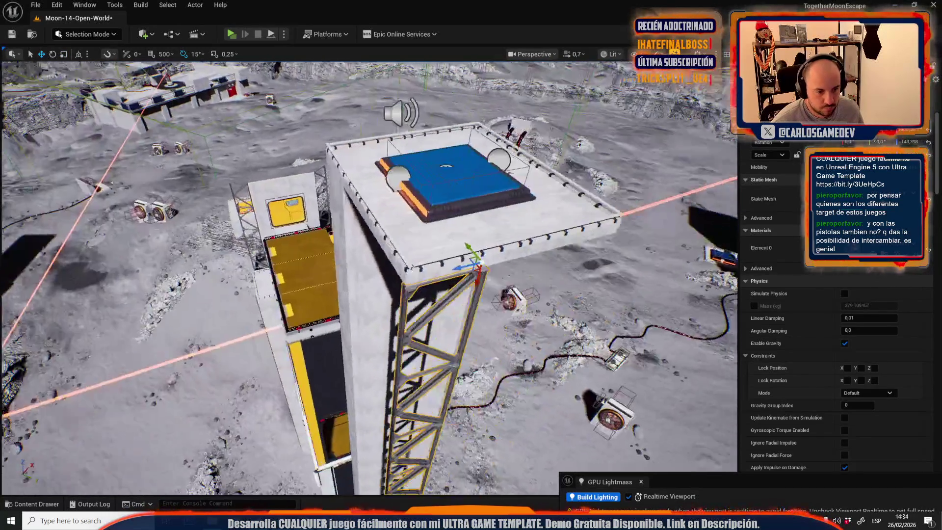
pyautogui.moveTo(297, 233); pyautogui.dragTo(314, 231)
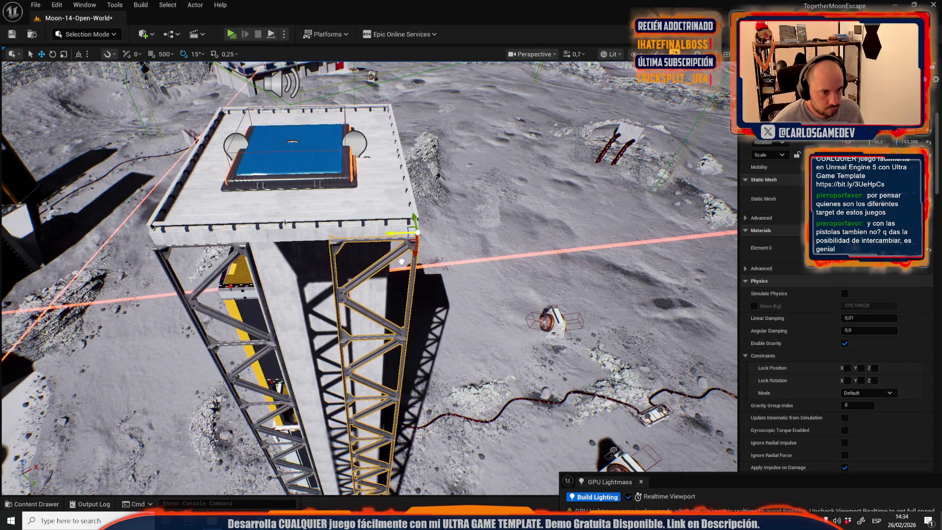
pyautogui.scroll(1, 393, 266)
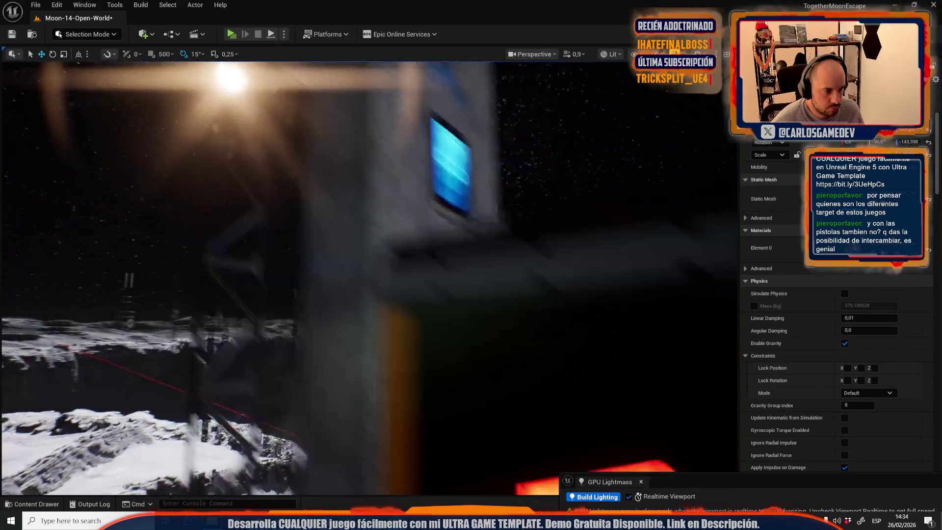
pyautogui.scroll(1, 368, 275)
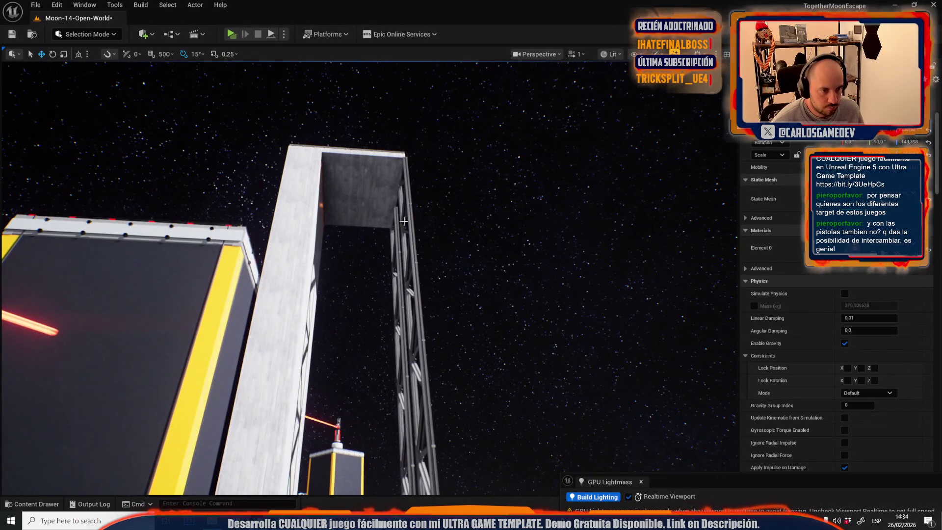
pyautogui.click(416, 216)
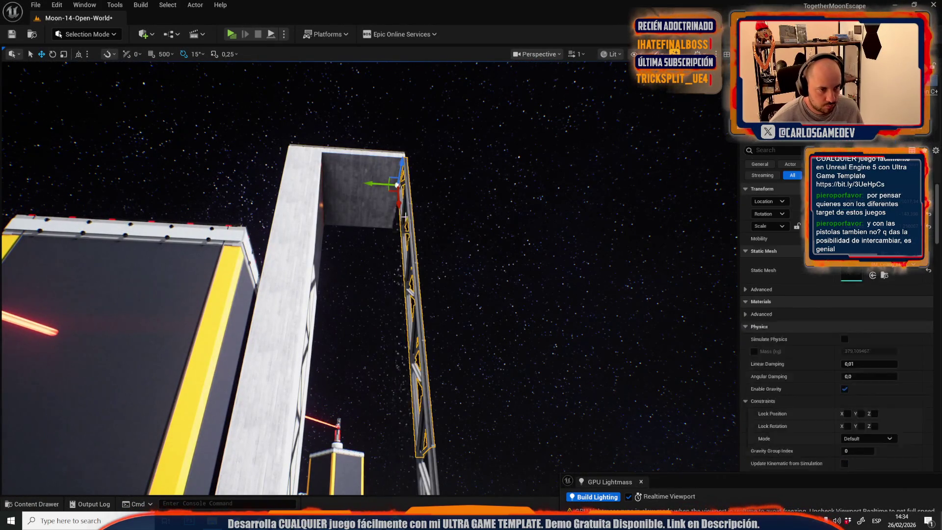
# Step: Select the truss on the tall pillar and rotate it 90° to lie horizontal
pyautogui.press('q')
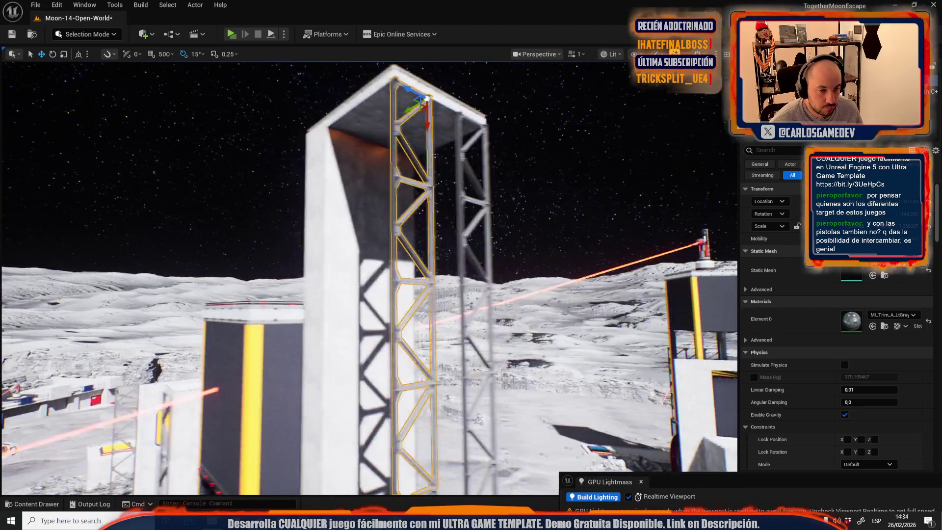
pyautogui.moveTo(403, 214); pyautogui.dragTo(403, 214)
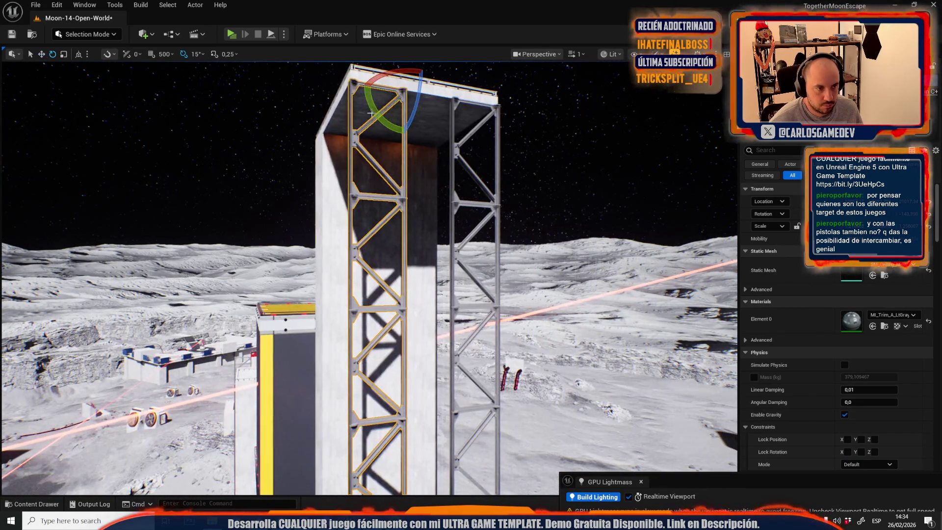
pyautogui.moveTo(389, 159); pyautogui.dragTo(387, 157)
pyautogui.click(216, 188)
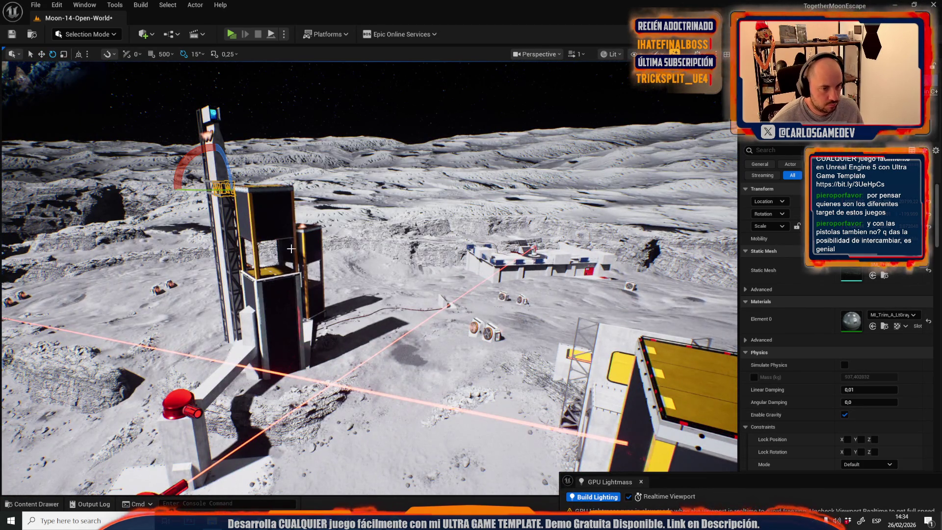
pyautogui.press('f')
pyautogui.click(480, 286)
pyautogui.press('f')
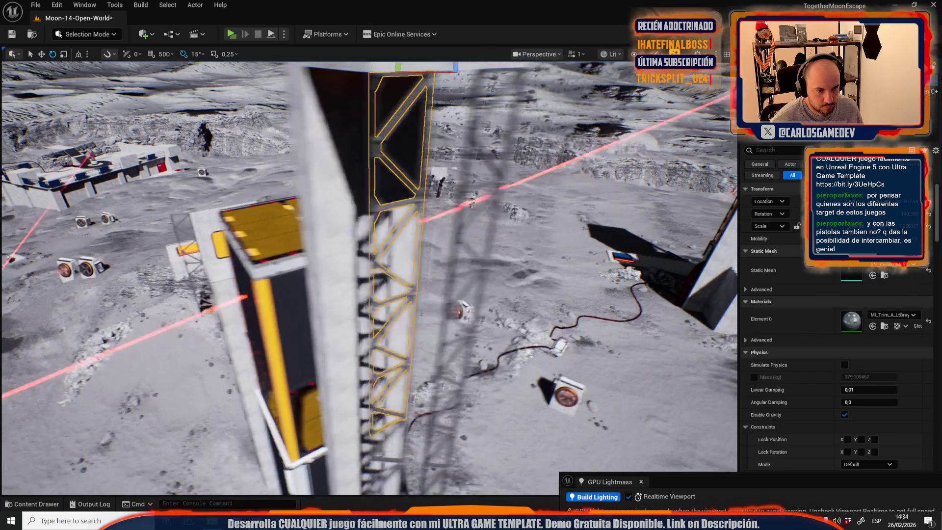
pyautogui.moveTo(289, 184)
pyautogui.mouseDown()
pyautogui.moveTo(231, 134)
pyautogui.moveTo(300, 133)
pyautogui.mouseUp()
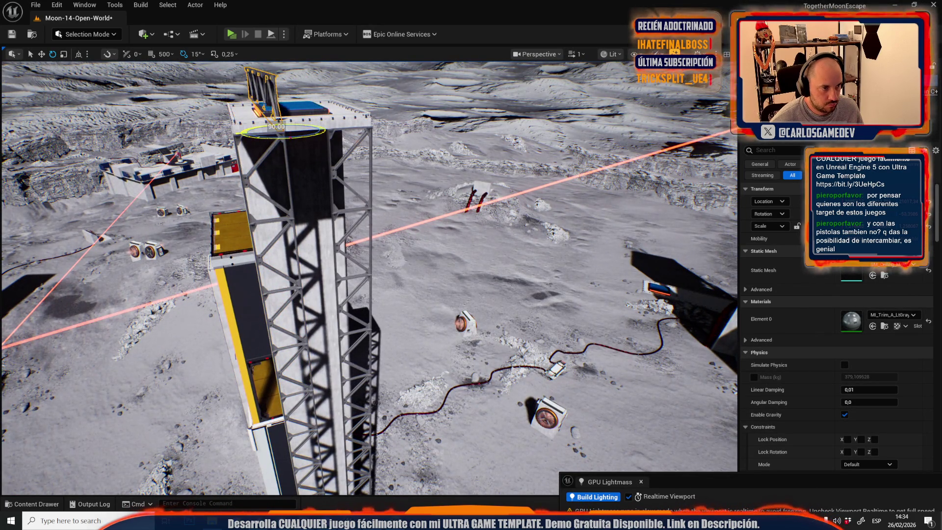
# Step: Lower the horizontal truss in front of the pillar and slide it against the tower's far frame
pyautogui.press('w')
pyautogui.press('f')
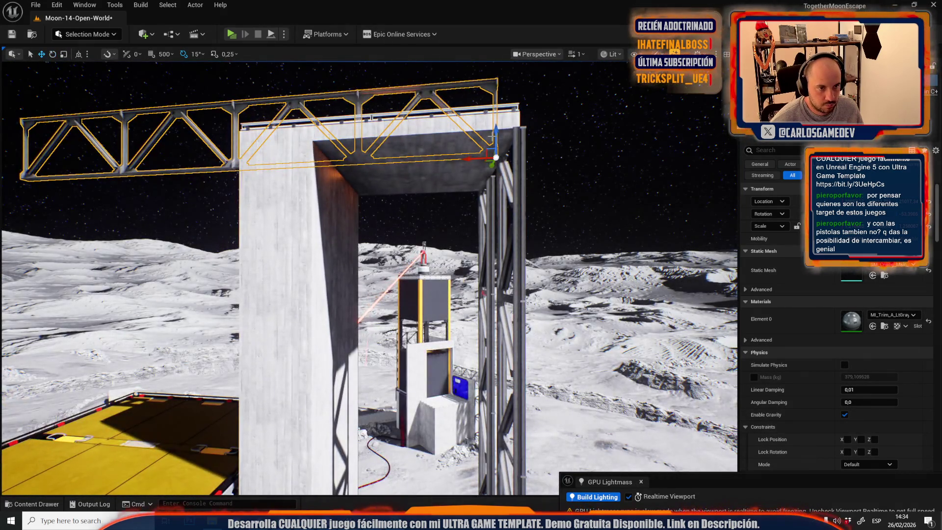
pyautogui.moveTo(491, 137); pyautogui.dragTo(491, 211)
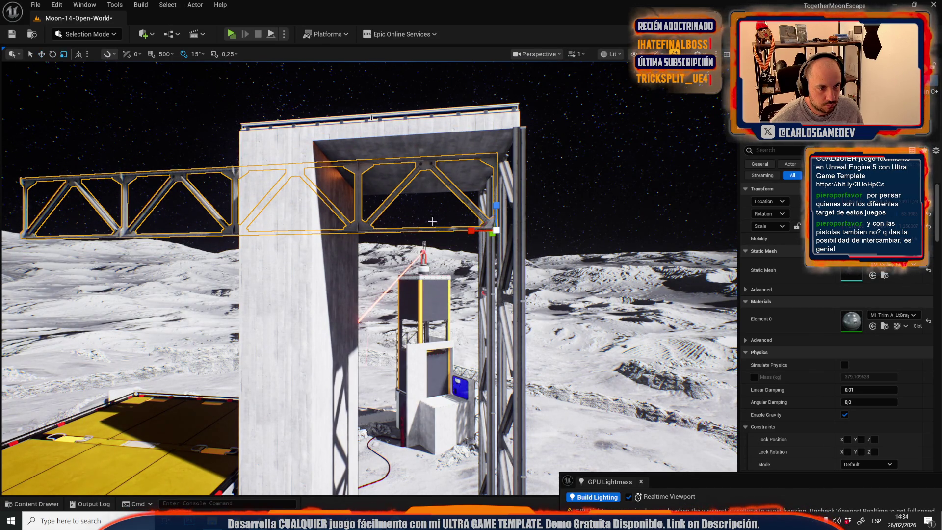
pyautogui.scroll(-1, 369, 278)
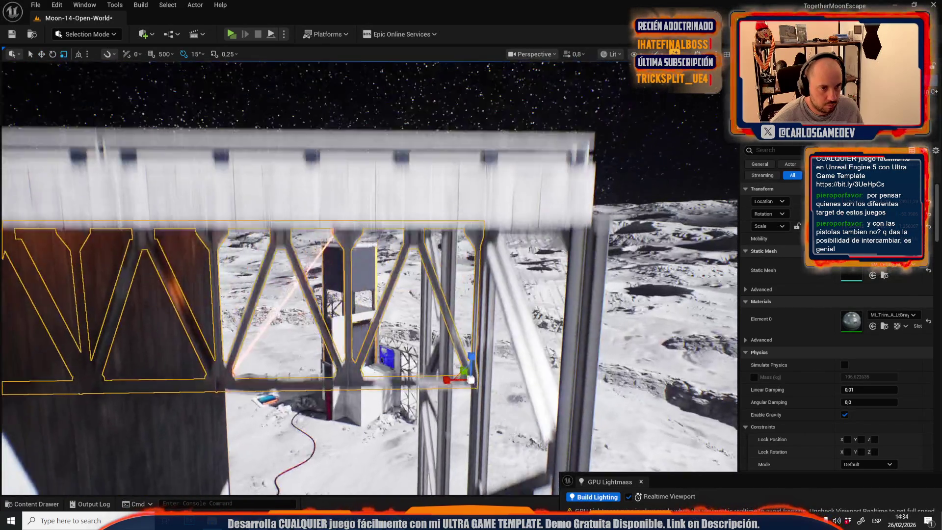
pyautogui.scroll(-1, 560, 323)
pyautogui.moveTo(600, 306)
pyautogui.mouseDown()
pyautogui.moveTo(499, 336)
pyautogui.moveTo(483, 318)
pyautogui.mouseUp()
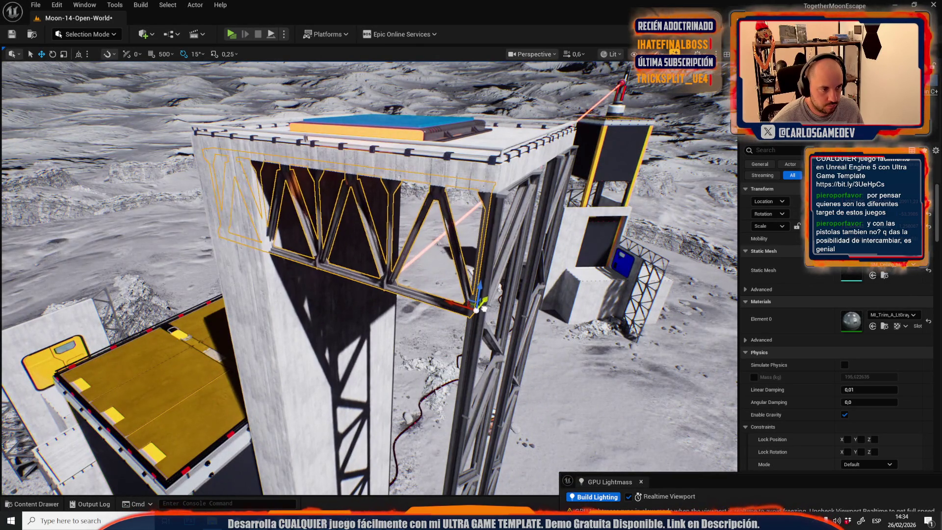
pyautogui.scroll(1, 235, 303)
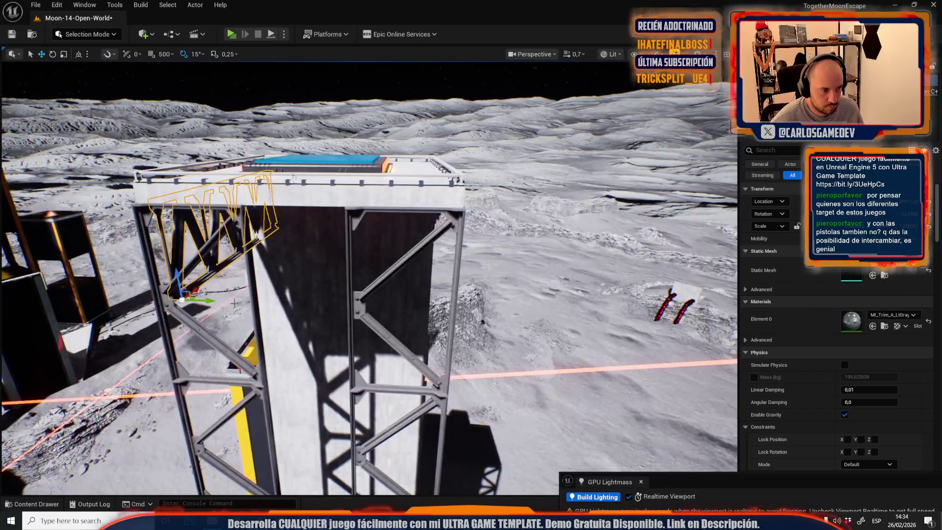
pyautogui.moveTo(205, 299); pyautogui.dragTo(443, 330)
pyautogui.scroll(-1, 475, 335)
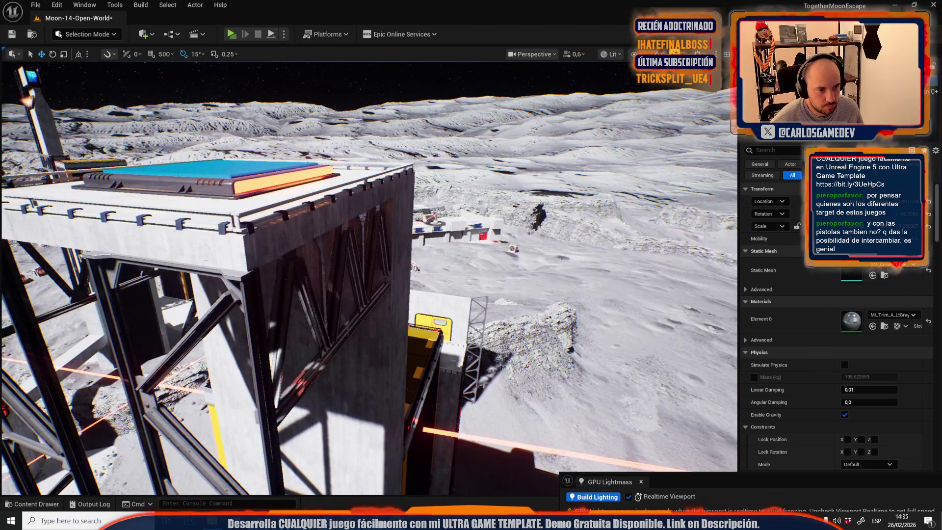
pyautogui.scroll(2, 368, 274)
pyautogui.scroll(1, 368, 274)
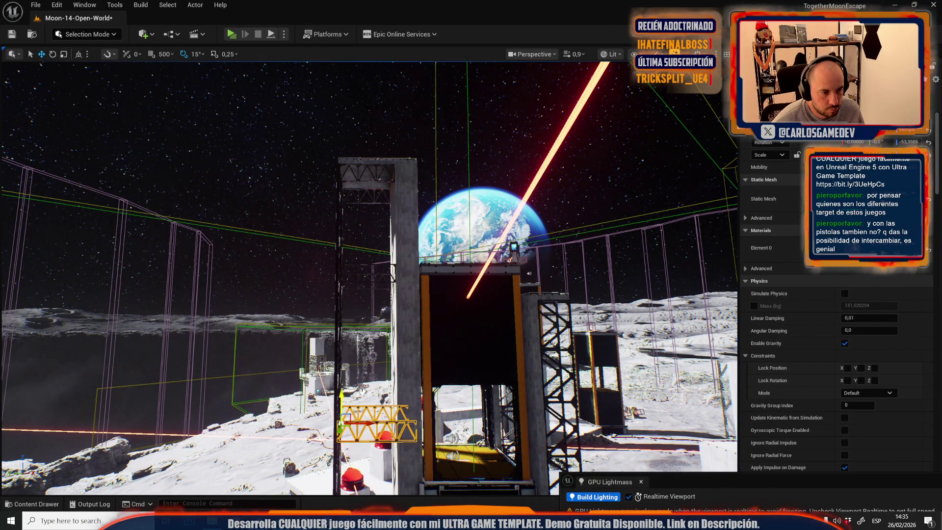
# Step: Delete the small stray yellow truss and fly up along the tower
pyautogui.press('w')
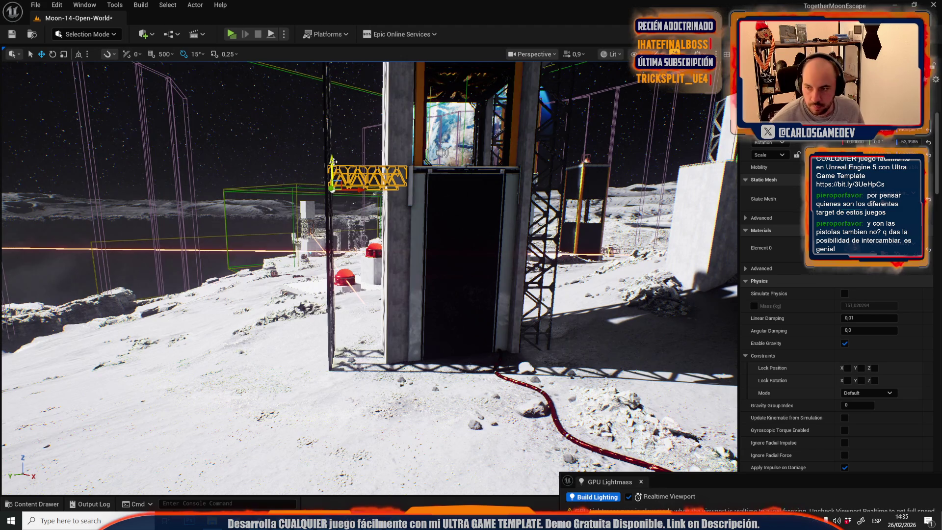
pyautogui.press('Delete')
pyautogui.scroll(2, 610, 64)
pyautogui.press('w')
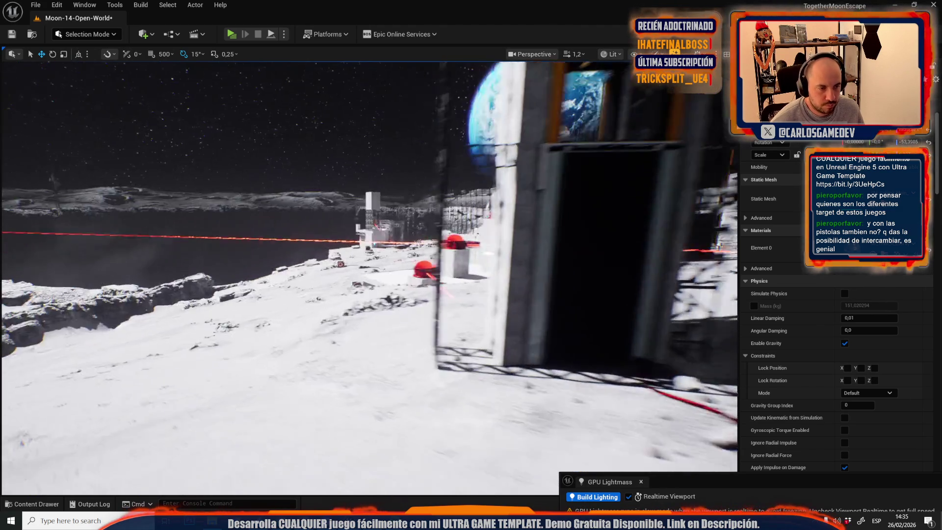
pyautogui.press('w')
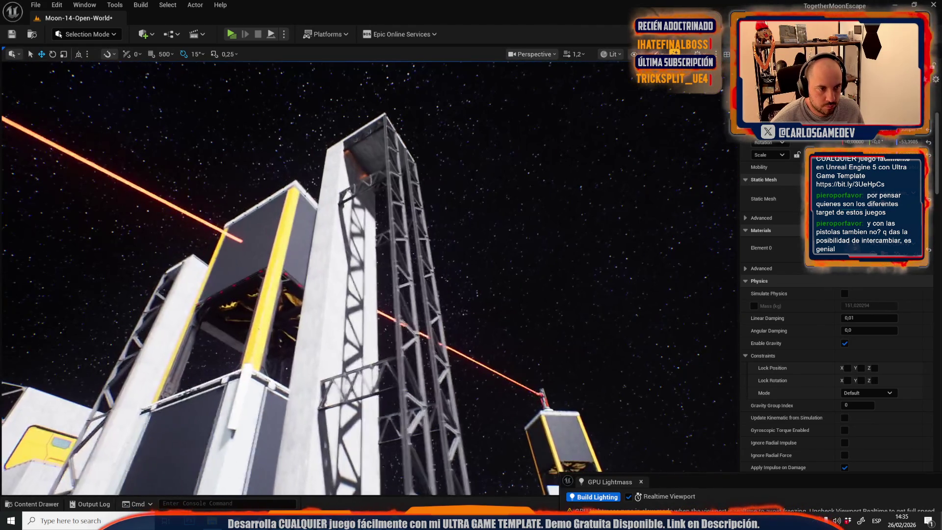
# Step: Select the blue pad on the rooftop platform and turn editor icons back on
pyautogui.scroll(-1, 368, 274)
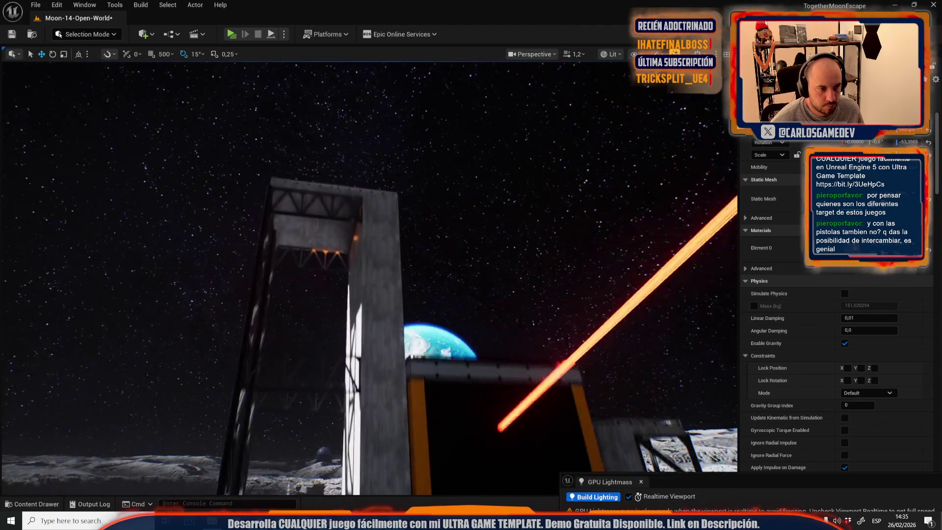
pyautogui.press('f')
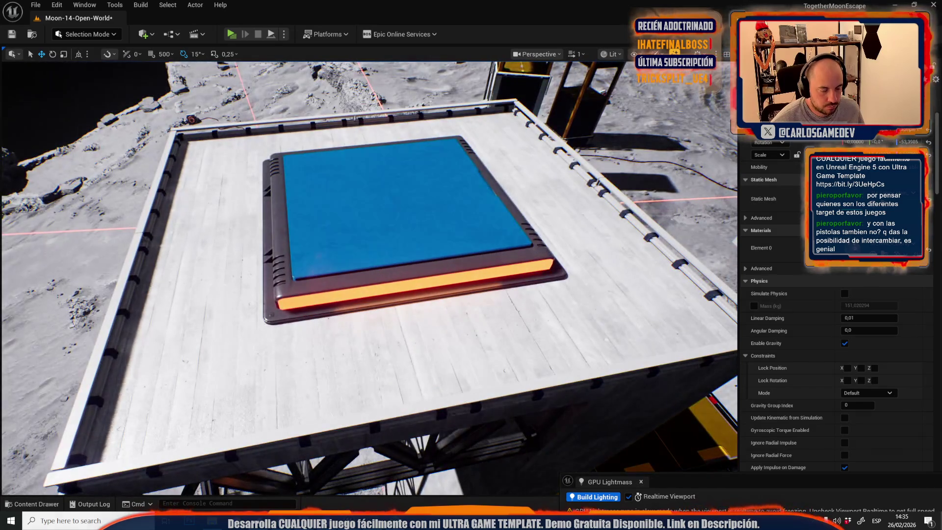
pyautogui.click(386, 292)
pyautogui.press('g')
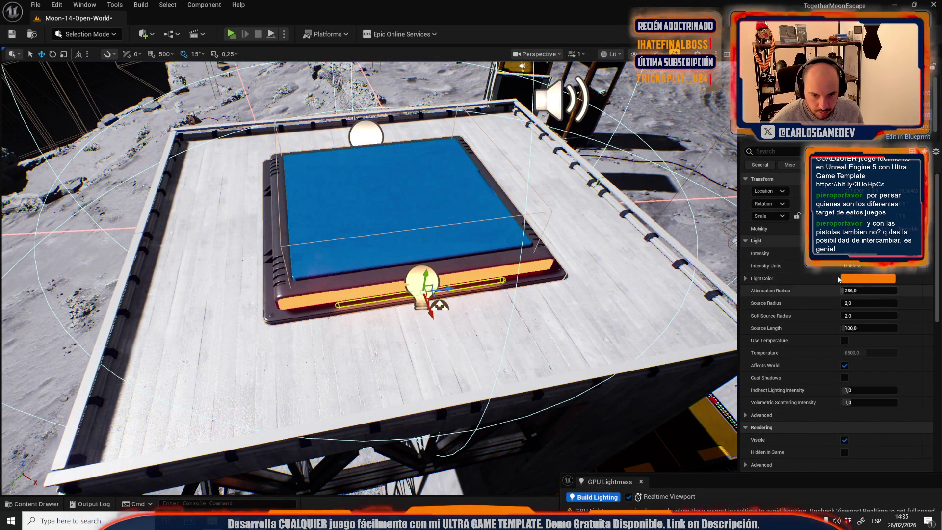
# Step: Filter Details by 'vis' to check the rooftop light and steel beam, then clear it
pyautogui.write('vis')
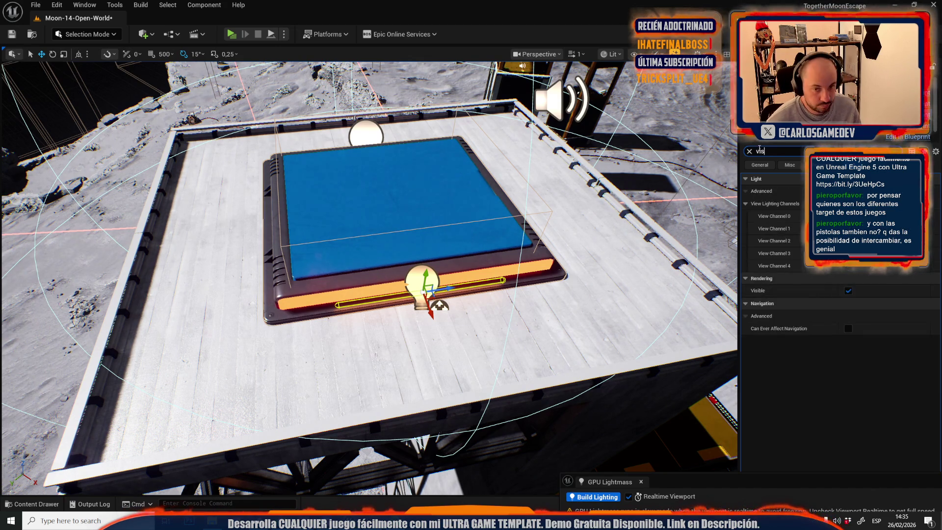
pyautogui.moveTo(439, 305)
pyautogui.mouseDown()
pyautogui.moveTo(439, 333)
pyautogui.moveTo(407, 393)
pyautogui.mouseUp()
pyautogui.click(384, 163)
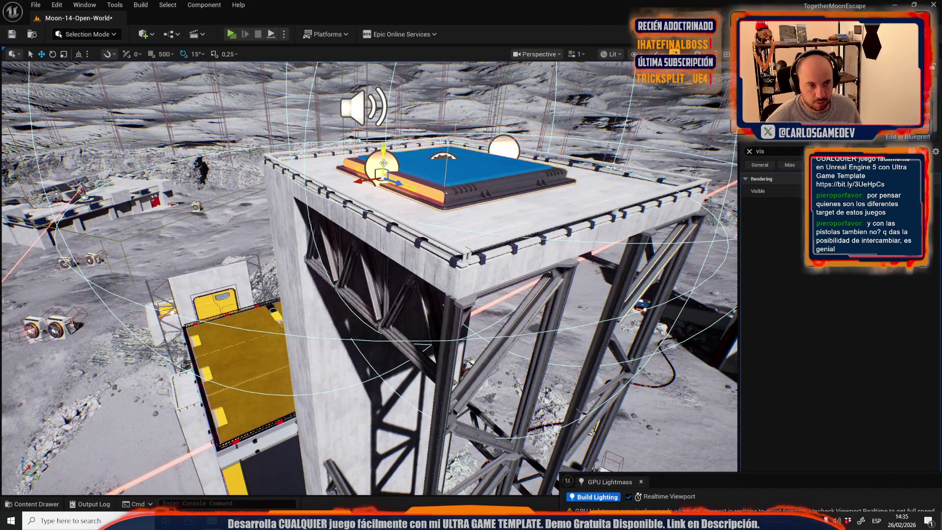
pyautogui.moveTo(383, 164)
pyautogui.mouseDown()
pyautogui.moveTo(387, 186)
pyautogui.moveTo(393, 146)
pyautogui.moveTo(402, 162)
pyautogui.moveTo(373, 186)
pyautogui.moveTo(388, 206)
pyautogui.moveTo(354, 203)
pyautogui.moveTo(385, 240)
pyautogui.moveTo(381, 329)
pyautogui.mouseUp()
pyautogui.click(358, 321)
pyautogui.scroll(2, 368, 210)
pyautogui.scroll(-2, 358, 205)
pyautogui.scroll(-1, 386, 240)
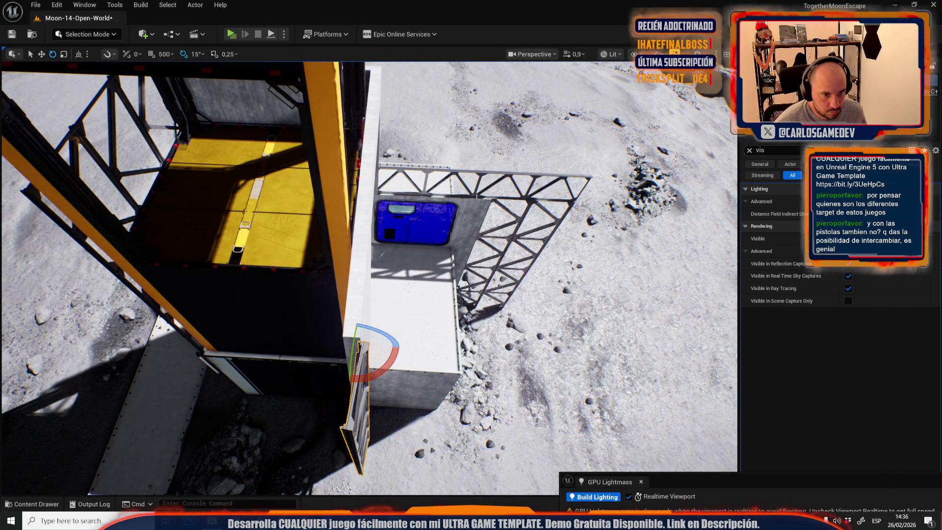
pyautogui.click(749, 151)
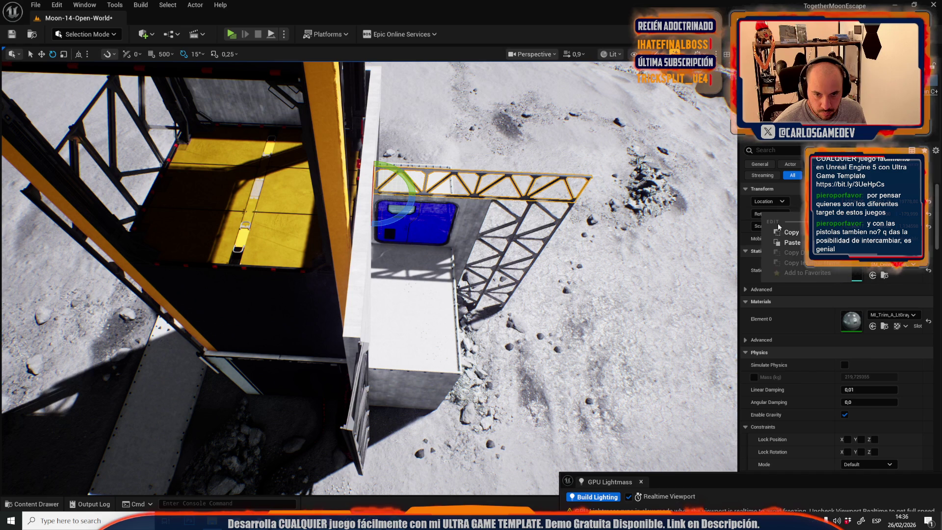
# Step: Copy the horizontal truss's rotation and paste it onto the second truss
pyautogui.click(358, 393)
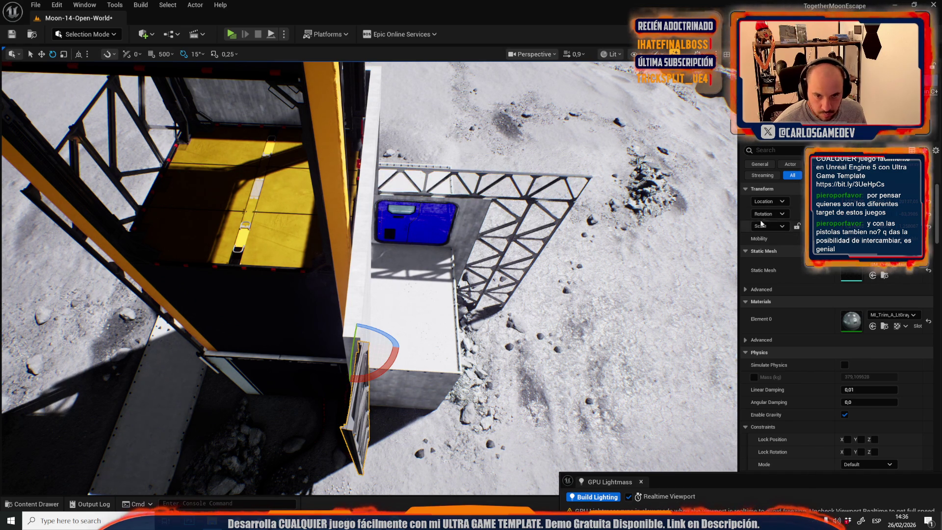
pyautogui.rightClick(774, 233)
pyautogui.click(787, 247)
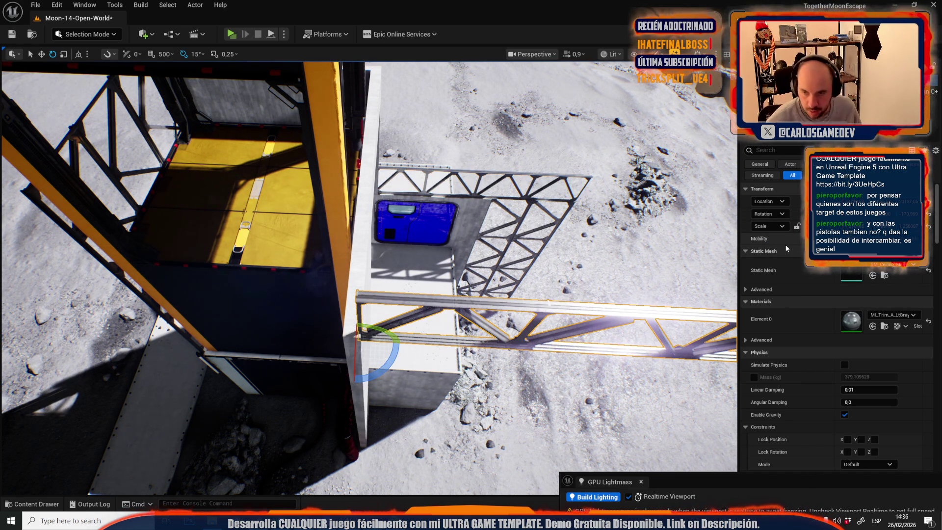
pyautogui.moveTo(373, 255); pyautogui.dragTo(295, 196)
pyautogui.moveTo(275, 343)
pyautogui.mouseDown()
pyautogui.moveTo(253, 367)
pyautogui.moveTo(274, 363)
pyautogui.moveTo(275, 324)
pyautogui.moveTo(314, 304)
pyautogui.moveTo(343, 382)
pyautogui.moveTo(366, 311)
pyautogui.mouseUp()
pyautogui.press('w')
pyautogui.press('r')
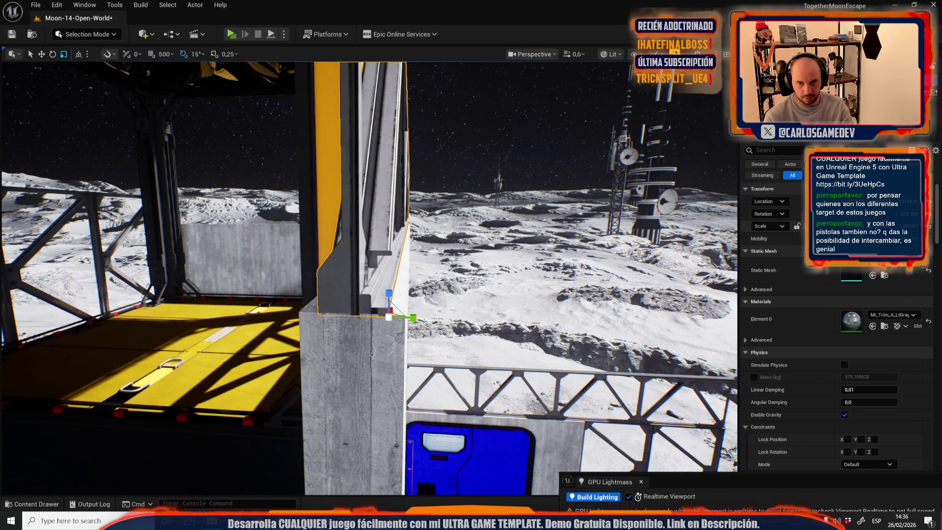
# Step: Fly around the horizontal truss to check its spot beside the yellow pillar over the terrain
pyautogui.press('w')
pyautogui.moveTo(630, 303)
pyautogui.mouseDown()
pyautogui.moveTo(672, 285)
pyautogui.moveTo(577, 293)
pyautogui.mouseUp()
pyautogui.scroll(-2, 630, 303)
pyautogui.scroll(1, 672, 285)
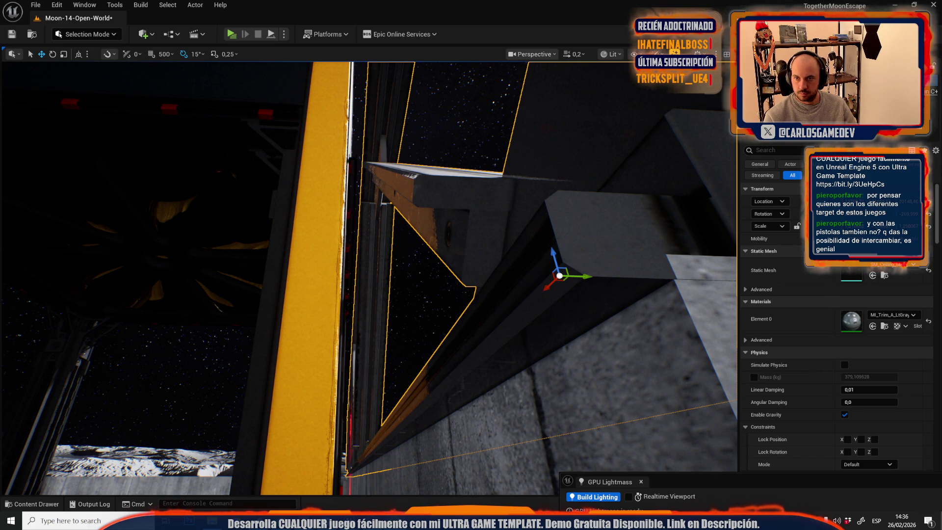
pyautogui.scroll(3, 448, 319)
pyautogui.moveTo(448, 319); pyautogui.dragTo(443, 308)
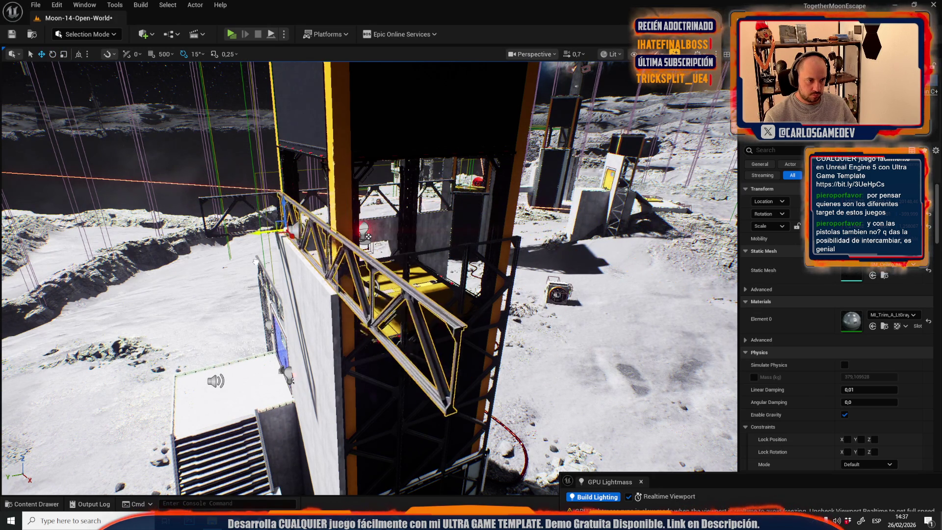
pyautogui.scroll(-2, 368, 237)
pyautogui.moveTo(368, 236); pyautogui.dragTo(368, 237)
pyautogui.moveTo(685, 320); pyautogui.dragTo(685, 320)
pyautogui.scroll(1, 685, 319)
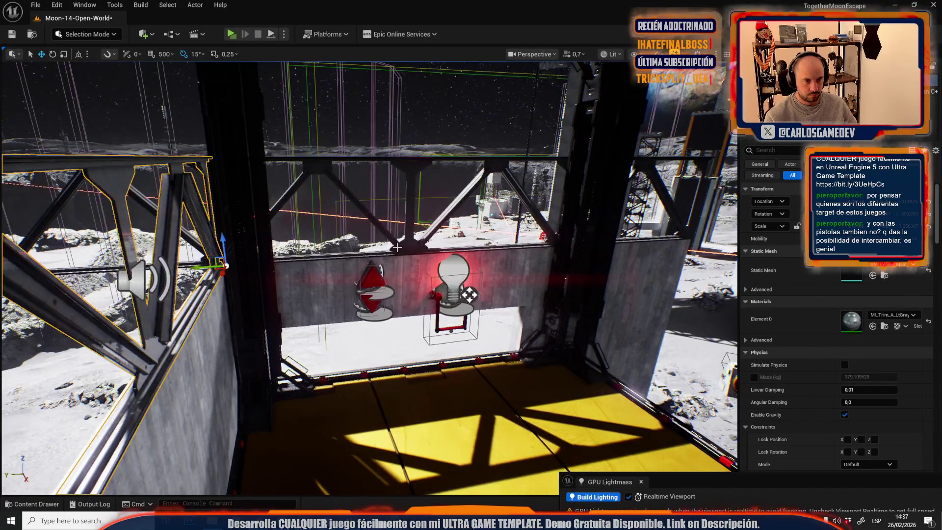
pyautogui.moveTo(398, 249); pyautogui.dragTo(397, 249)
pyautogui.scroll(2, 397, 249)
pyautogui.moveTo(533, 221); pyautogui.dragTo(533, 222)
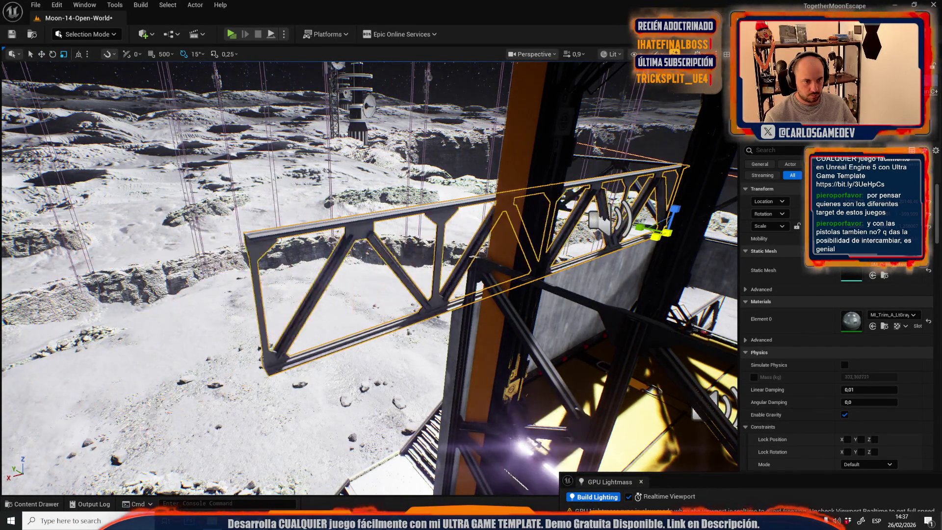
# Step: Shorten the truss to fit the tower top and lengthen the railing truss to the corner
pyautogui.moveTo(656, 238)
pyautogui.mouseDown()
pyautogui.moveTo(585, 277)
pyautogui.moveTo(515, 279)
pyautogui.moveTo(608, 265)
pyautogui.mouseUp()
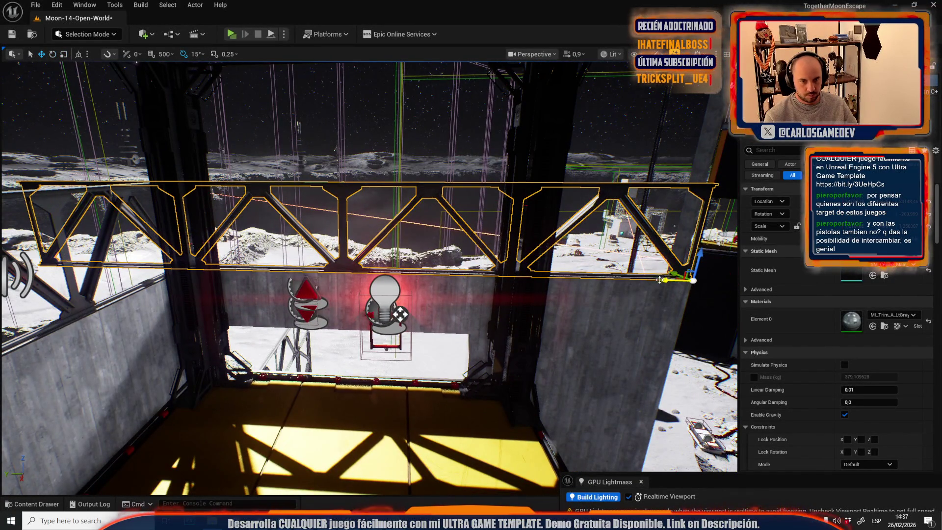
pyautogui.moveTo(663, 277); pyautogui.dragTo(343, 241)
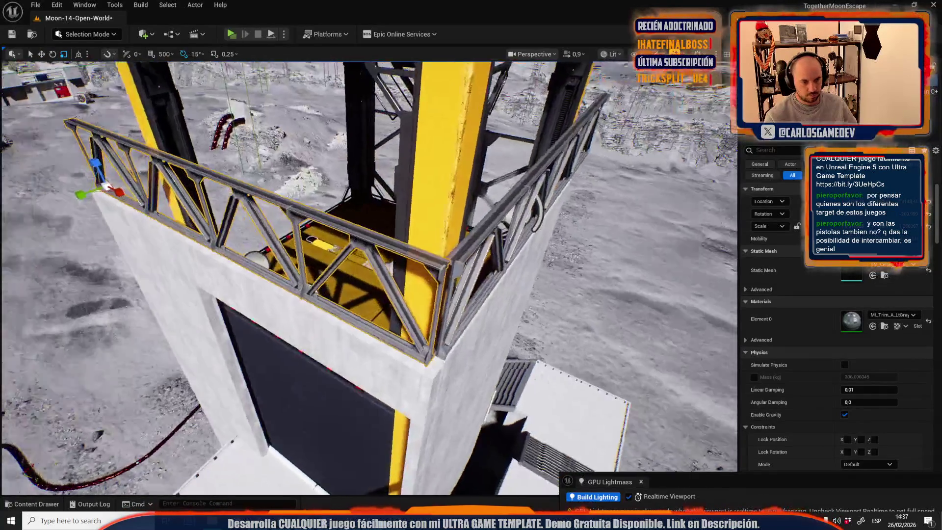
pyautogui.moveTo(405, 482); pyautogui.dragTo(396, 472)
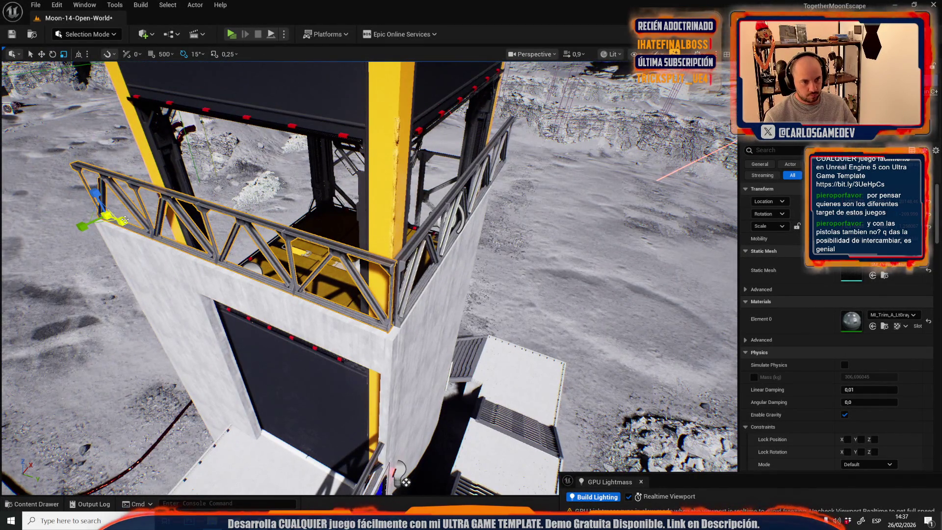
pyautogui.moveTo(124, 220); pyautogui.dragTo(124, 181)
pyautogui.click(124, 220)
pyautogui.moveTo(383, 377); pyautogui.dragTo(383, 377)
pyautogui.click(342, 352)
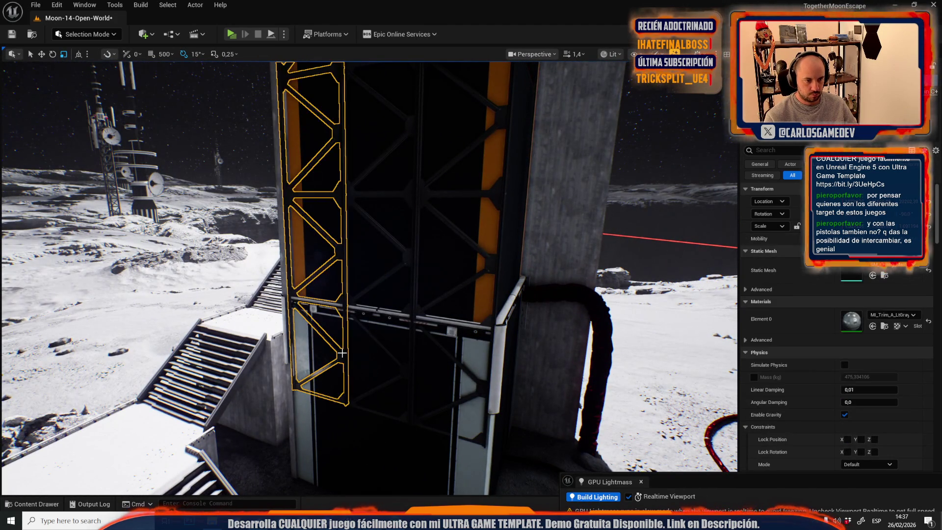
# Step: Select both stacked trusses on the tower face and align them vertically in world space
pyautogui.keyDown('ctrl'); pyautogui.click(376, 388); pyautogui.keyUp('ctrl')
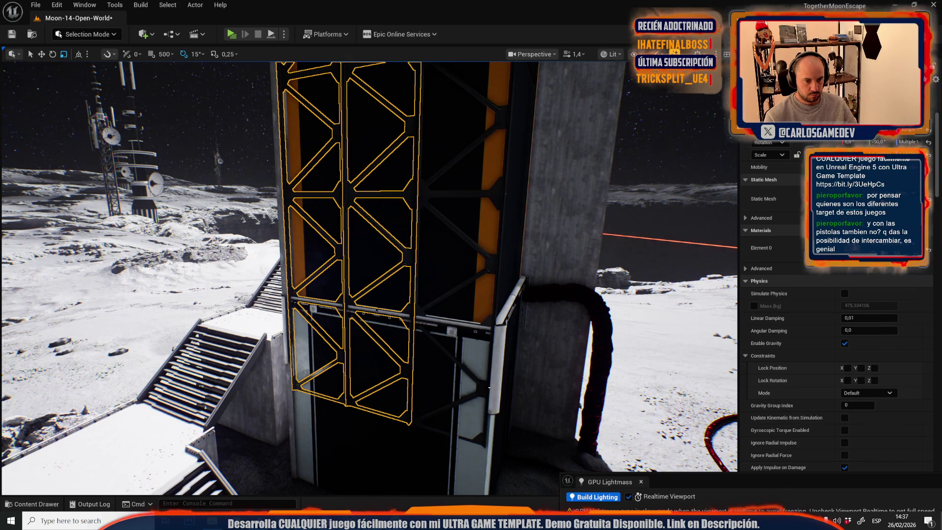
pyautogui.press('f')
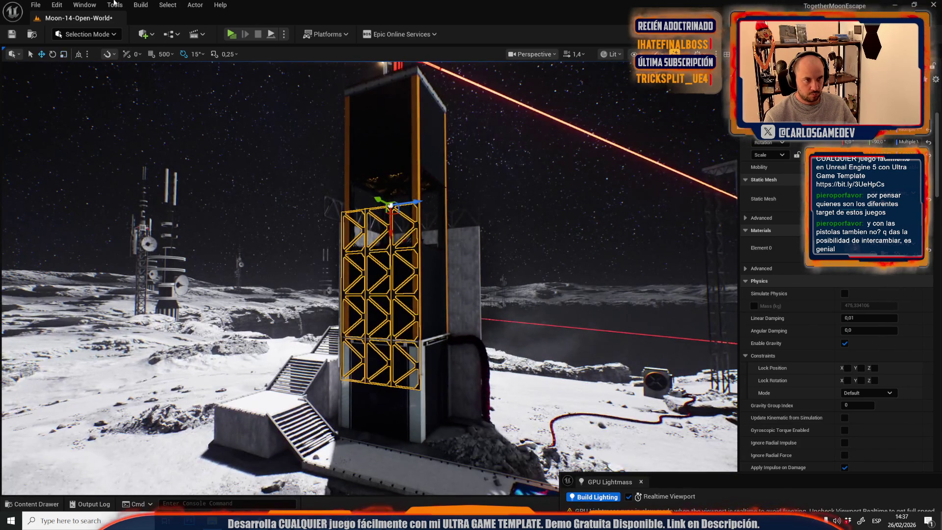
pyautogui.click(80, 54)
pyautogui.moveTo(391, 177); pyautogui.dragTo(391, 339)
pyautogui.scroll(3, 315, 316)
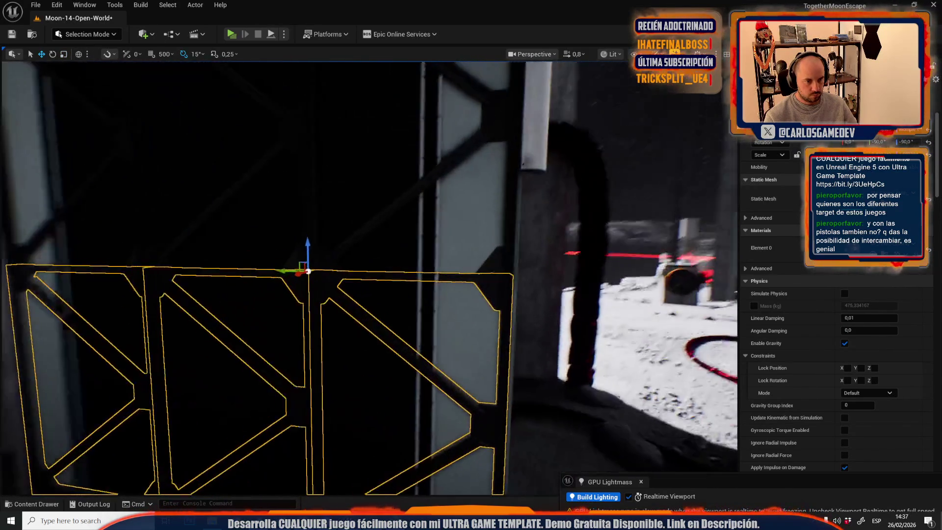
pyautogui.hotkey('alt', '3')
pyautogui.moveTo(316, 316); pyautogui.dragTo(336, 256)
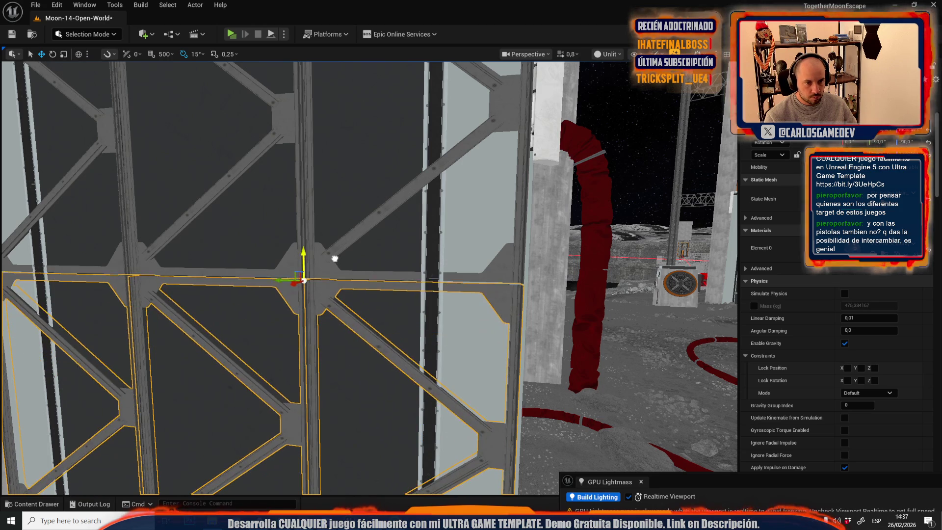
pyautogui.press('Escape')
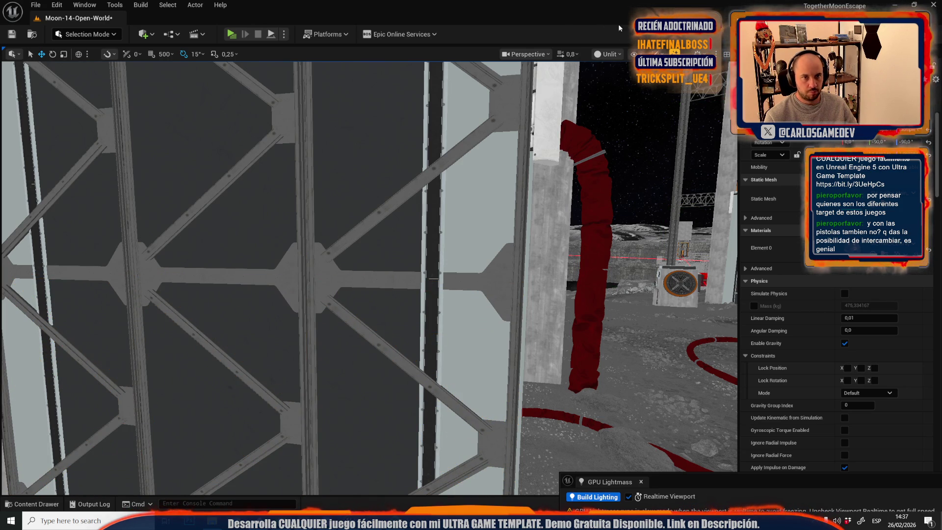
# Step: Return the viewport to Lit shading and frame the whole tower and blue door
pyautogui.click(617, 55)
pyautogui.click(624, 90)
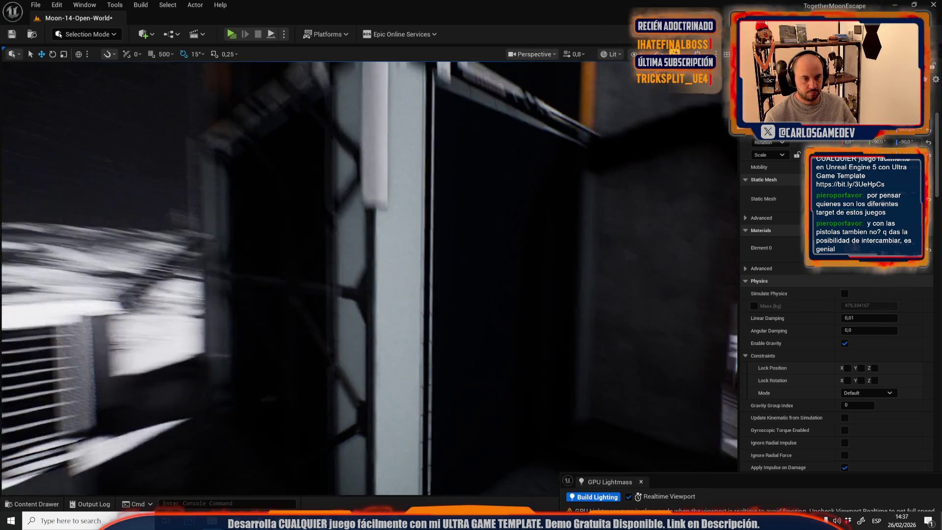
pyautogui.scroll(1, 368, 278)
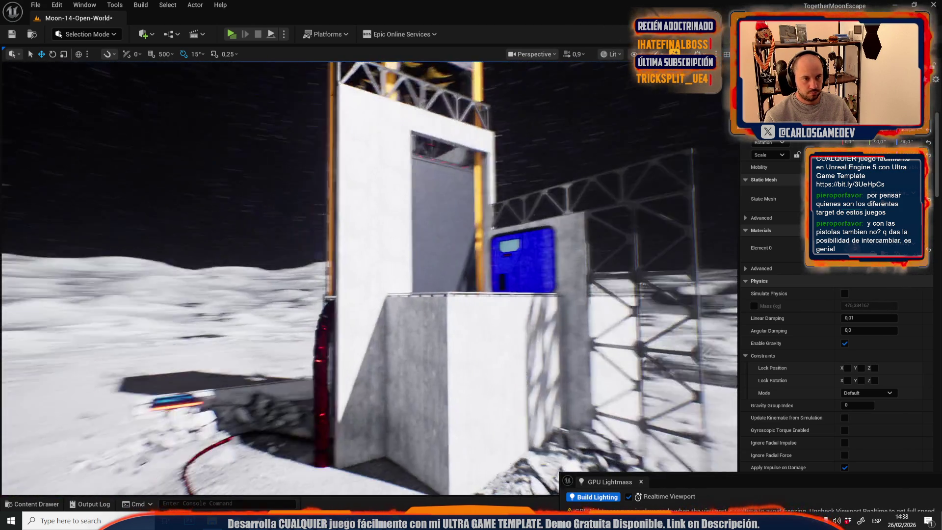
pyautogui.moveTo(437, 206); pyautogui.dragTo(437, 167)
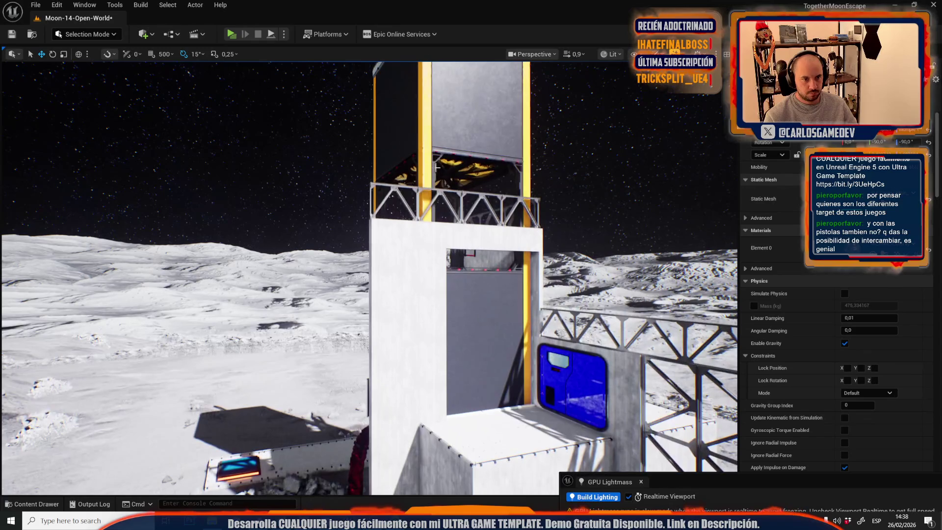
# Step: Select the truss on top of the tower and ready it for moving toward the white wall
pyautogui.click(412, 191)
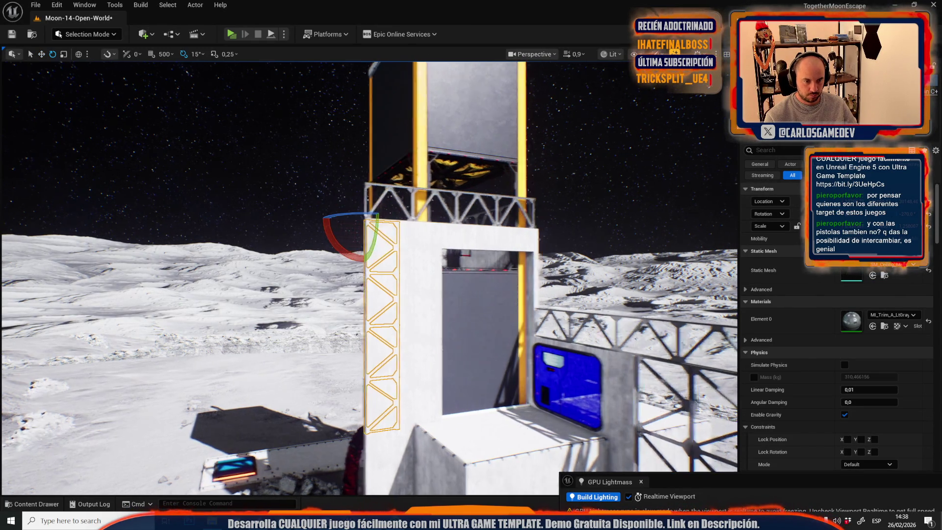
pyautogui.scroll(3, 368, 277)
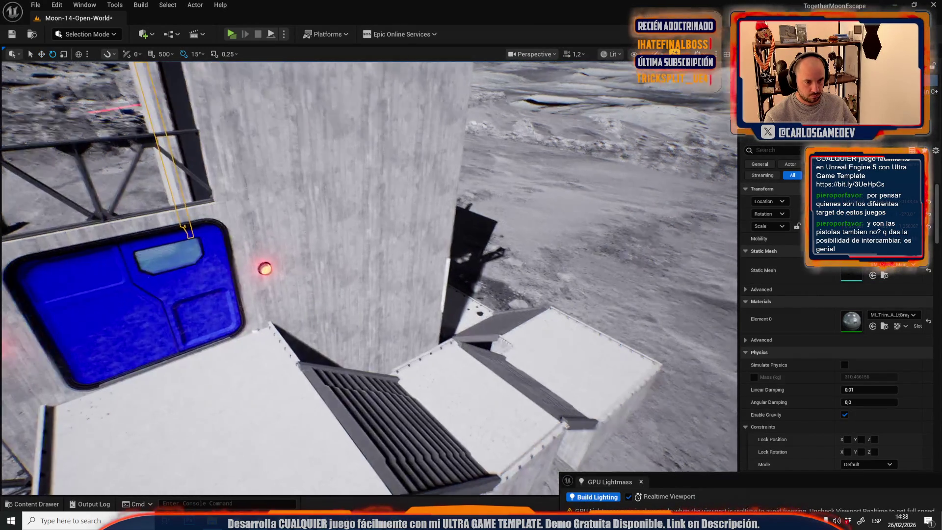
pyautogui.moveTo(368, 277); pyautogui.dragTo(363, 236)
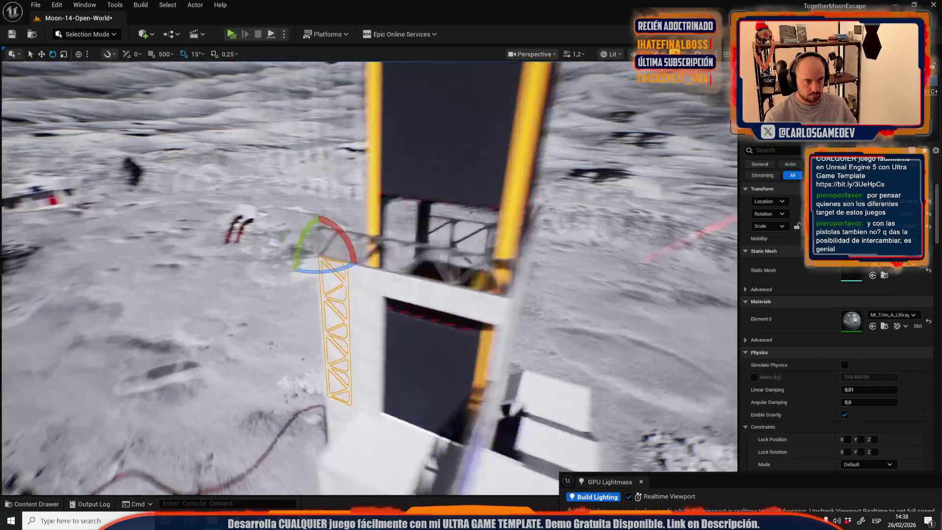
pyautogui.scroll(-2, 437, 282)
pyautogui.press('w')
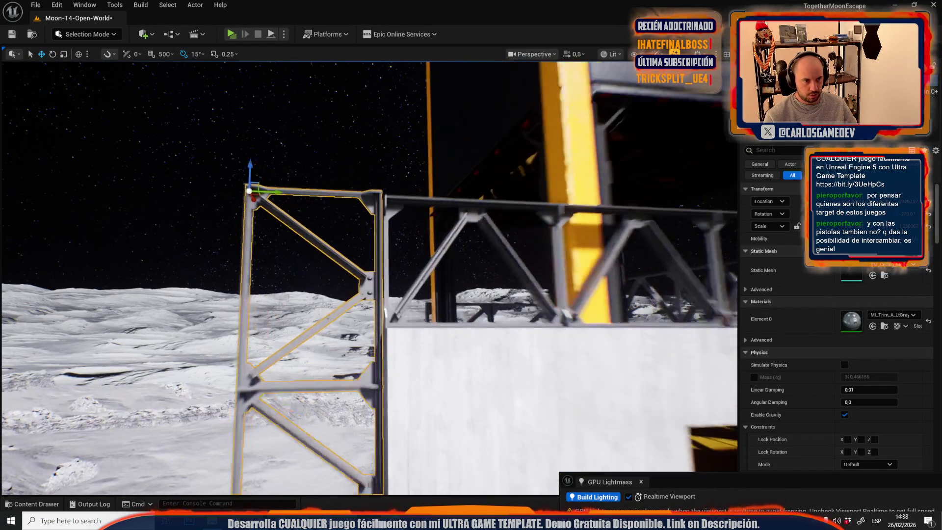
pyautogui.scroll(-2, 368, 277)
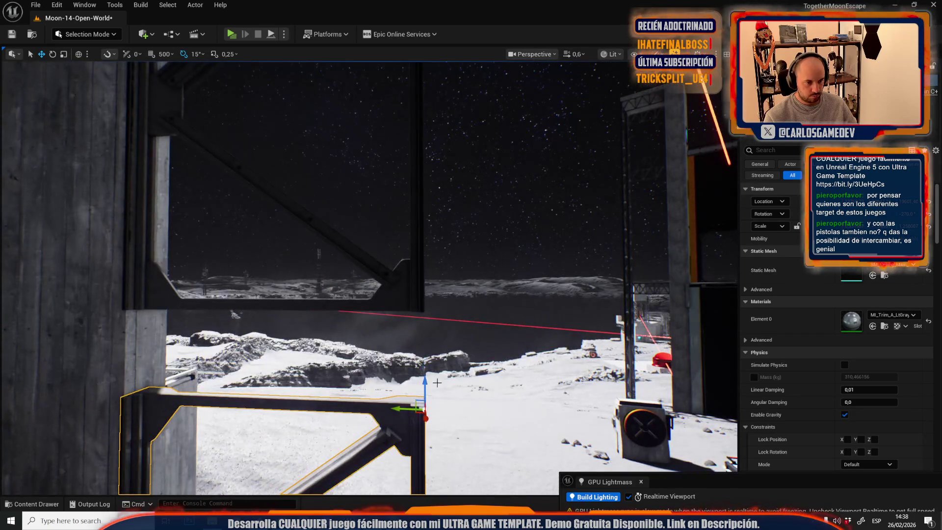
pyautogui.scroll(3, 475, 291)
pyautogui.moveTo(474, 292); pyautogui.dragTo(475, 291)
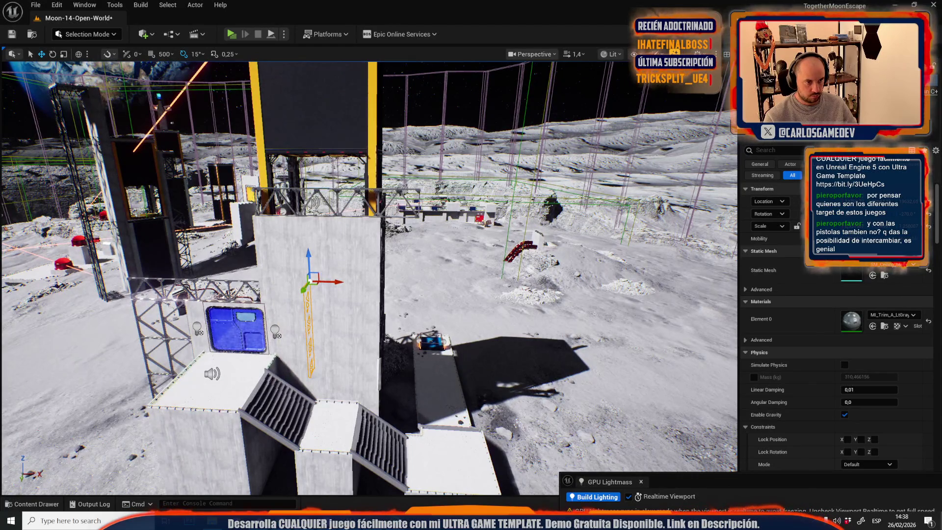
# Step: In Unlit view, select the yellow truss and scaffold frame pieces on the tower wall
pyautogui.click(344, 194)
pyautogui.click(339, 201)
pyautogui.moveTo(475, 291); pyautogui.dragTo(475, 291)
pyautogui.moveTo(323, 194); pyautogui.dragTo(323, 194)
pyautogui.hotkey('alt', '3')
pyautogui.click(398, 210)
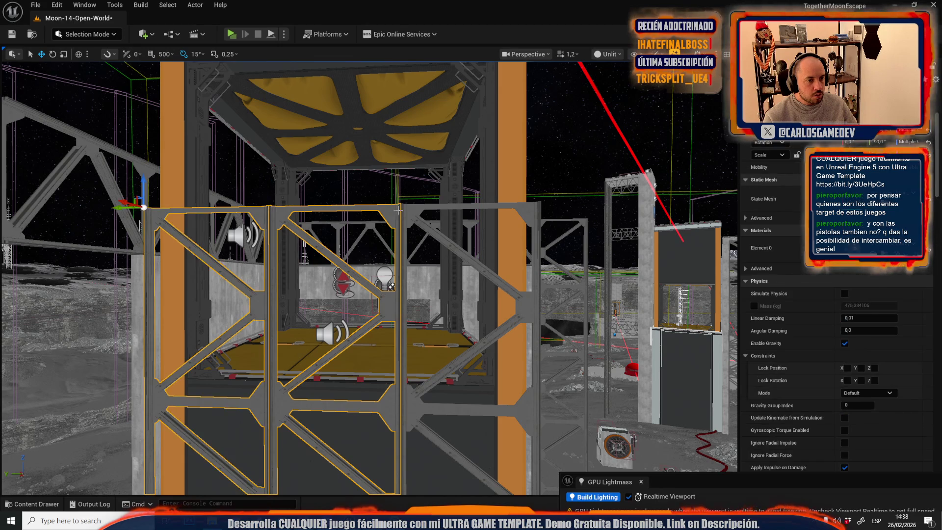
pyautogui.moveTo(405, 208); pyautogui.dragTo(406, 208)
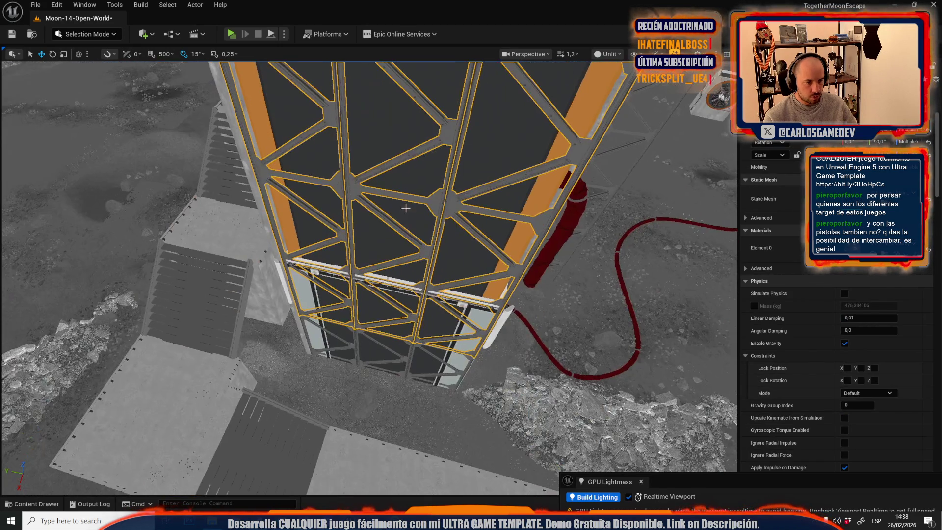
pyautogui.keyDown('ctrl'); pyautogui.click(349, 346); pyautogui.keyUp('ctrl')
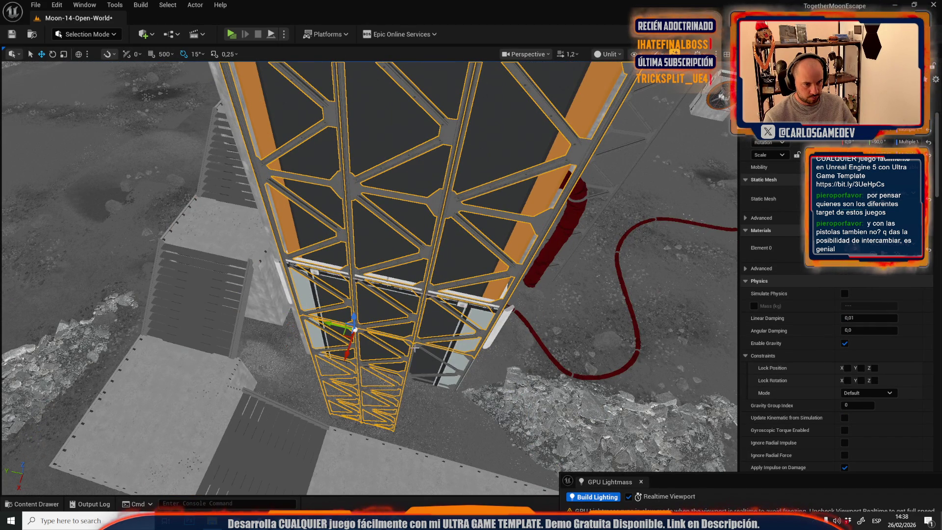
pyautogui.moveTo(404, 357); pyautogui.dragTo(424, 335)
# Step: Frame a single truss piece and rotate it 90 degrees upright
pyautogui.click(408, 358)
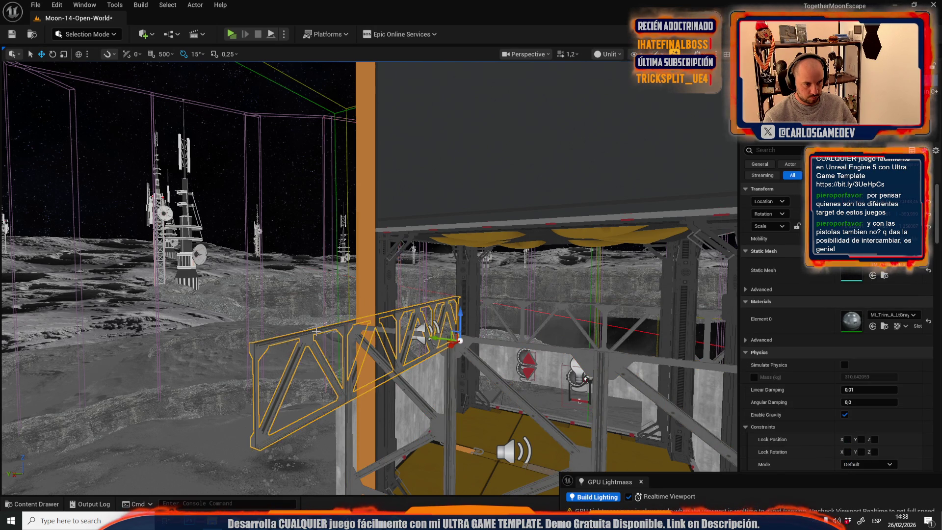
pyautogui.press('f')
pyautogui.scroll(-1, 202, 233)
pyautogui.press('e')
pyautogui.moveTo(201, 233); pyautogui.dragTo(334, 248)
pyautogui.press('w')
# Step: Switch to scaling and adjust the view to fit the upright truss against the tower
pyautogui.scroll(-2, 368, 274)
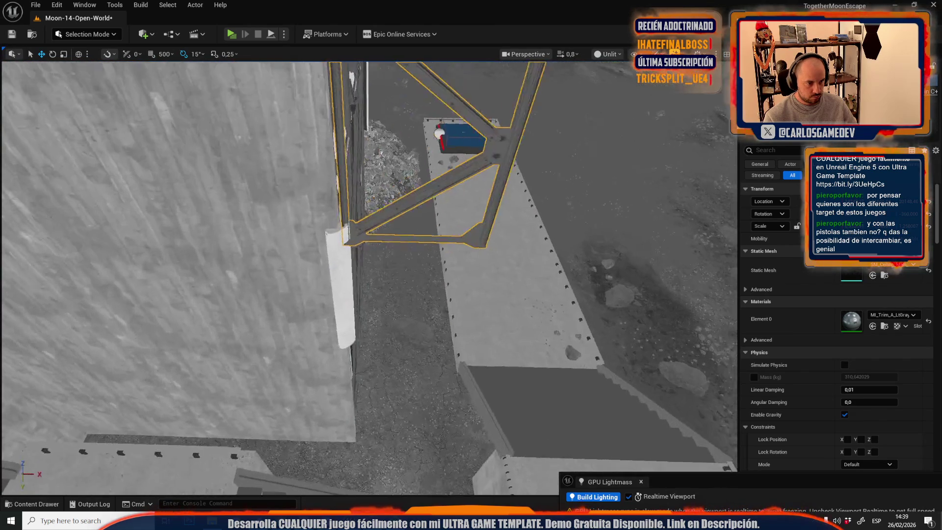
pyautogui.scroll(2, 368, 274)
pyautogui.scroll(-2, 369, 278)
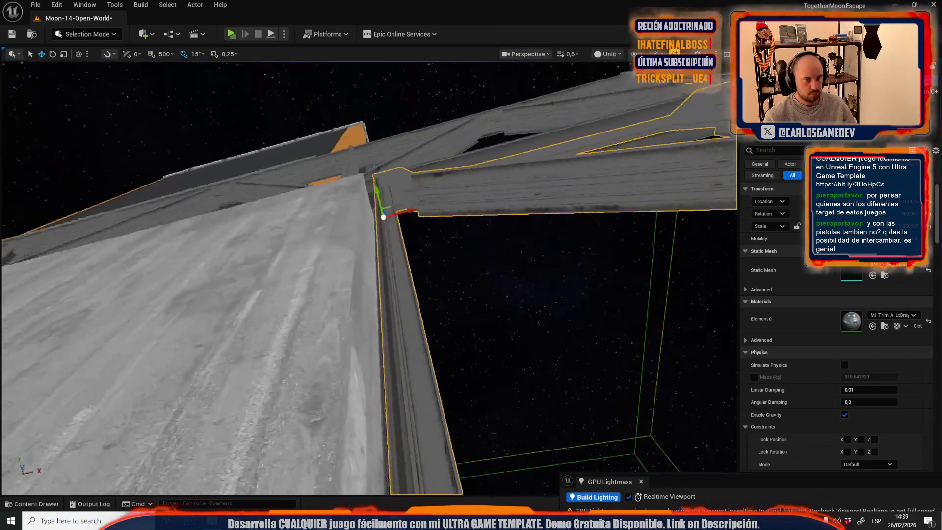
pyautogui.scroll(2, 324, 238)
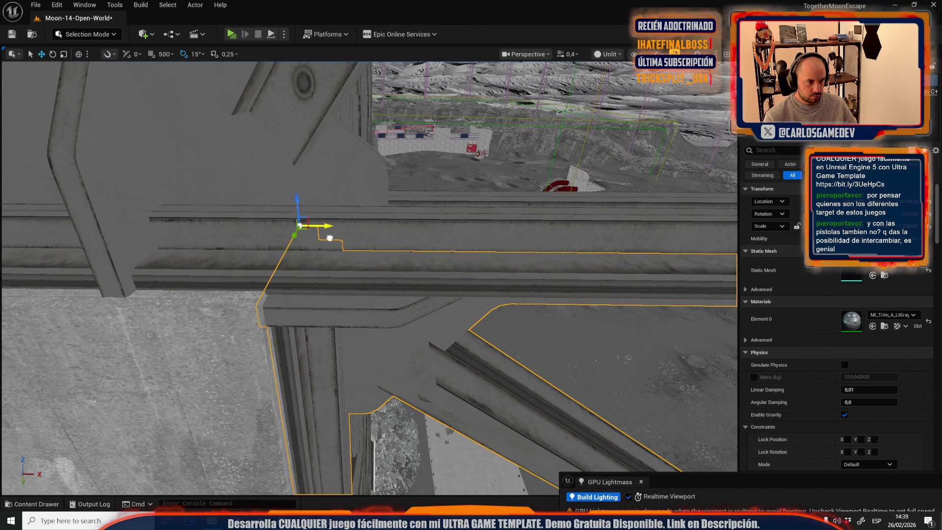
pyautogui.scroll(5, 323, 238)
pyautogui.press('r')
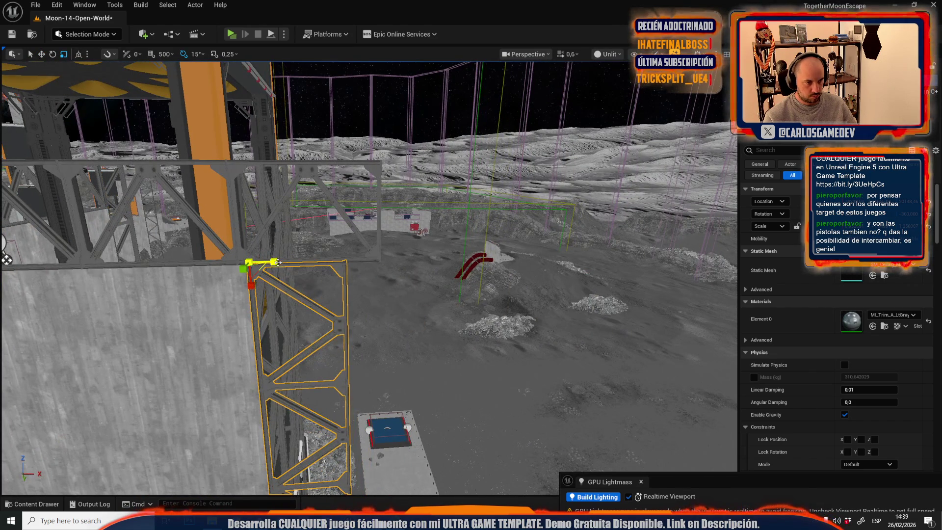
pyautogui.scroll(3, 367, 275)
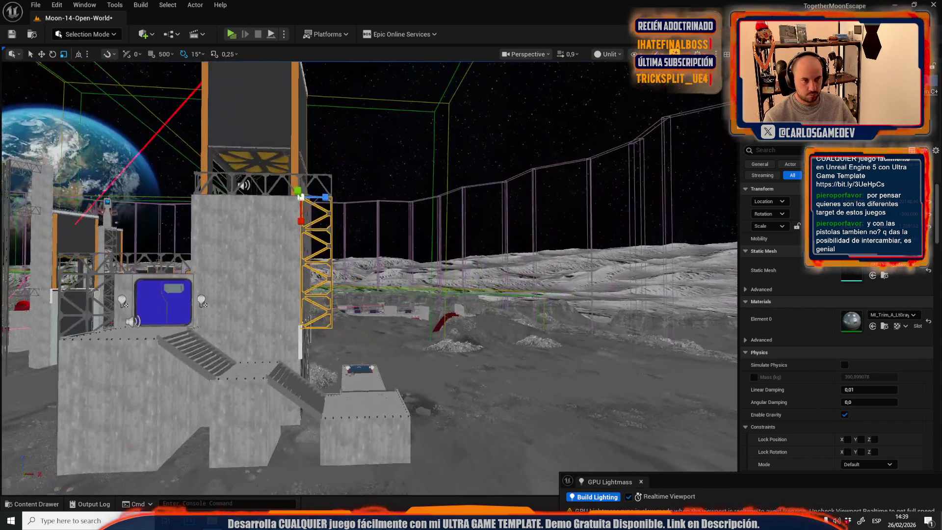
pyautogui.rightClick(293, 240)
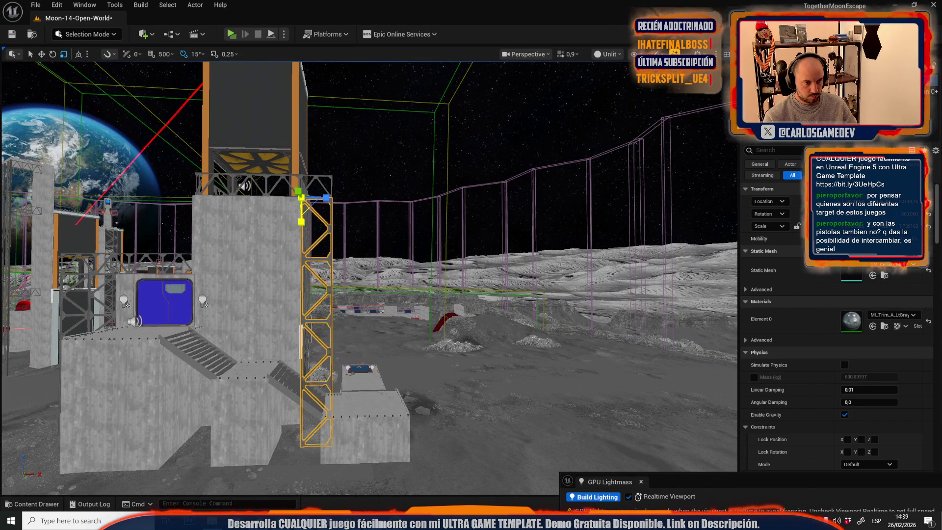
# Step: Hide editor overlays with game view (G) and set the viewport to Lit
pyautogui.press('g')
pyautogui.click(607, 54)
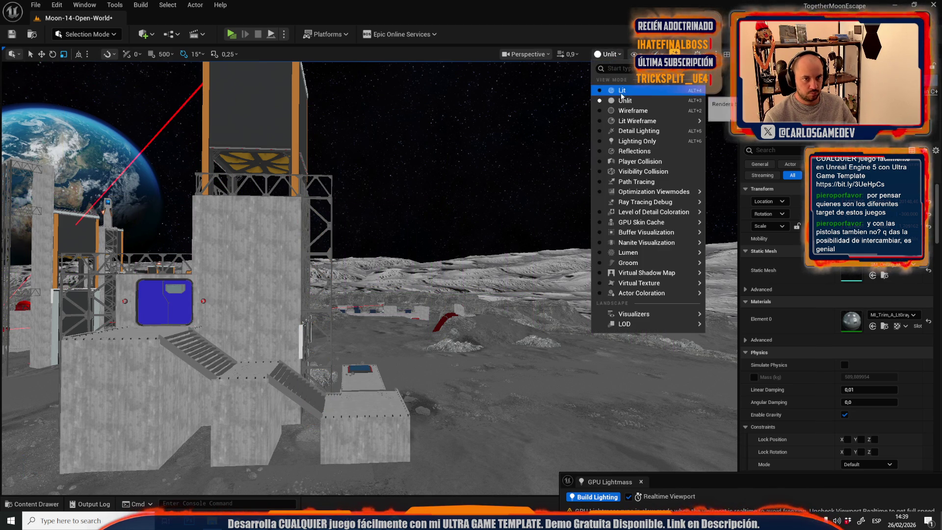
pyautogui.click(613, 70)
pyautogui.scroll(3, 368, 275)
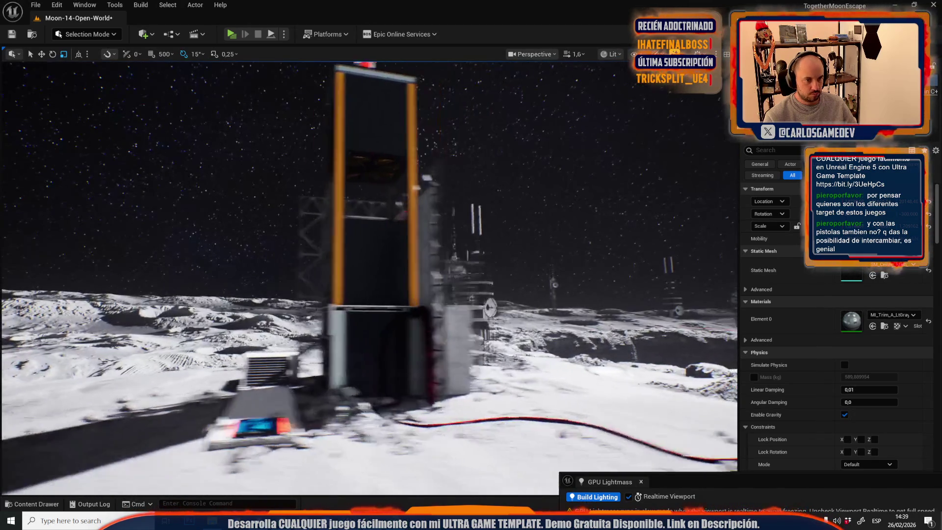
# Step: Fly around the towers and across the lunar plain toward the Earth
pyautogui.press('s')
pyautogui.press('a')
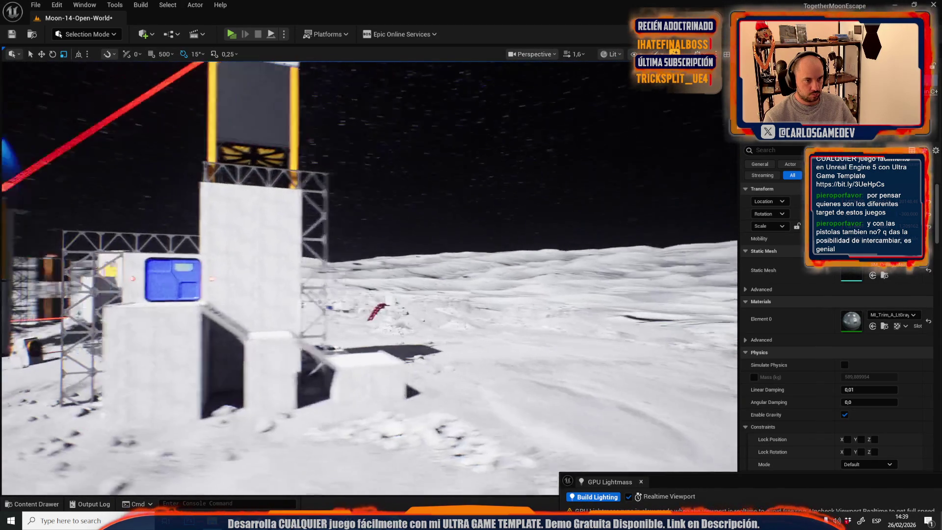
pyautogui.press('w')
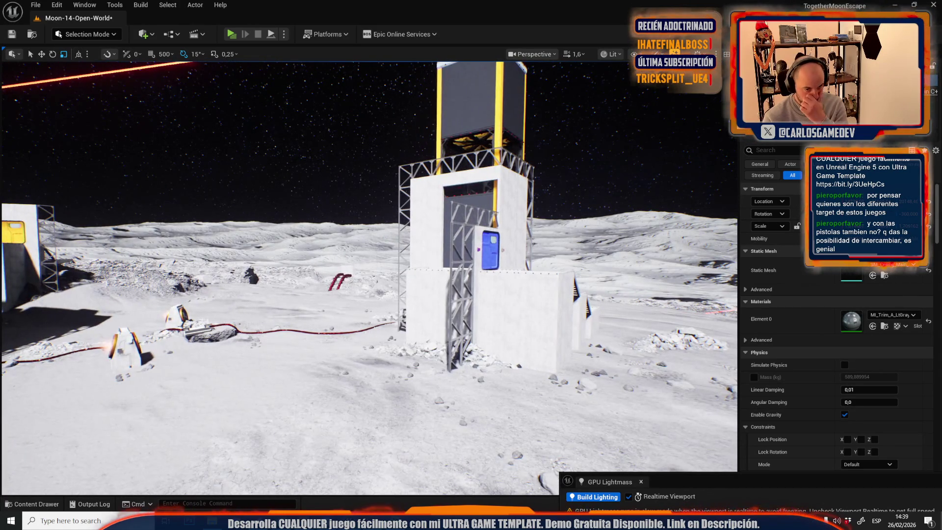
pyautogui.press('a')
pyautogui.press('w')
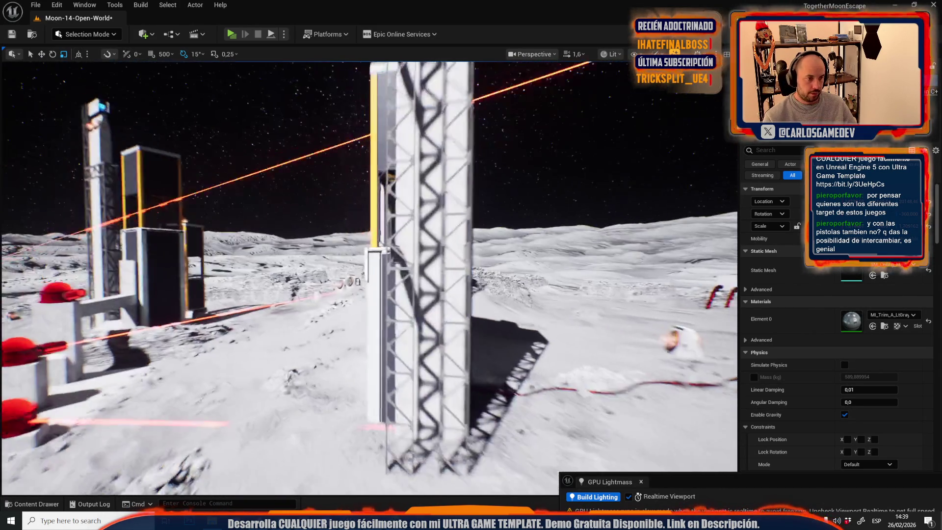
pyautogui.press('w')
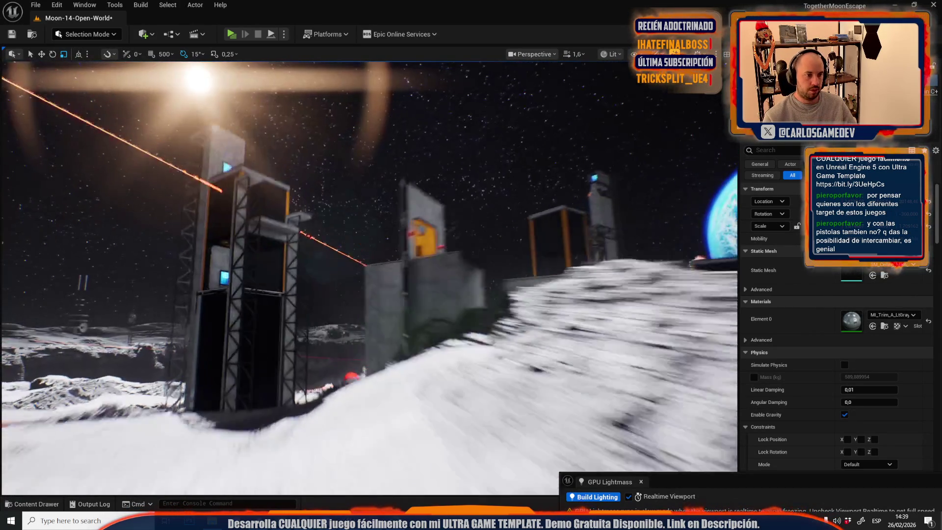
pyautogui.scroll(1, 369, 278)
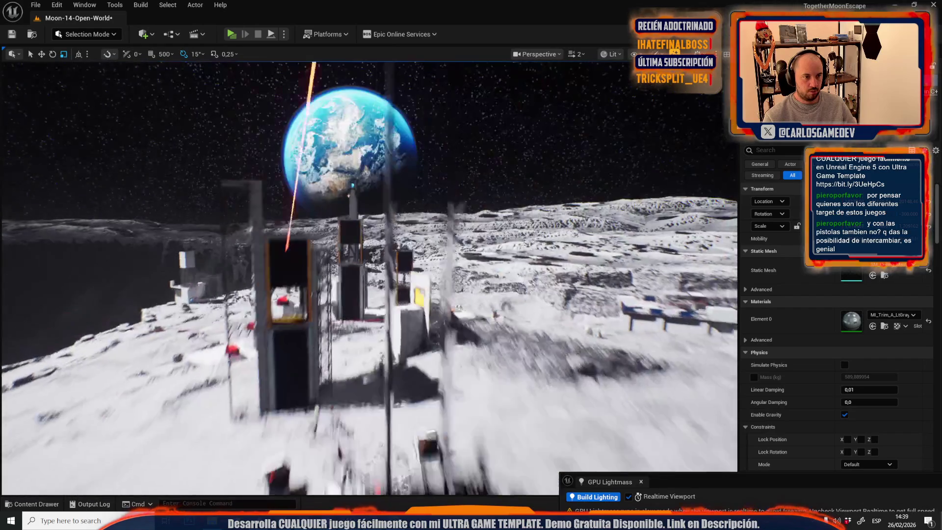
pyautogui.press('w')
pyautogui.scroll(-1, 369, 278)
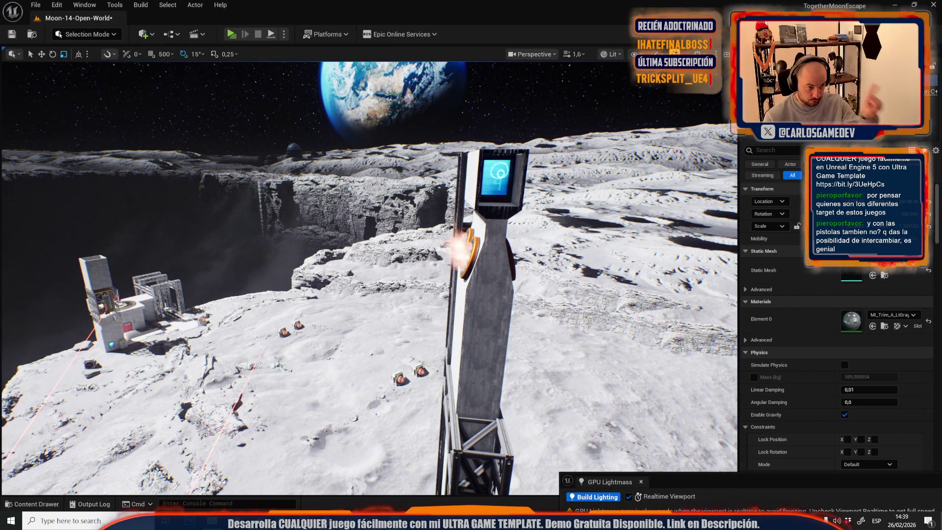
# Step: Approach the concrete wall and white building, undoing an accidental building selection
pyautogui.moveTo(369, 279)
pyautogui.mouseDown()
pyautogui.moveTo(369, 313)
pyautogui.moveTo(369, 274)
pyautogui.mouseUp()
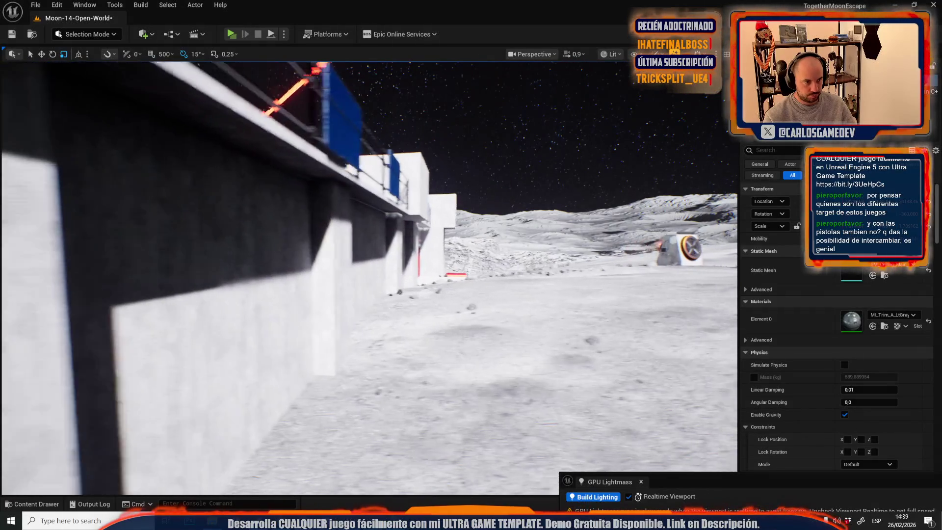
pyautogui.moveTo(369, 274)
pyautogui.mouseDown()
pyautogui.moveTo(369, 265)
pyautogui.moveTo(344, 265)
pyautogui.mouseUp()
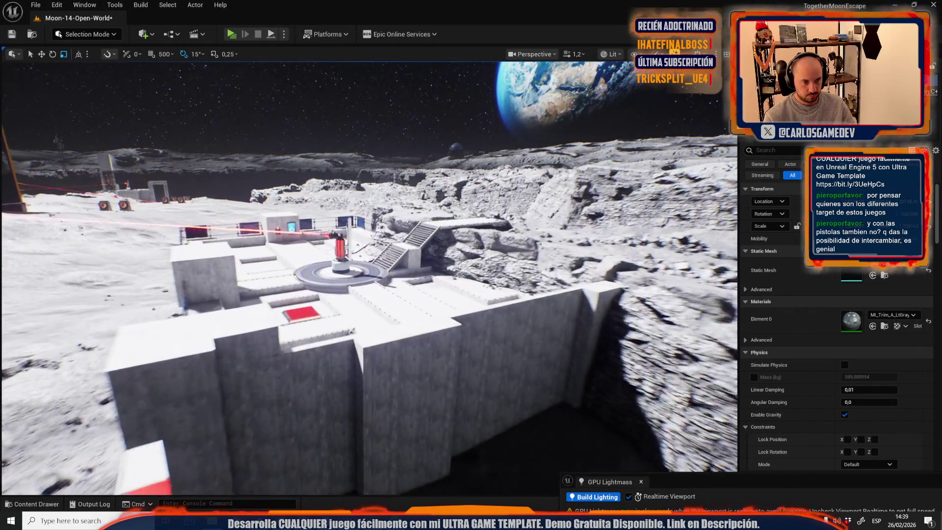
pyautogui.moveTo(344, 265); pyautogui.dragTo(318, 265)
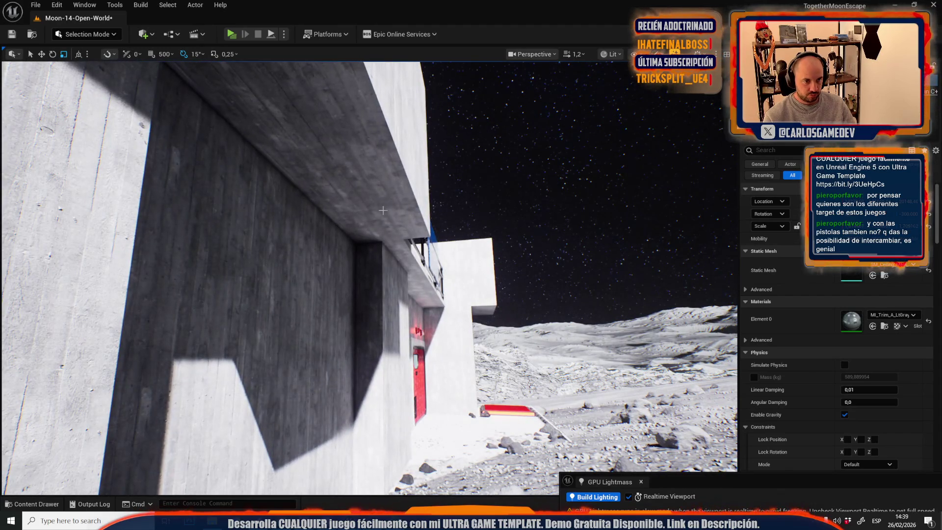
pyautogui.click(398, 226)
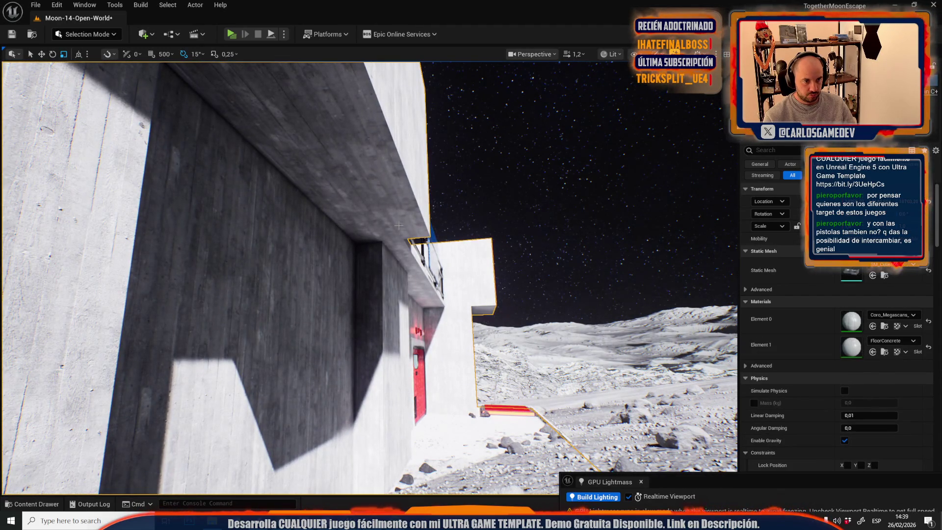
pyautogui.hotkey('ctrl', 'z')
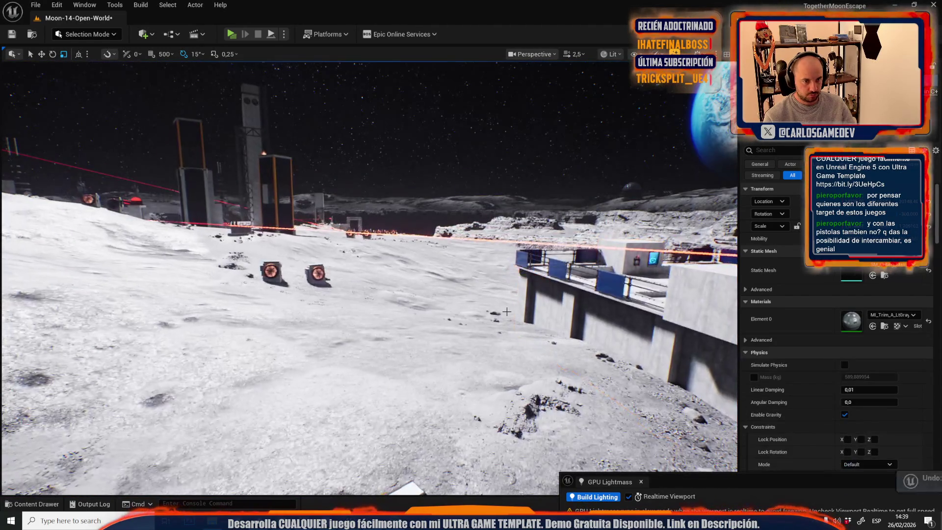
pyautogui.moveTo(415, 250); pyautogui.dragTo(388, 250)
pyautogui.scroll(10, 443, 296)
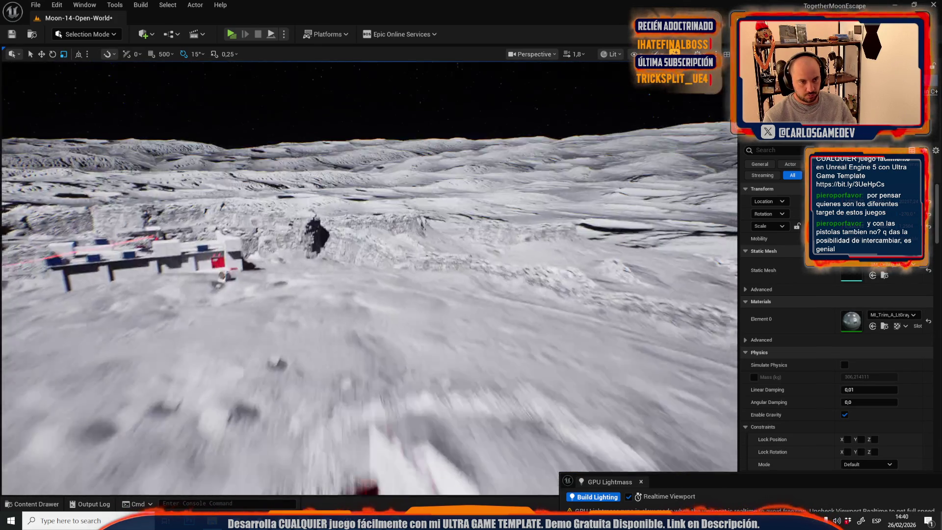
# Step: Widen the angled steel frame under the concrete overhang with the scale tool
pyautogui.scroll(-2, 368, 274)
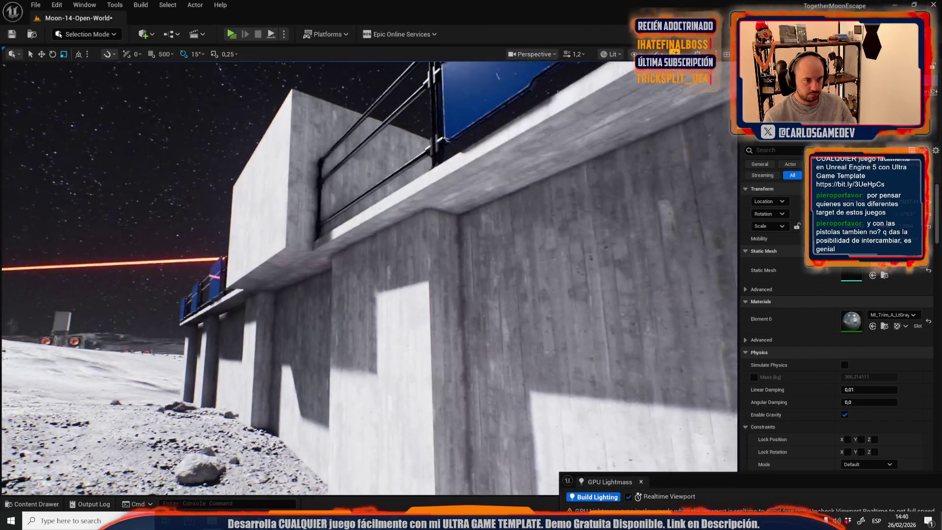
pyautogui.hotkey('ctrl', 'v')
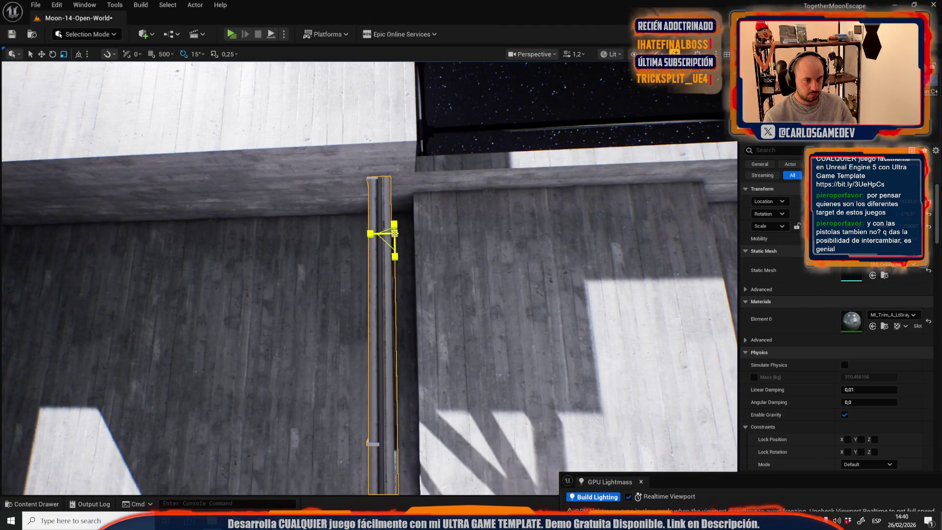
pyautogui.scroll(-2, 368, 275)
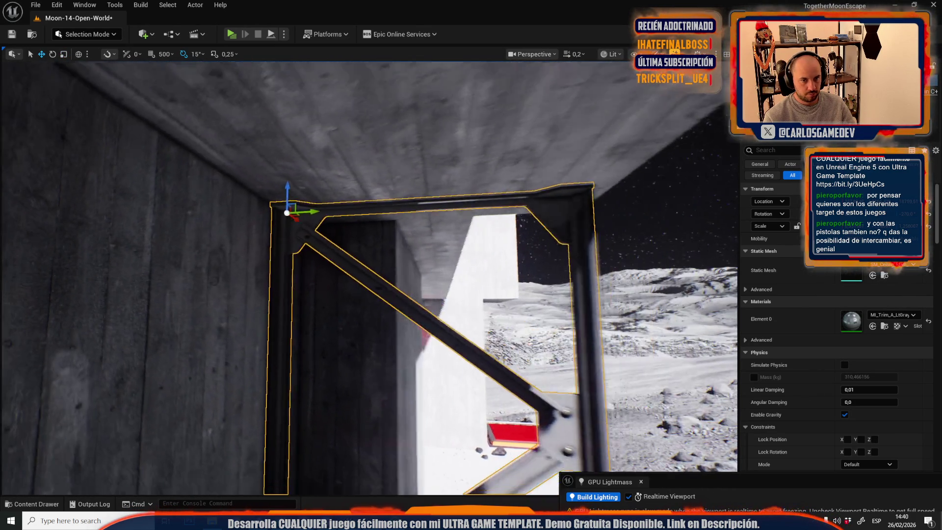
pyautogui.press('r')
pyautogui.scroll(1, 248, 228)
pyautogui.moveTo(265, 226); pyautogui.dragTo(282, 226)
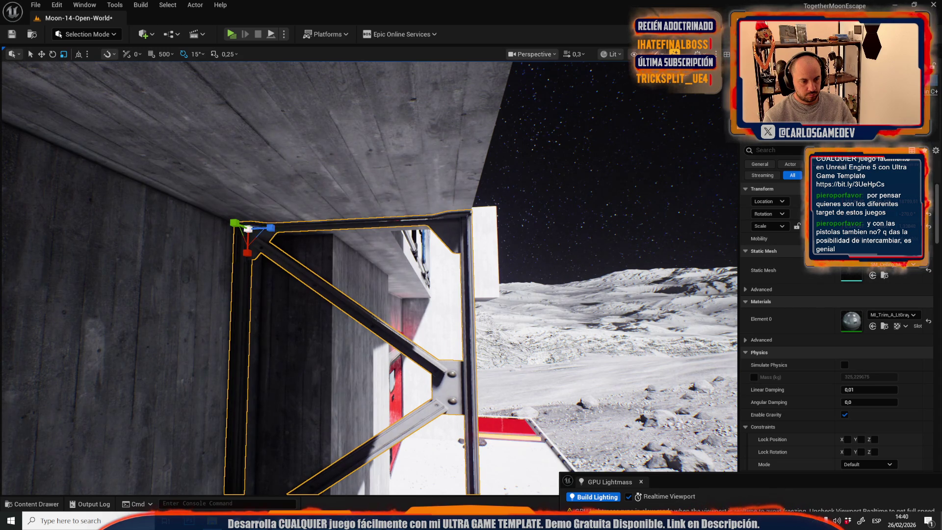
pyautogui.scroll(1, 500, 265)
pyautogui.press('w')
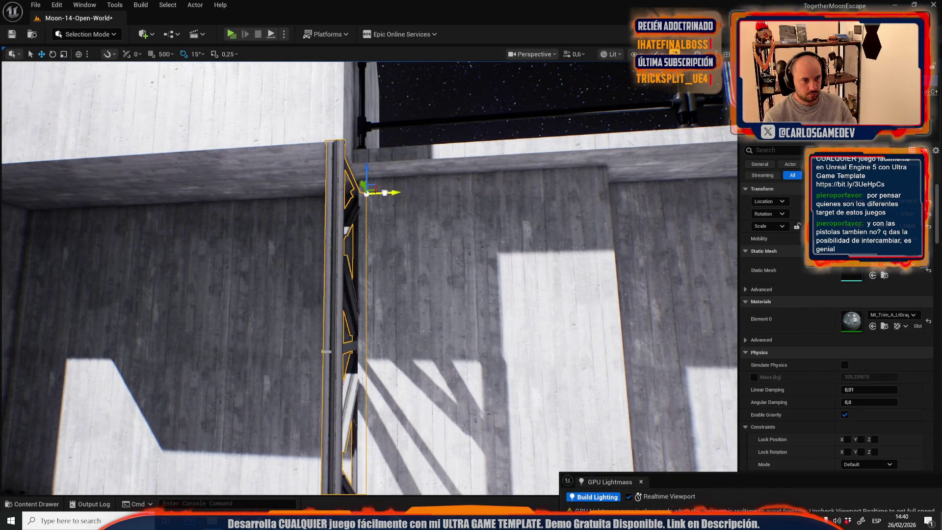
# Step: Place a duplicate truss further along the wall and inspect it from around
pyautogui.scroll(1, 368, 277)
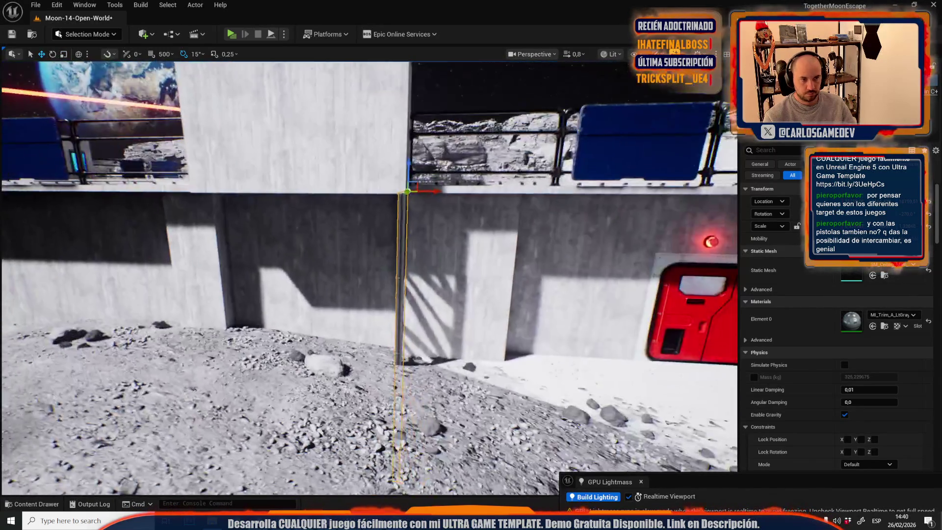
pyautogui.press('a')
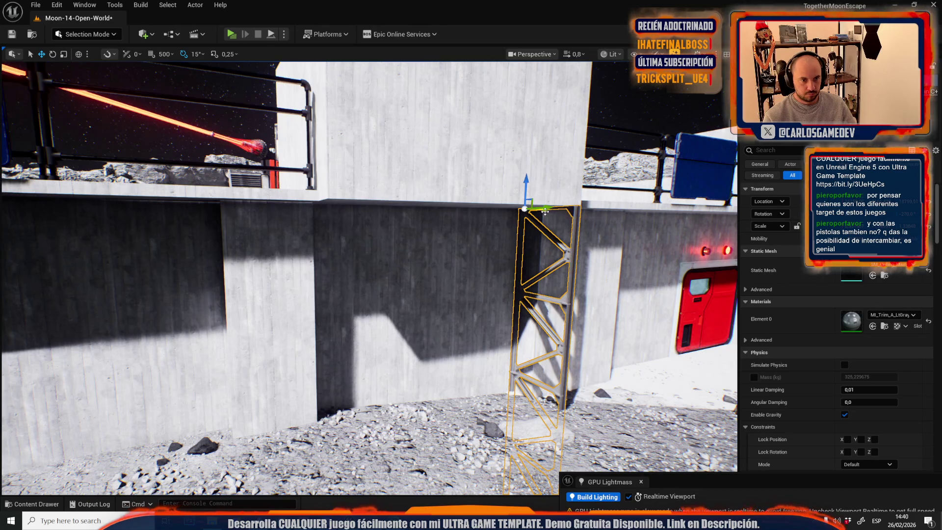
pyautogui.moveTo(545, 211); pyautogui.dragTo(369, 222)
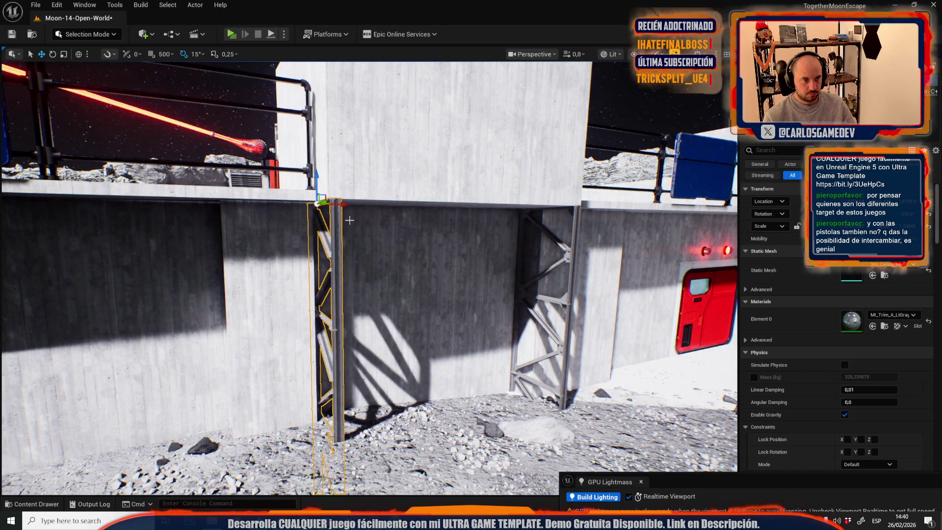
pyautogui.scroll(-3, 349, 220)
pyautogui.press('w')
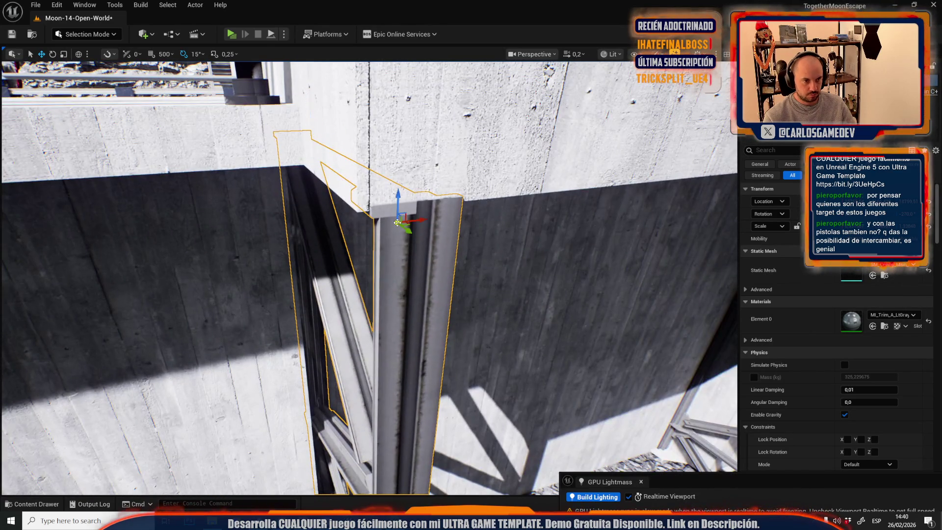
pyautogui.press('a')
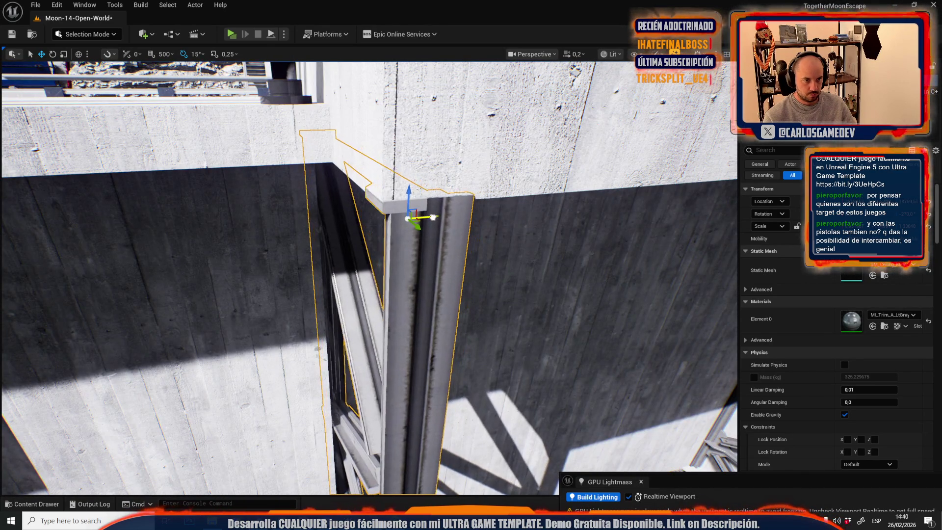
pyautogui.press('d')
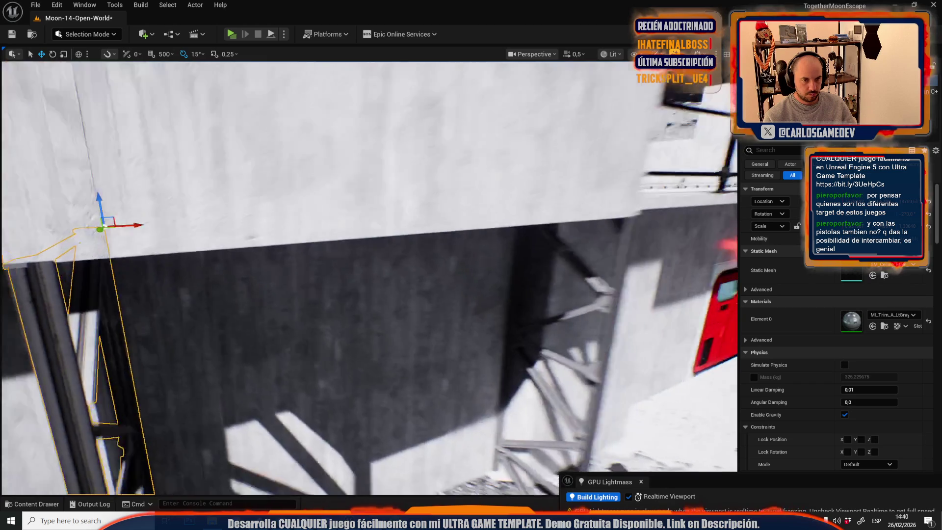
pyautogui.press('s')
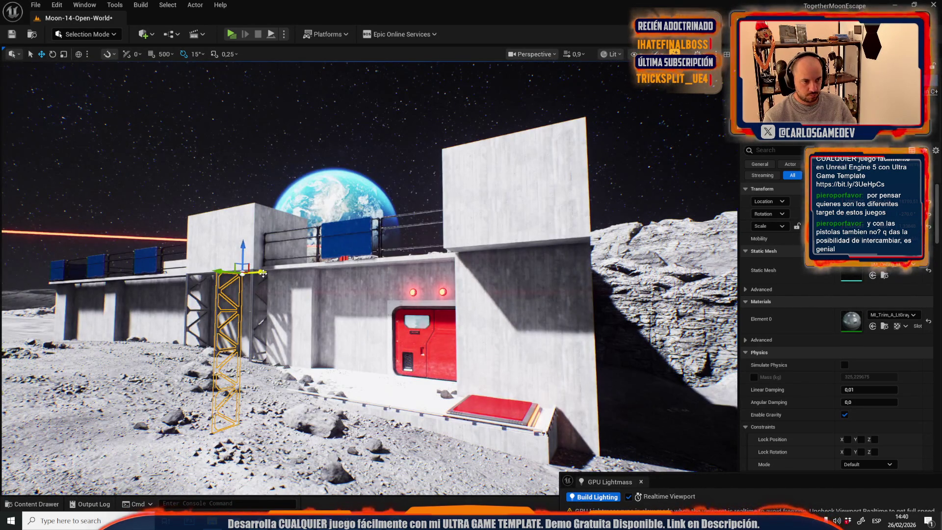
pyautogui.moveTo(296, 294); pyautogui.dragTo(554, 286)
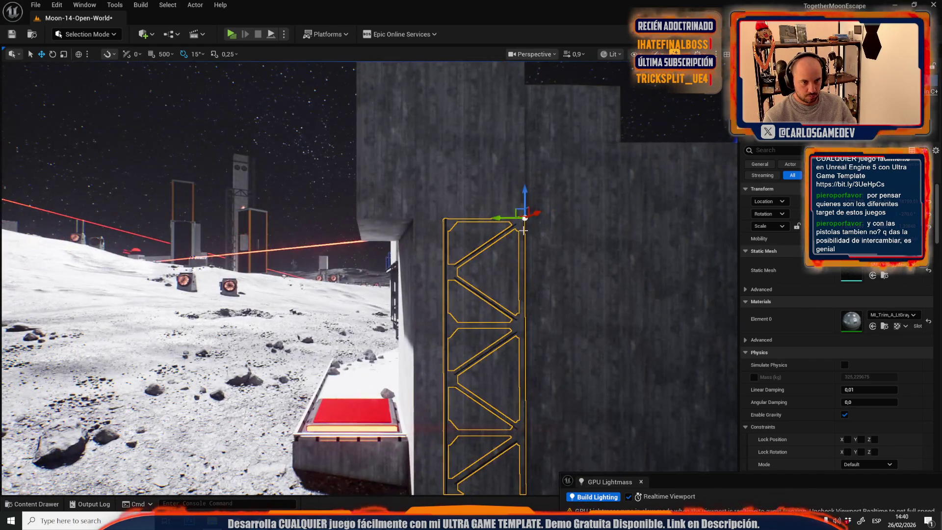
pyautogui.moveTo(524, 230); pyautogui.dragTo(534, 227)
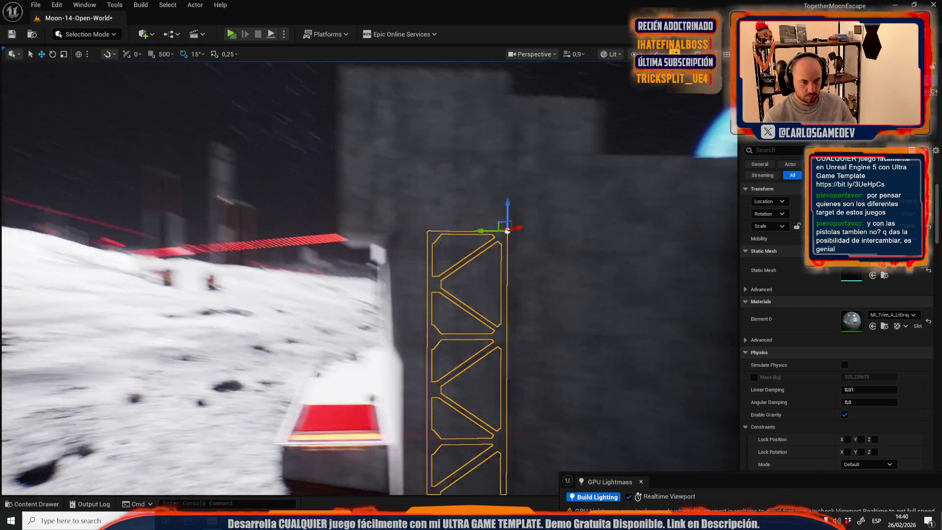
pyautogui.scroll(2, 368, 274)
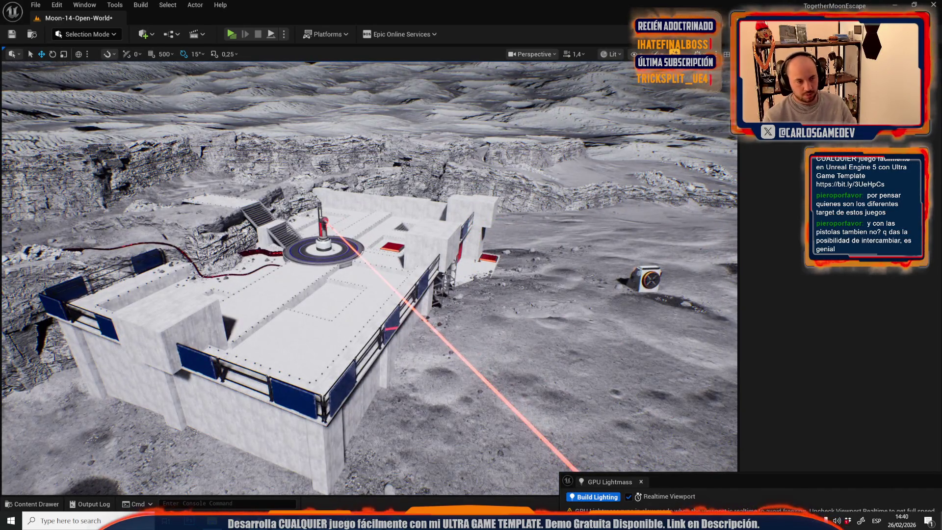
pyautogui.press('Escape')
pyautogui.press('w')
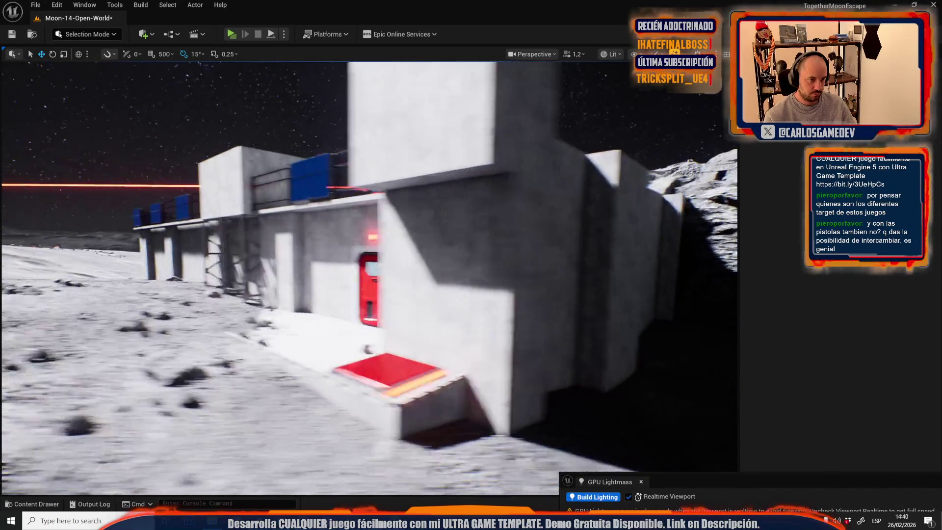
pyautogui.press('s')
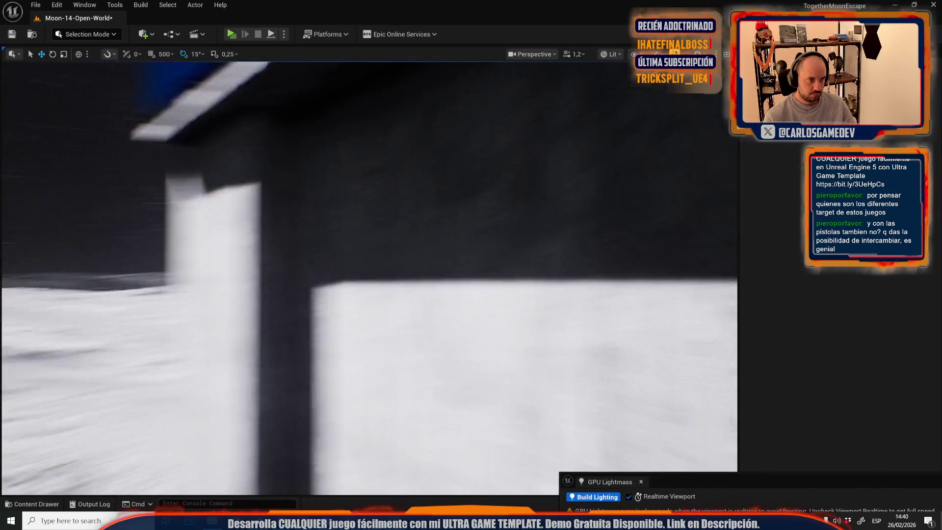
pyautogui.press('w')
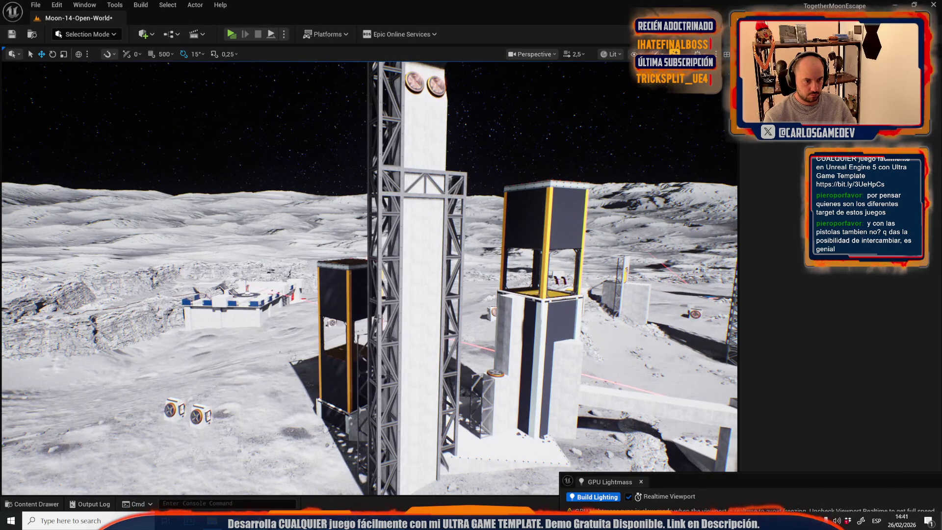
# Step: Frame a truss piece and rotate it 90° upright against the wall
pyautogui.click(378, 319)
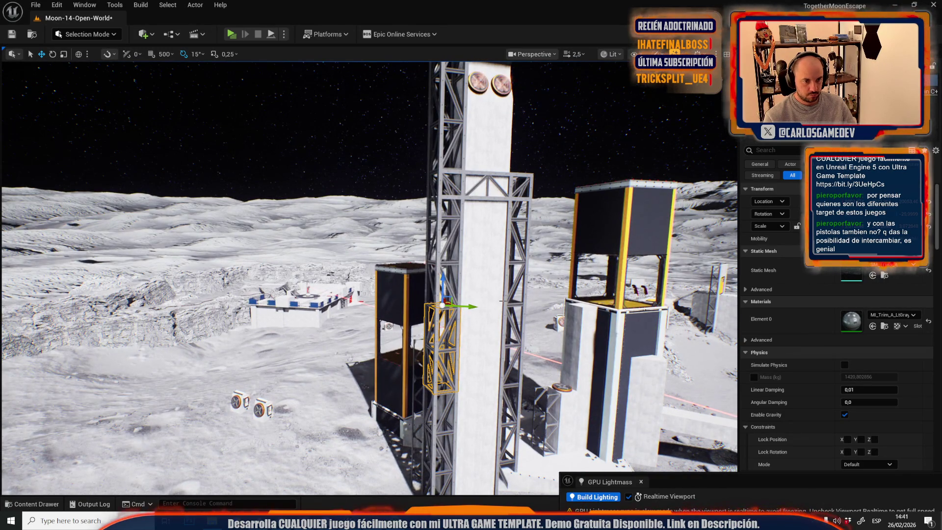
pyautogui.scroll(-2, 368, 275)
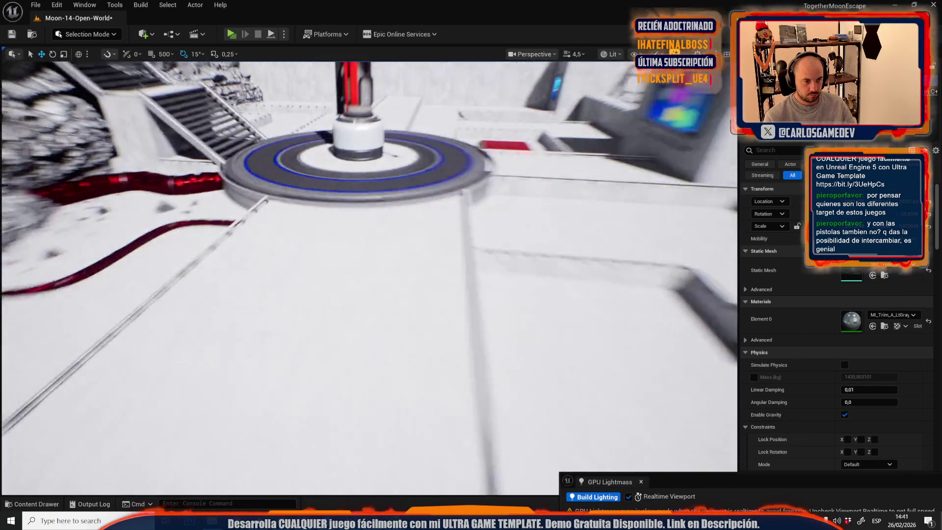
pyautogui.scroll(-1, 467, 207)
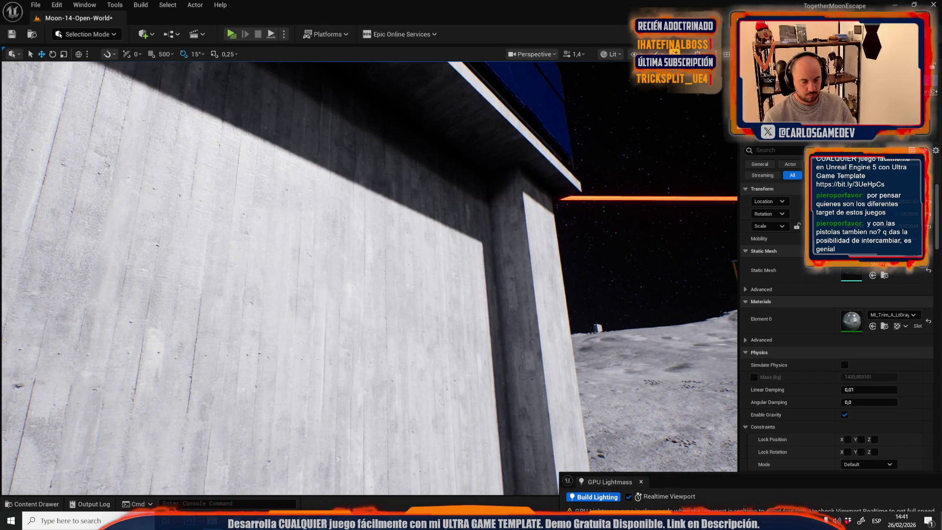
pyautogui.press('f')
pyautogui.scroll(-2, 368, 275)
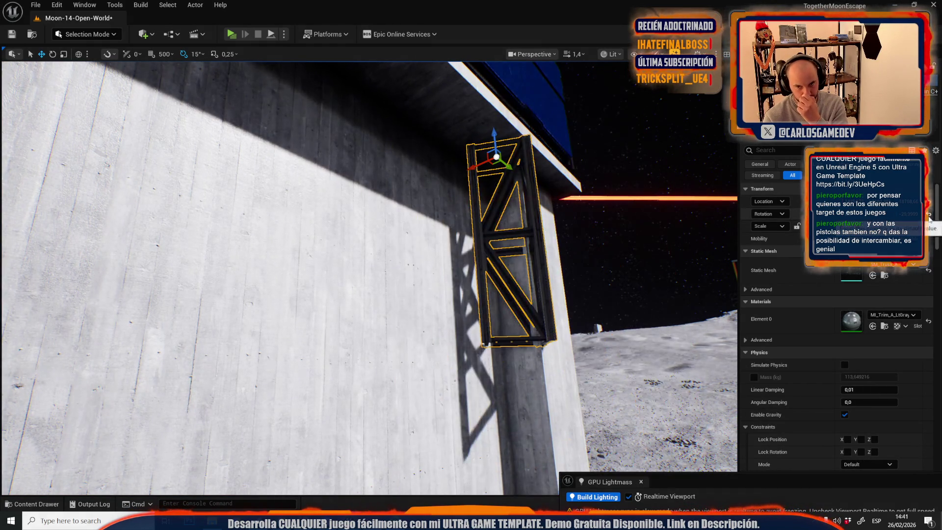
pyautogui.scroll(-1, 368, 275)
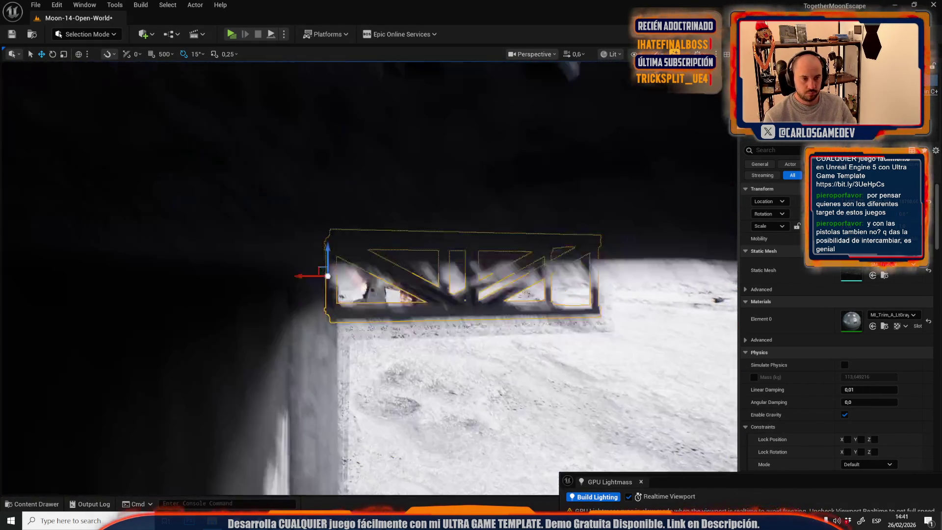
pyautogui.press('e')
pyautogui.moveTo(296, 245); pyautogui.dragTo(268, 196)
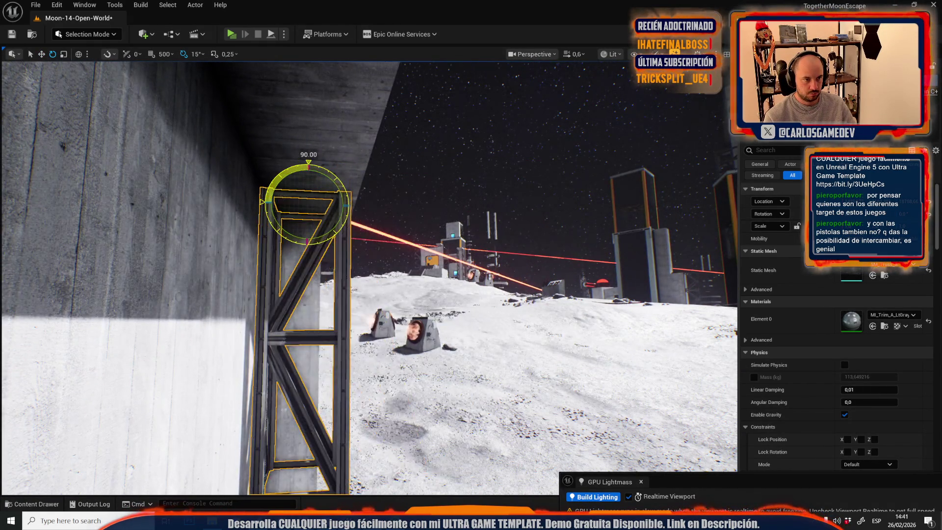
pyautogui.scroll(-2, 334, 248)
# Step: Scale the upright truss narrower and frame it in a close view
pyautogui.press('w')
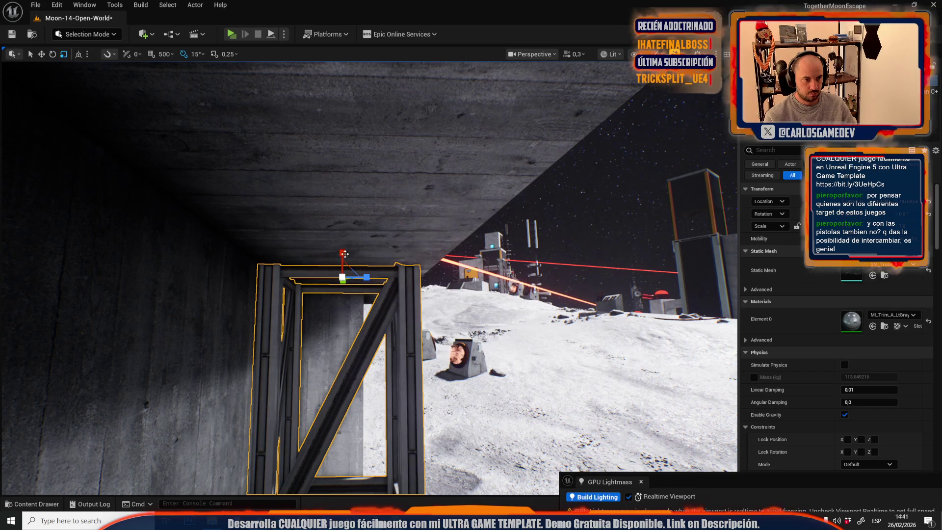
pyautogui.moveTo(338, 252)
pyautogui.mouseDown()
pyautogui.moveTo(282, 239)
pyautogui.moveTo(228, 175)
pyautogui.mouseUp()
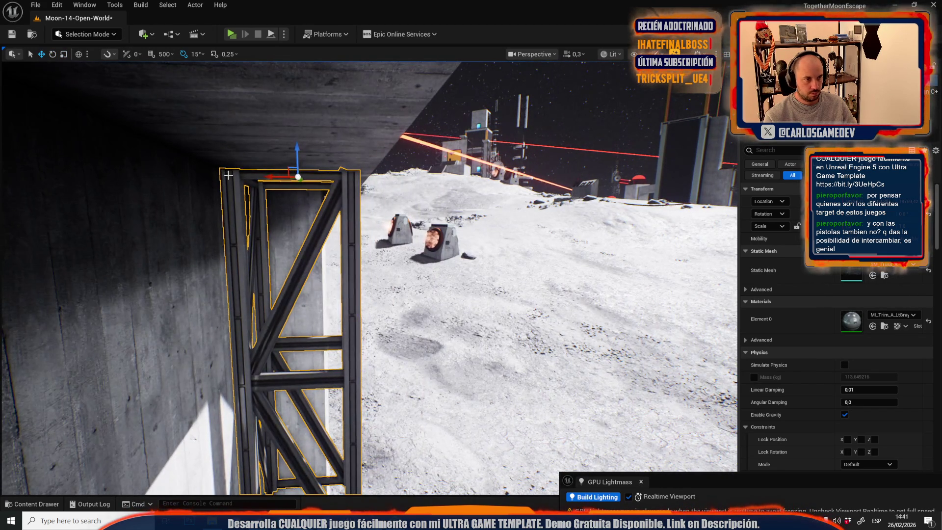
pyautogui.press('r')
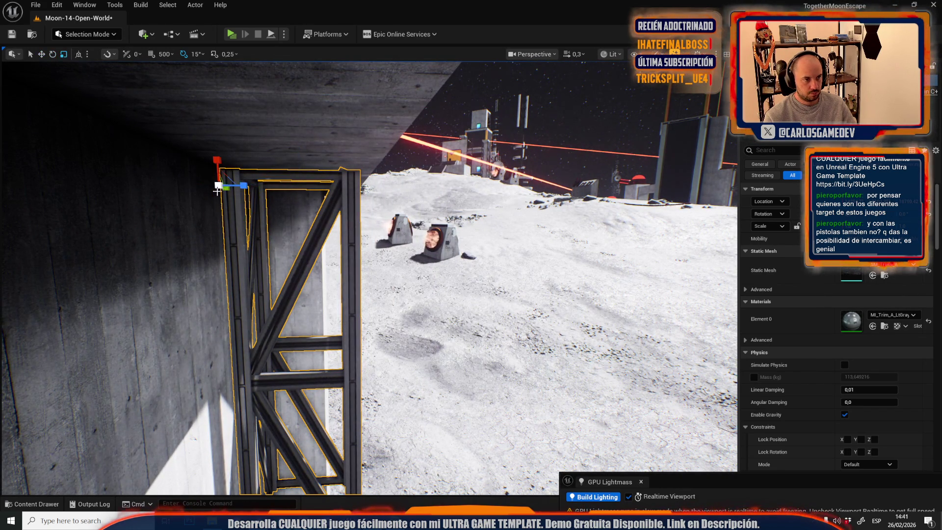
pyautogui.moveTo(226, 178); pyautogui.dragTo(216, 180)
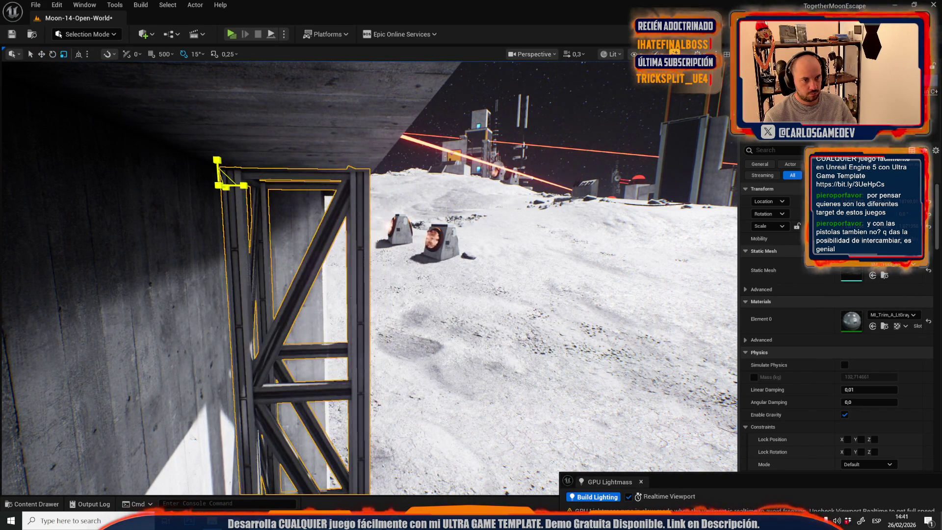
pyautogui.press('w')
pyautogui.scroll(1, 368, 274)
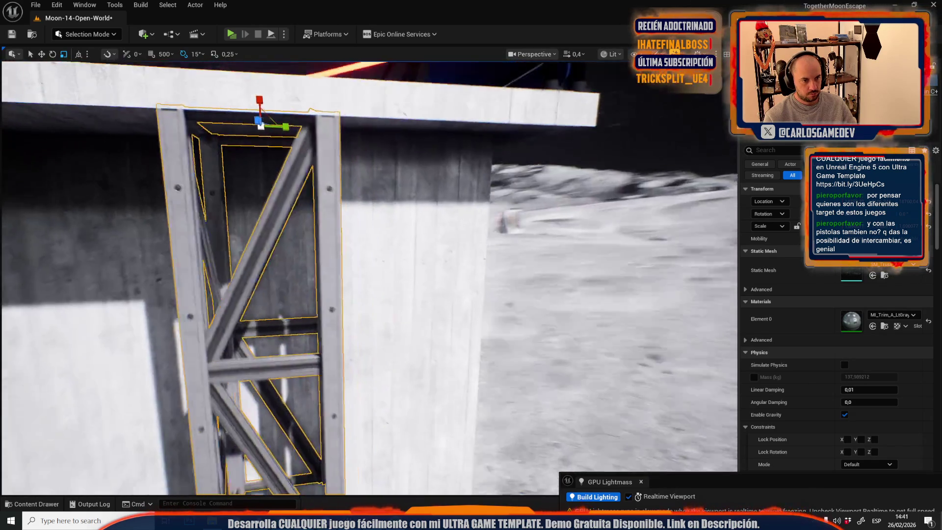
pyautogui.scroll(-2, 319, 189)
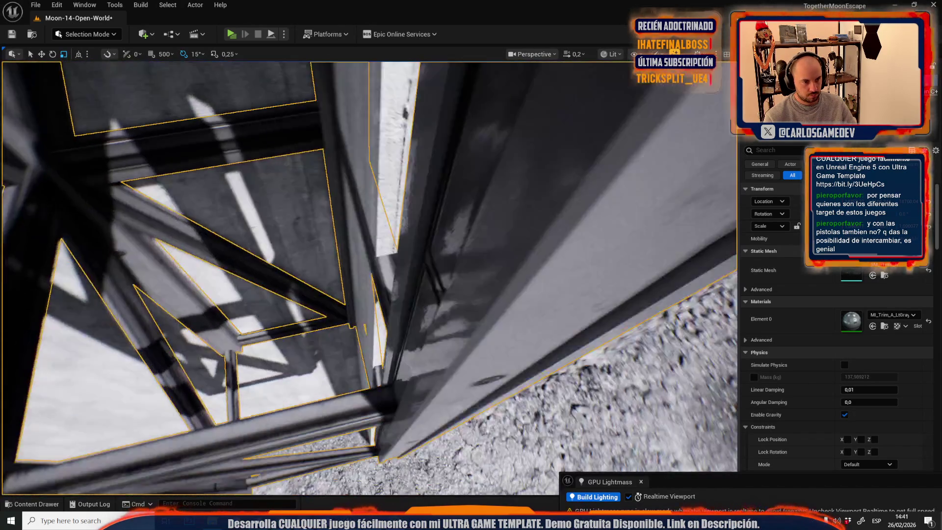
pyautogui.press('w')
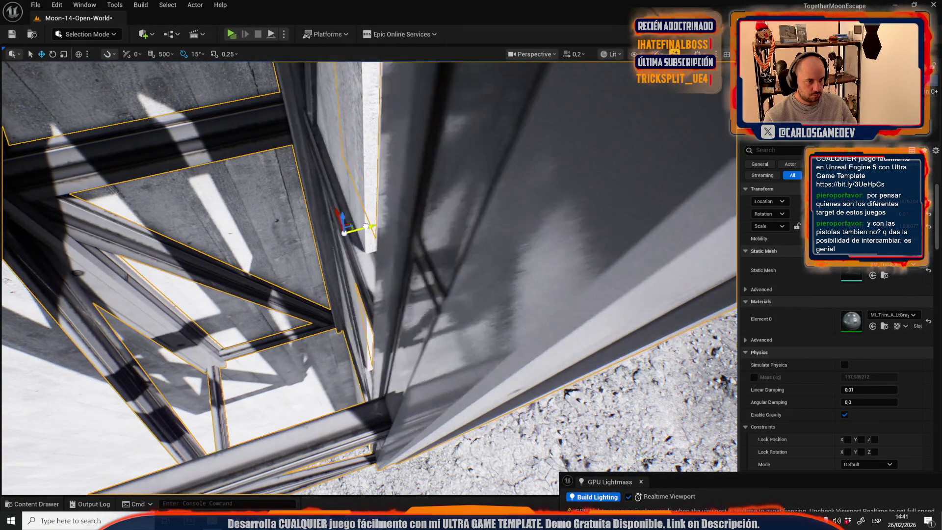
pyautogui.scroll(-1, 320, 189)
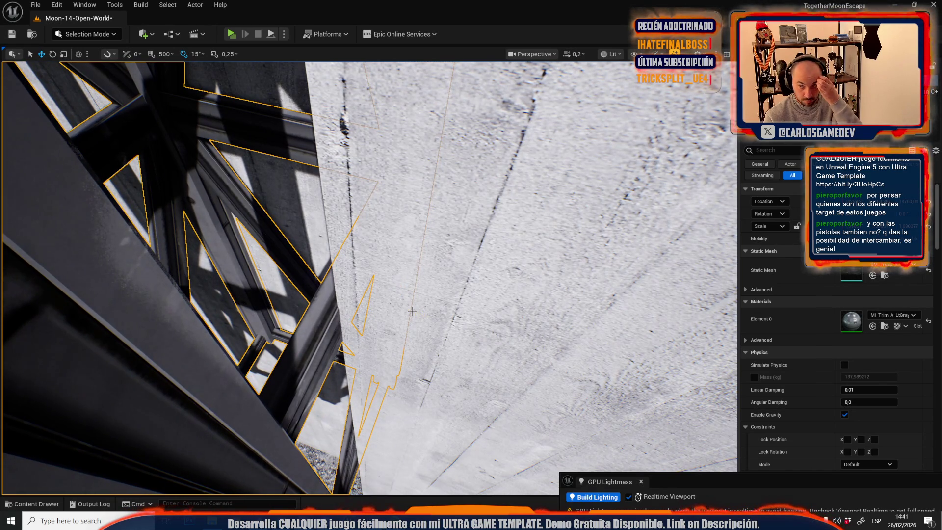
pyautogui.press('f')
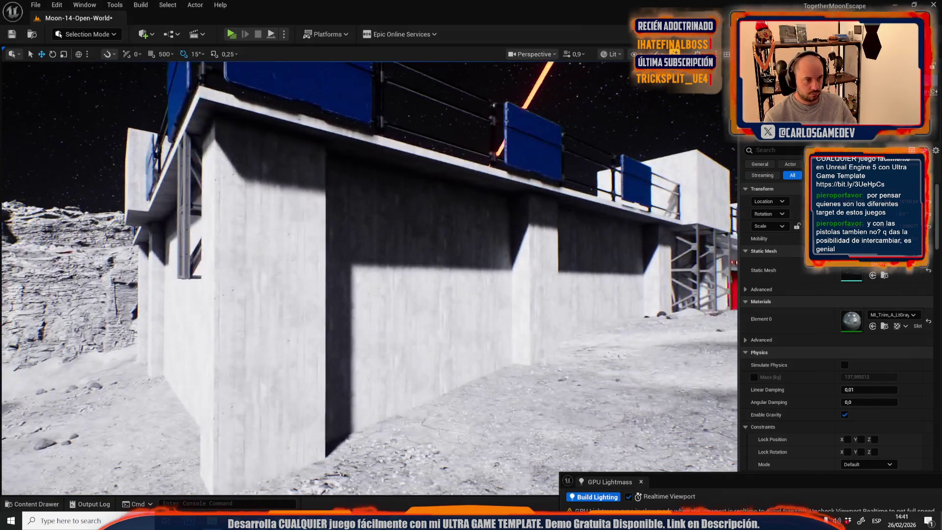
# Step: Duplicate the truss lower on the wall and snap the copy flush beneath the first
pyautogui.press('f')
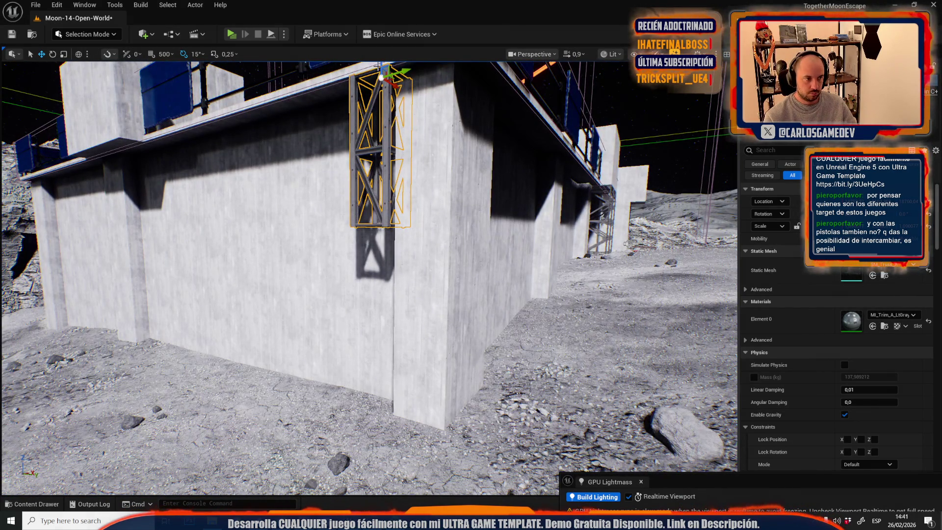
pyautogui.moveTo(381, 66); pyautogui.dragTo(365, 181)
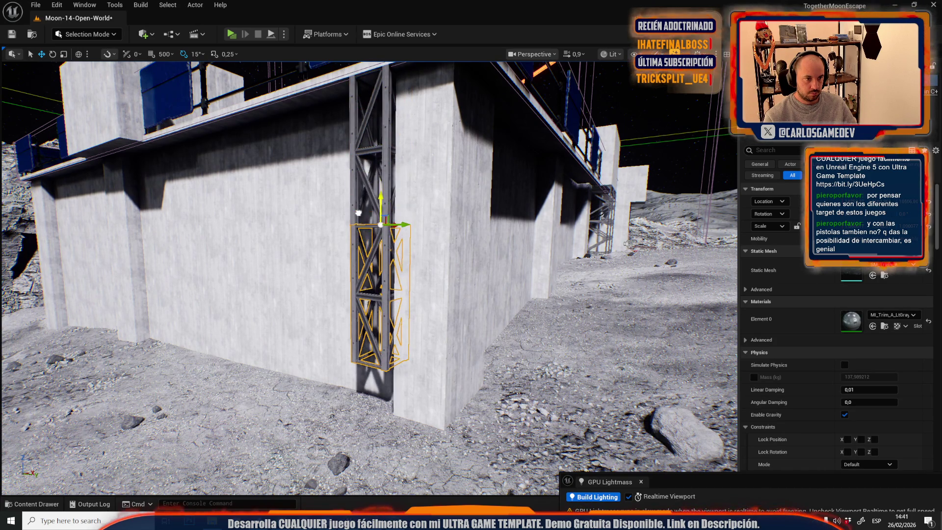
pyautogui.scroll(-5, 345, 218)
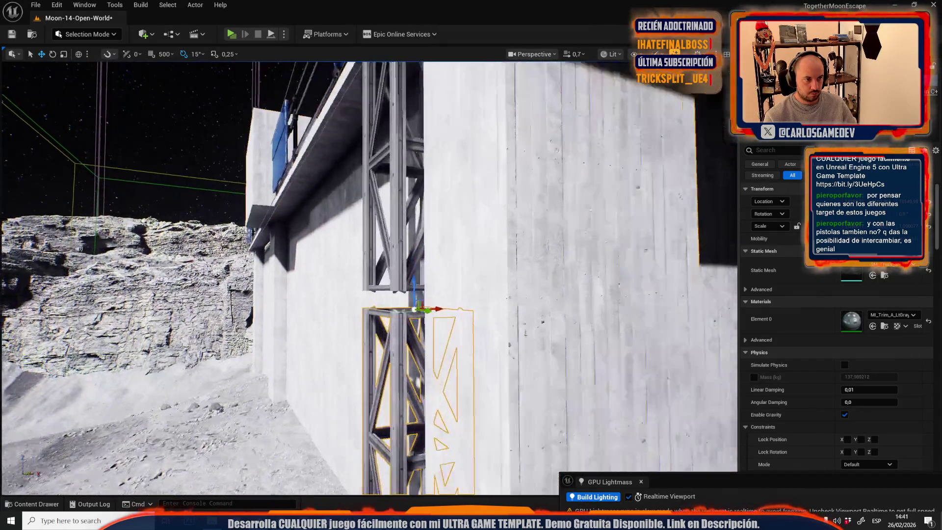
pyautogui.press('d')
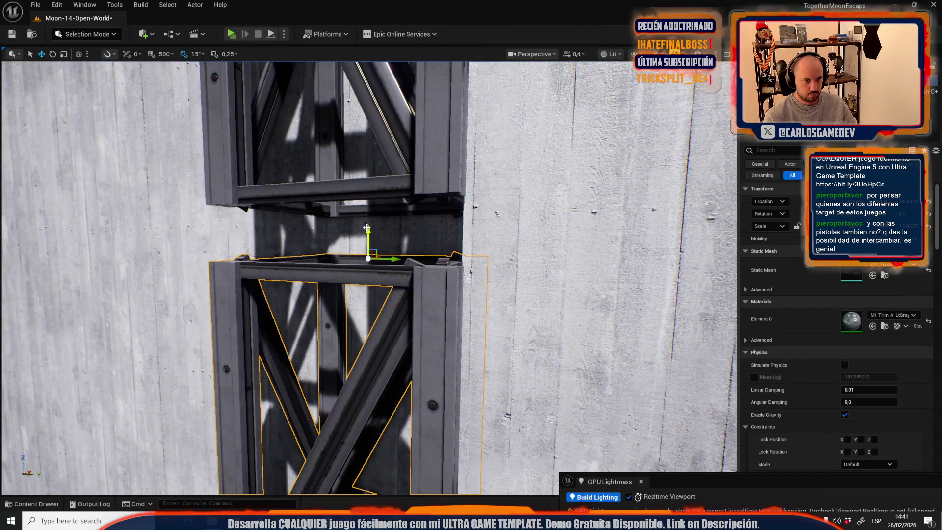
pyautogui.moveTo(366, 228); pyautogui.dragTo(366, 177)
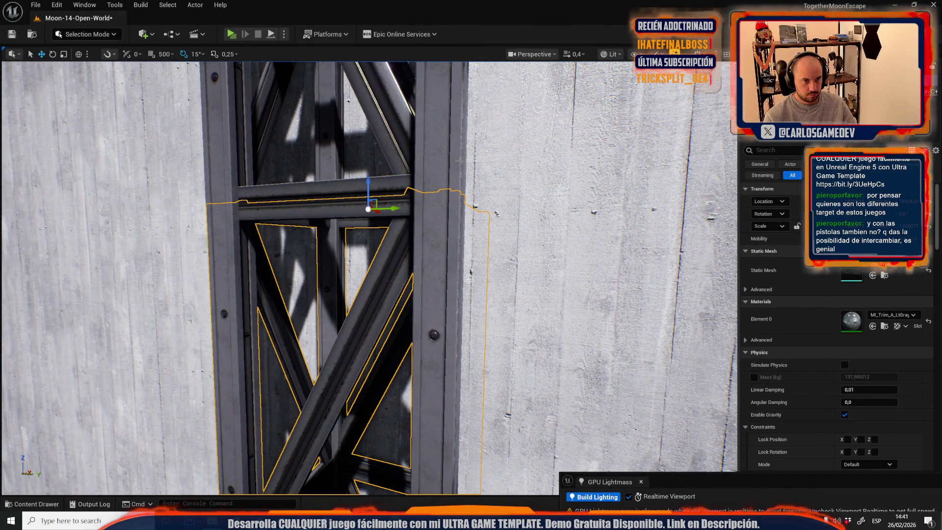
pyautogui.scroll(2, 455, 161)
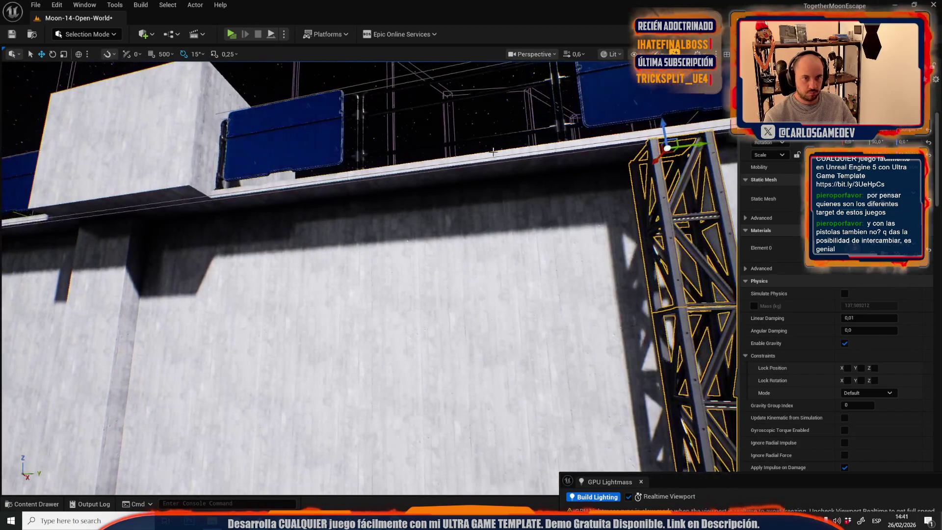
# Step: Scale the truss under the overhang taller so it reaches the ground
pyautogui.moveTo(692, 147)
pyautogui.mouseDown()
pyautogui.moveTo(433, 241)
pyautogui.moveTo(322, 196)
pyautogui.moveTo(336, 197)
pyautogui.moveTo(314, 143)
pyautogui.mouseUp()
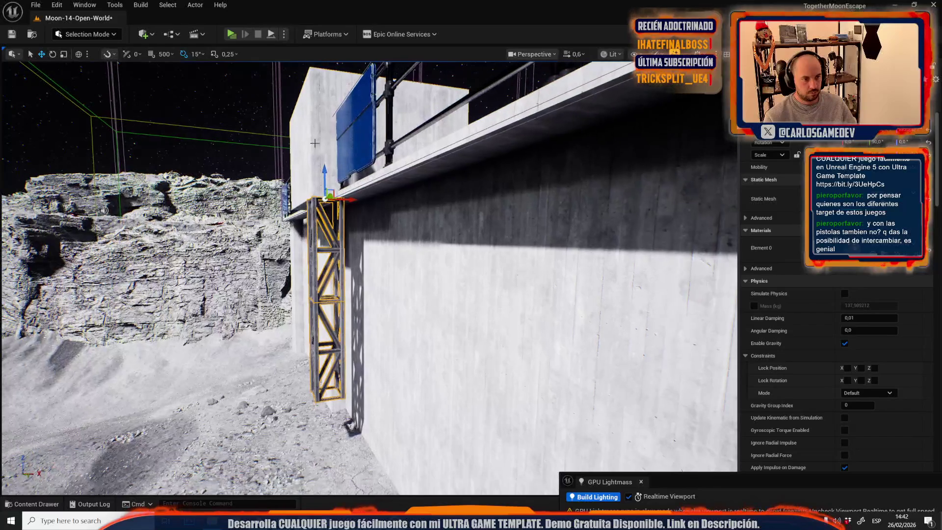
pyautogui.press('r')
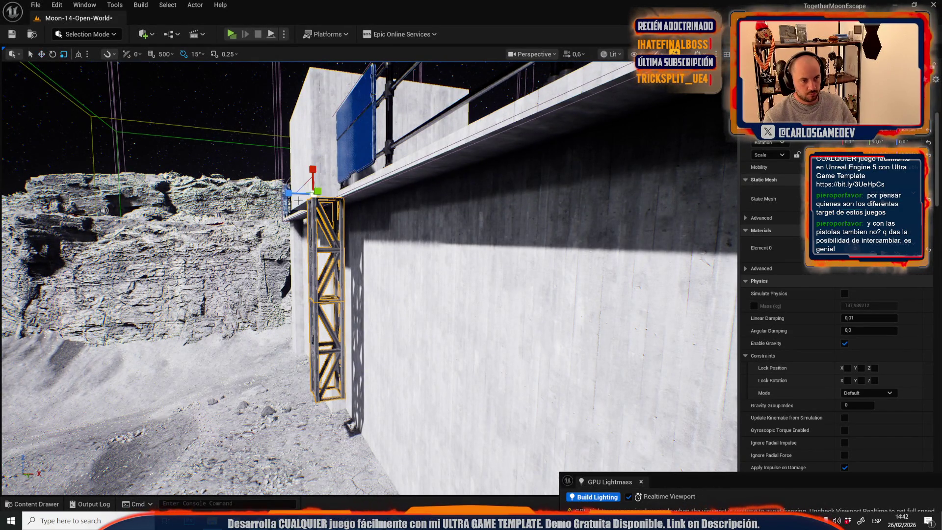
pyautogui.moveTo(316, 196); pyautogui.dragTo(330, 200)
pyautogui.scroll(2, 368, 275)
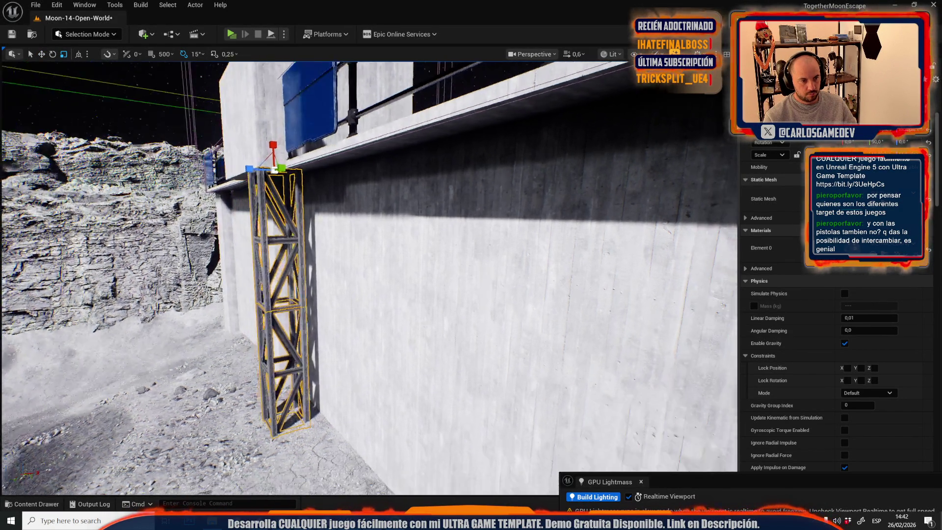
pyautogui.press('w')
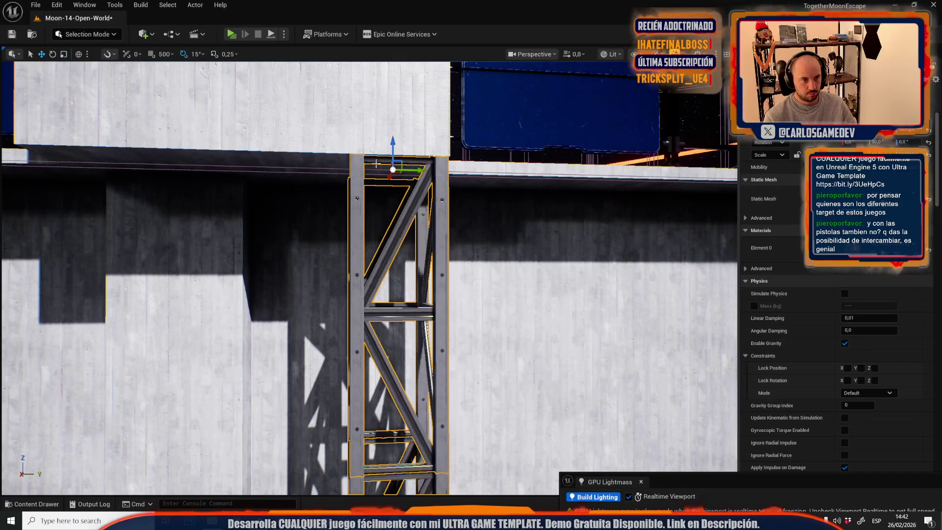
pyautogui.moveTo(411, 170)
pyautogui.mouseDown()
pyautogui.moveTo(641, 188)
pyautogui.moveTo(147, 216)
pyautogui.moveTo(438, 214)
pyautogui.mouseUp()
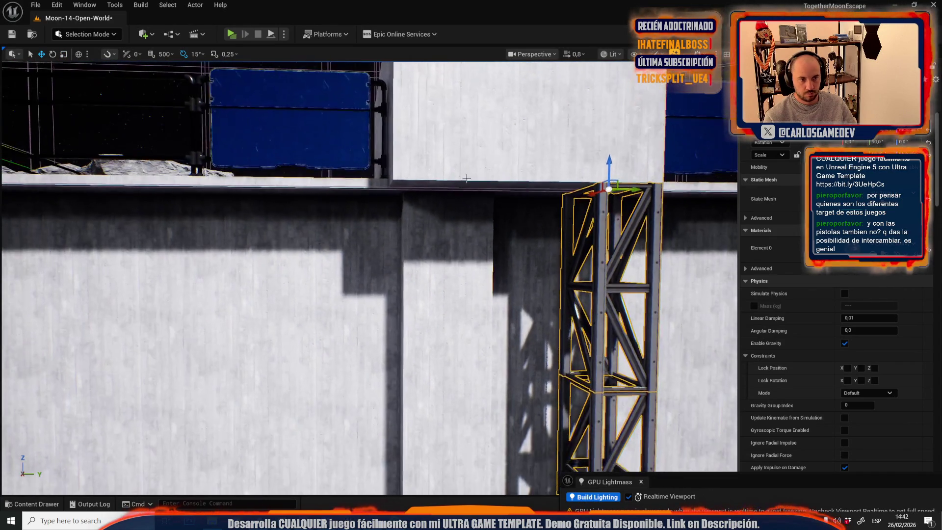
pyautogui.scroll(-2, 438, 214)
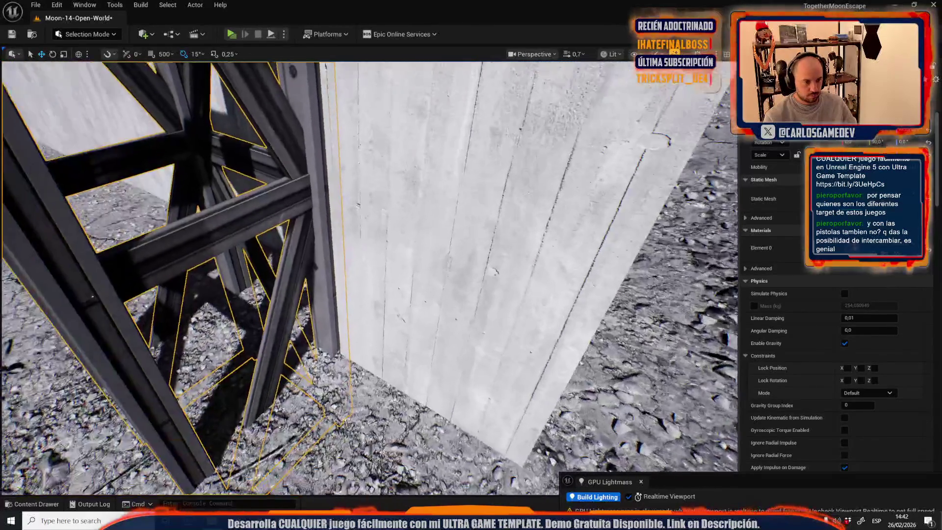
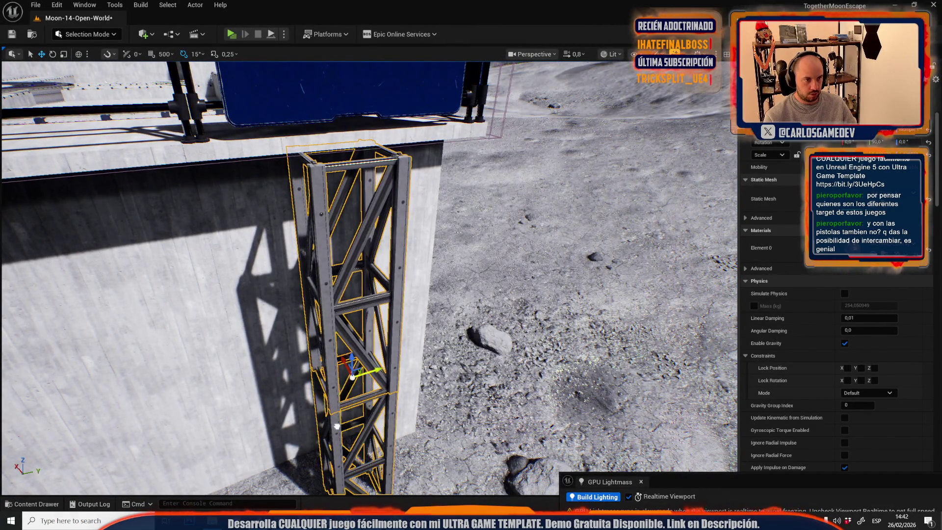
# Step: Undo the truss move and delete the extra truss sections, keeping two trusses under the panel
pyautogui.hotkey('ctrl', 'z')
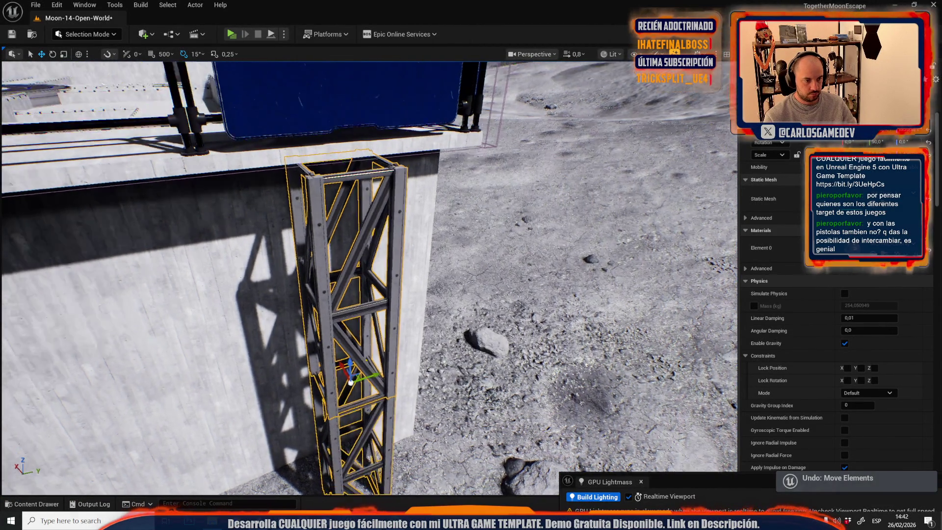
pyautogui.press('f')
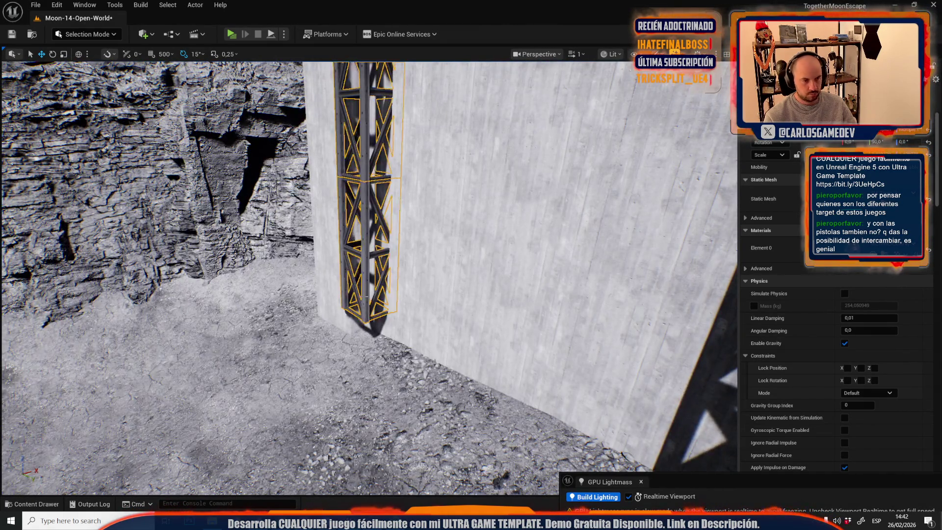
pyautogui.press('Delete')
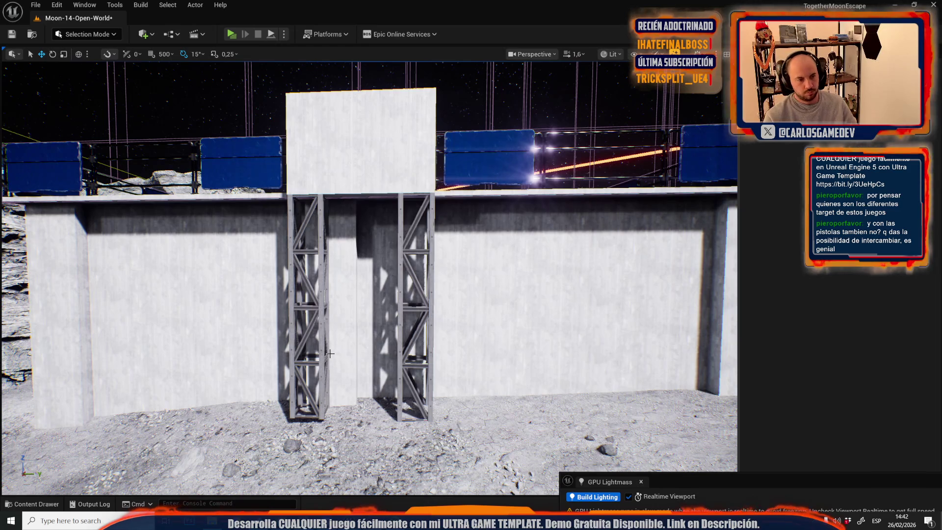
pyautogui.click(322, 349)
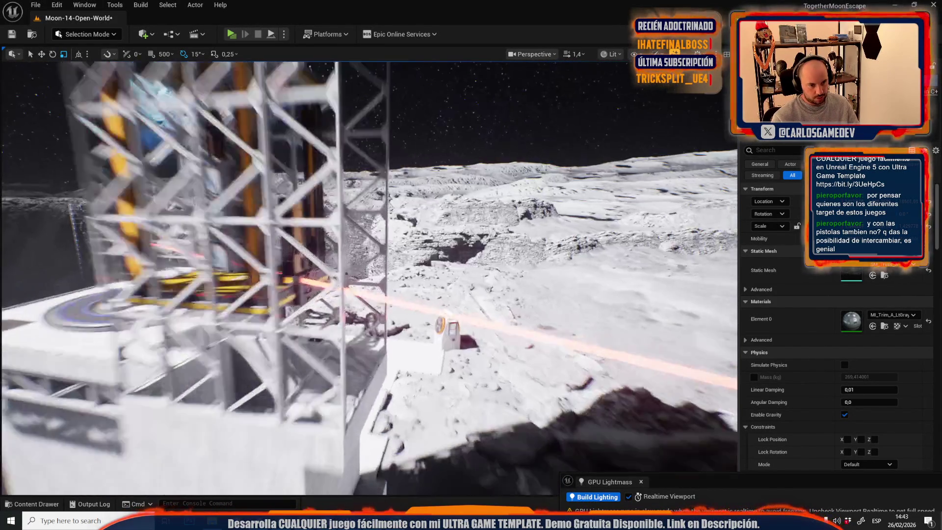
# Step: Select the electrical box on the wall and rotate it 90° to face outward
pyautogui.scroll(-2, 367, 274)
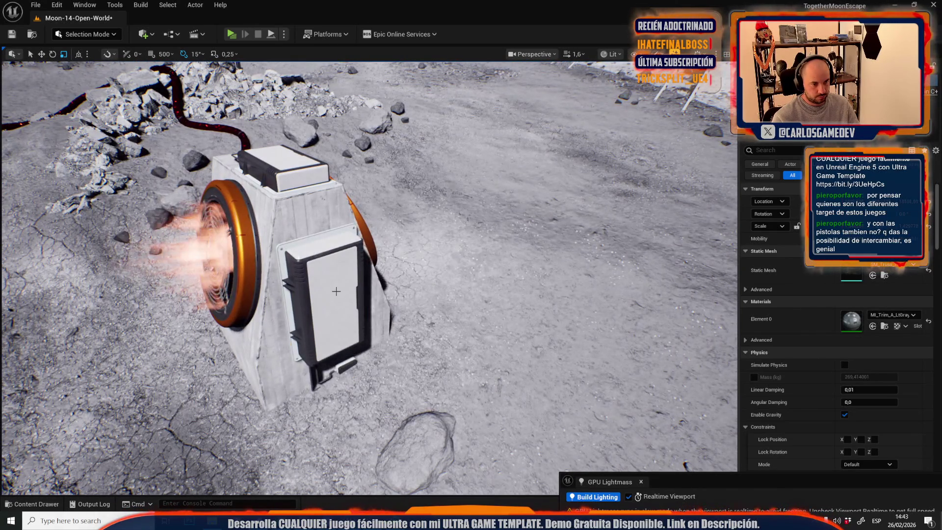
pyautogui.click(336, 291)
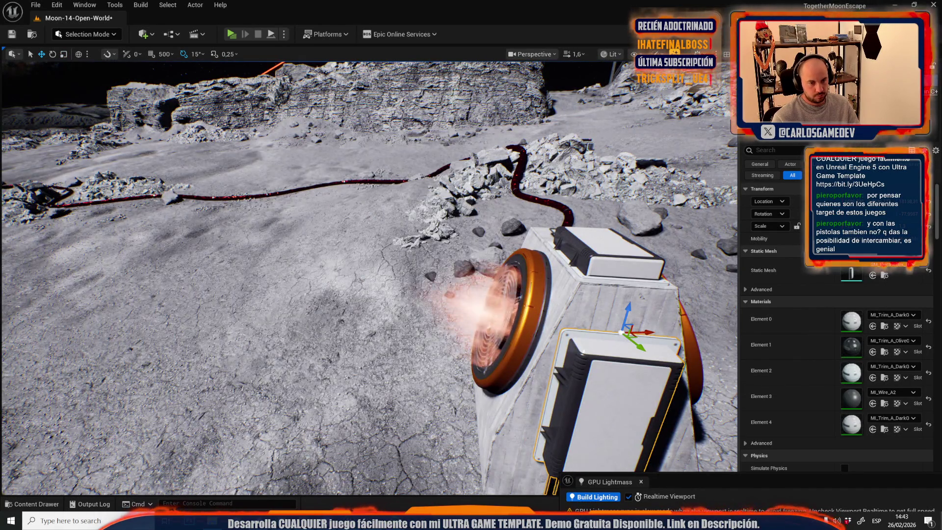
pyautogui.scroll(-2, 367, 275)
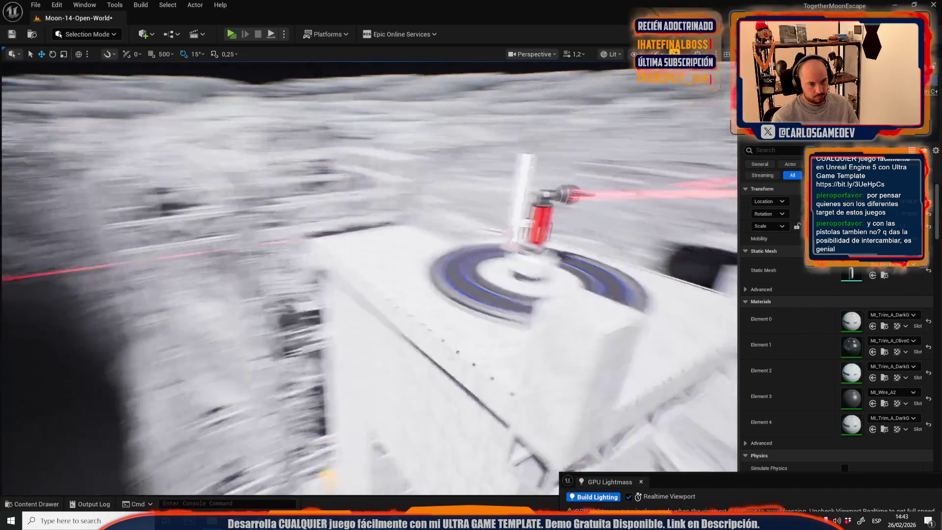
pyautogui.scroll(-1, 368, 275)
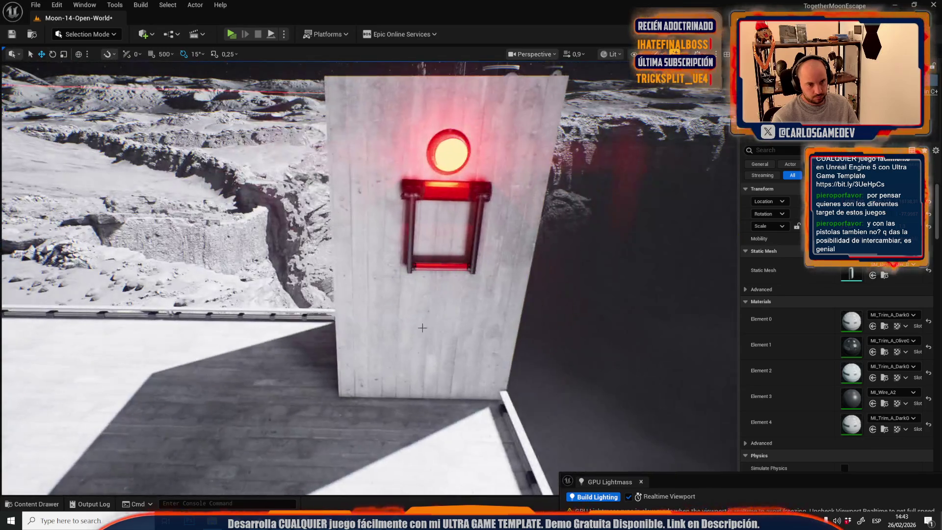
pyautogui.click(434, 309)
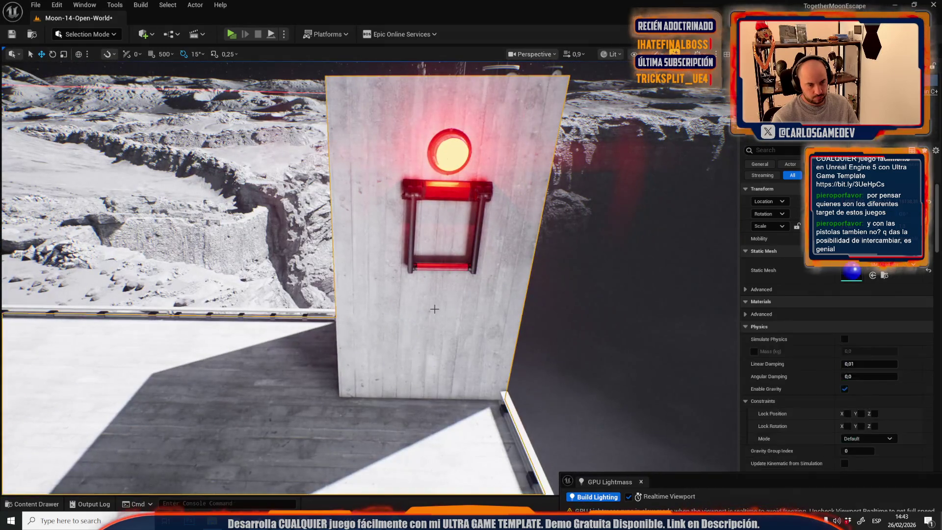
pyautogui.click(434, 309)
pyautogui.scroll(-1, 434, 309)
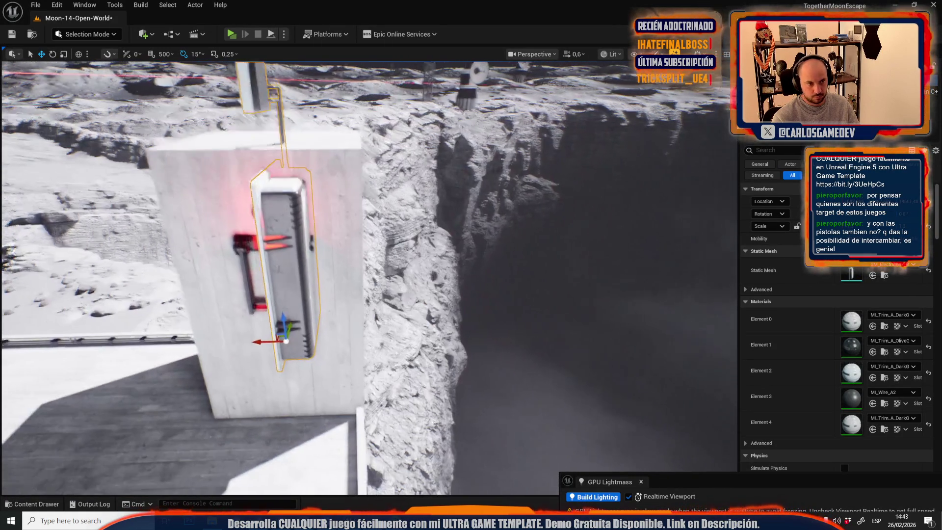
pyautogui.press('e')
pyautogui.moveTo(308, 371)
pyautogui.mouseDown()
pyautogui.moveTo(285, 334)
pyautogui.moveTo(324, 338)
pyautogui.moveTo(334, 350)
pyautogui.mouseUp()
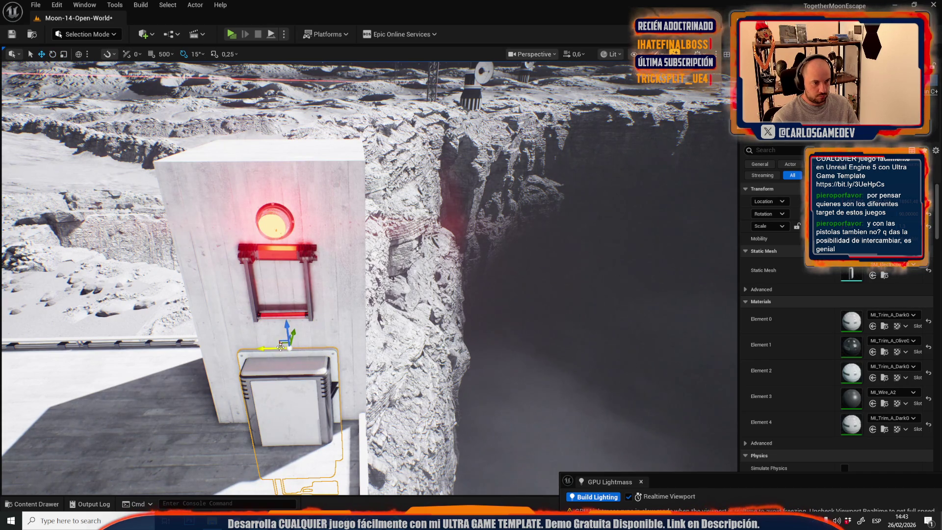
# Step: Raise the electrical box up the concrete pillar, enlarge it, and nudge it slightly down
pyautogui.moveTo(278, 341)
pyautogui.mouseDown()
pyautogui.moveTo(256, 187)
pyautogui.moveTo(265, 189)
pyautogui.mouseUp()
pyautogui.press('r')
pyautogui.press('w')
pyautogui.scroll(-2, 266, 189)
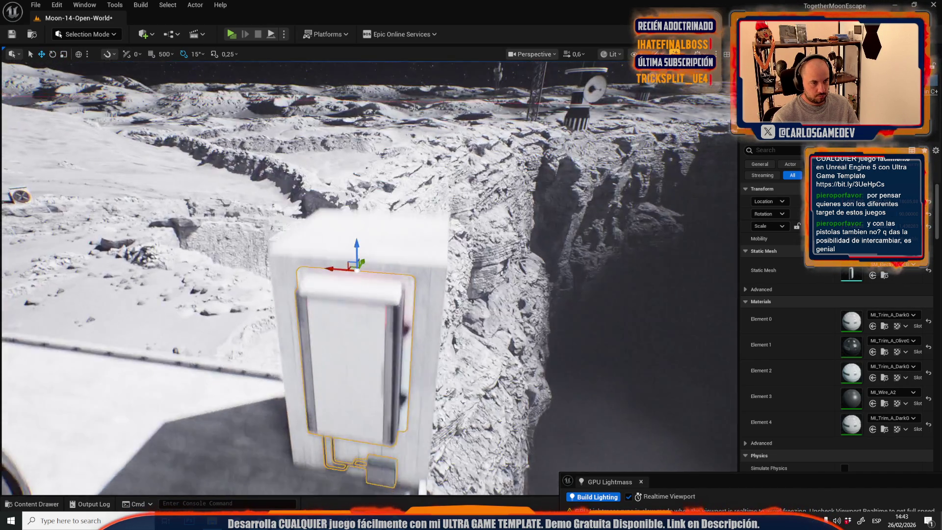
pyautogui.scroll(3, 407, 306)
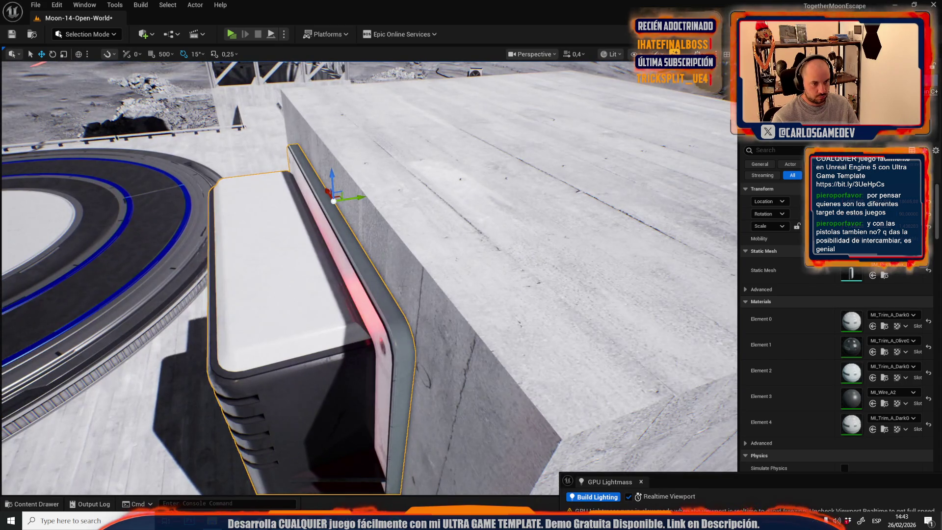
pyautogui.scroll(3, 406, 306)
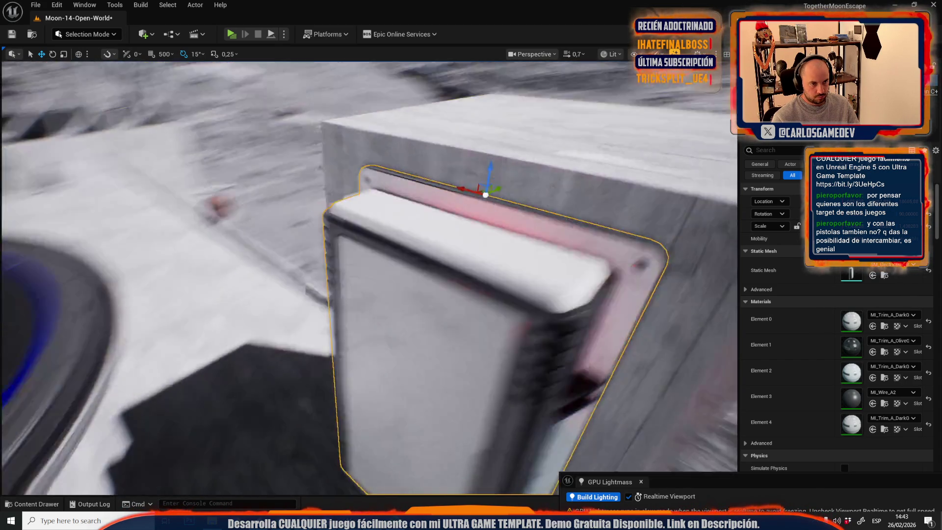
pyautogui.scroll(-3, 405, 226)
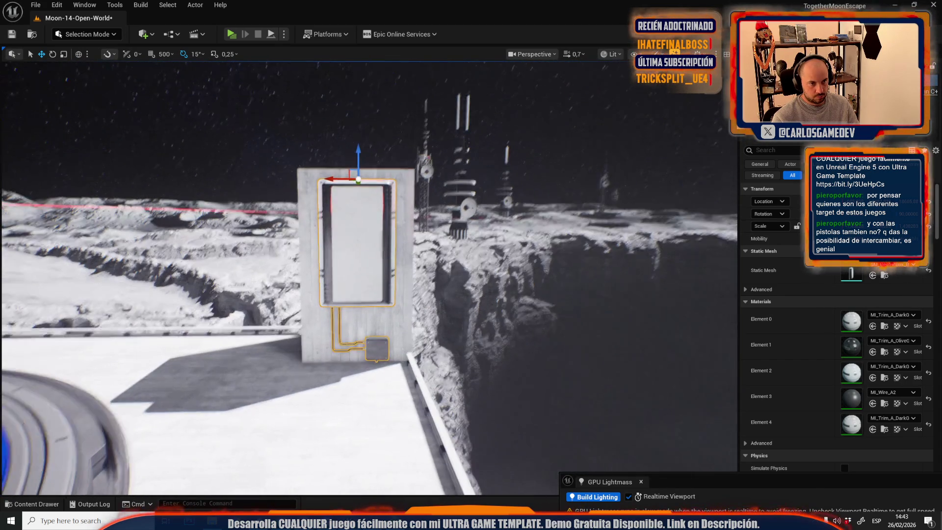
pyautogui.moveTo(353, 172); pyautogui.dragTo(352, 178)
pyautogui.press('r')
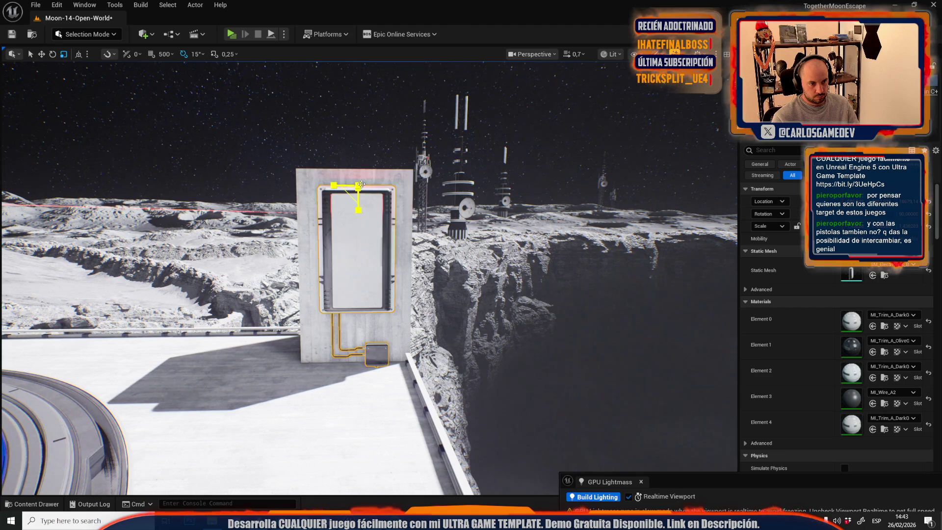
pyautogui.press('w')
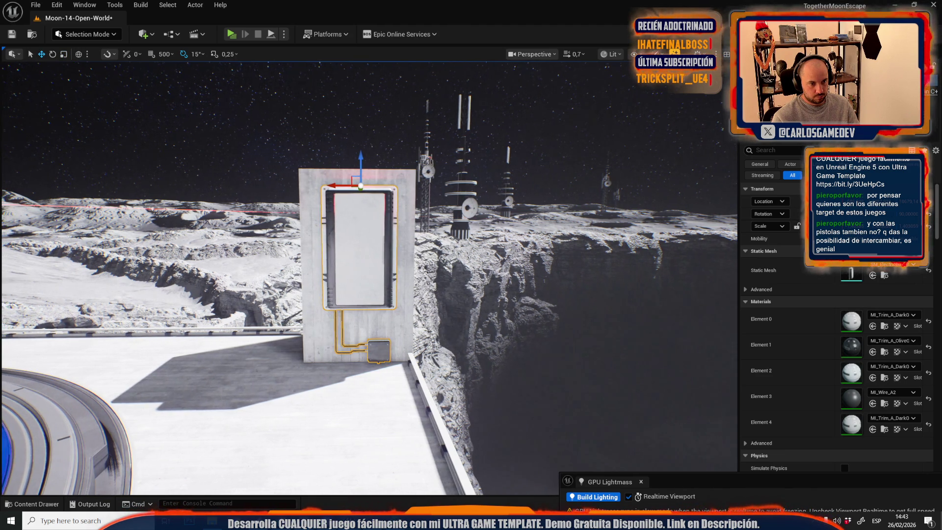
pyautogui.click(350, 183)
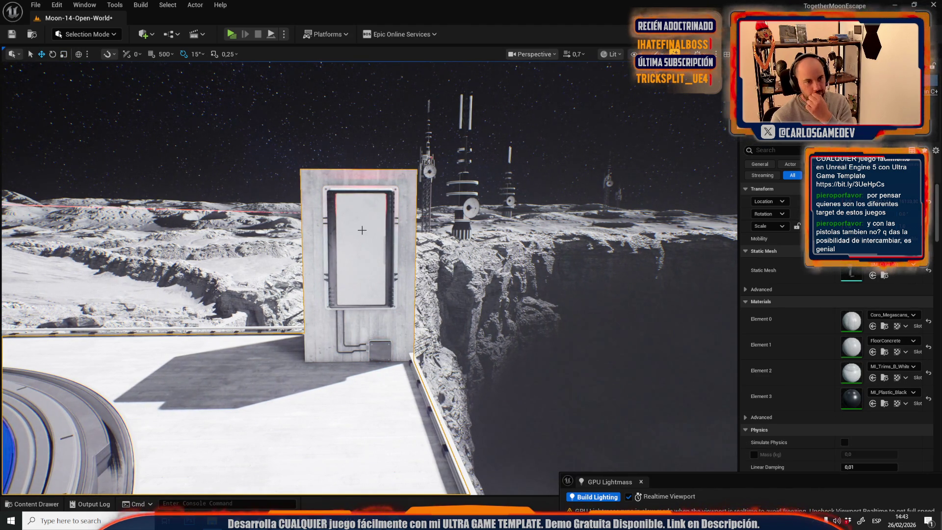
# Step: Delete the door panel covering the red lamp and frame the lamp and its frame
pyautogui.click(362, 230)
pyautogui.press('Delete')
pyautogui.click(363, 199)
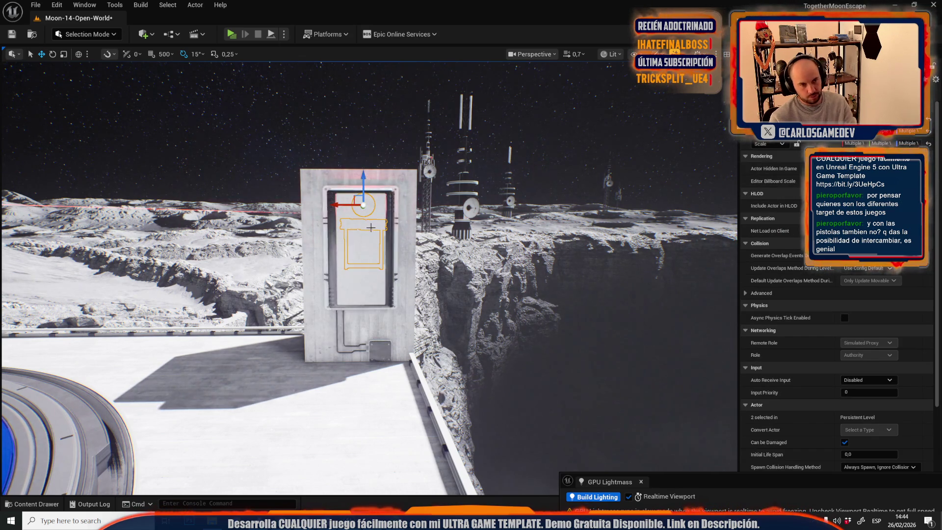
pyautogui.press('f')
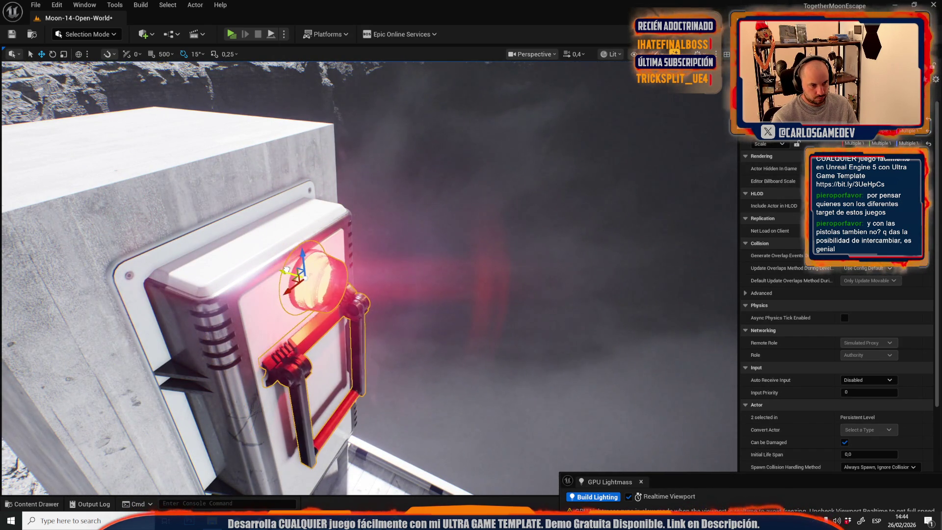
pyautogui.moveTo(288, 271)
pyautogui.mouseDown()
pyautogui.moveTo(318, 231)
pyautogui.moveTo(326, 287)
pyautogui.mouseUp()
# Step: Fly over to the wall's control panel and select it
pyautogui.scroll(-5, 326, 288)
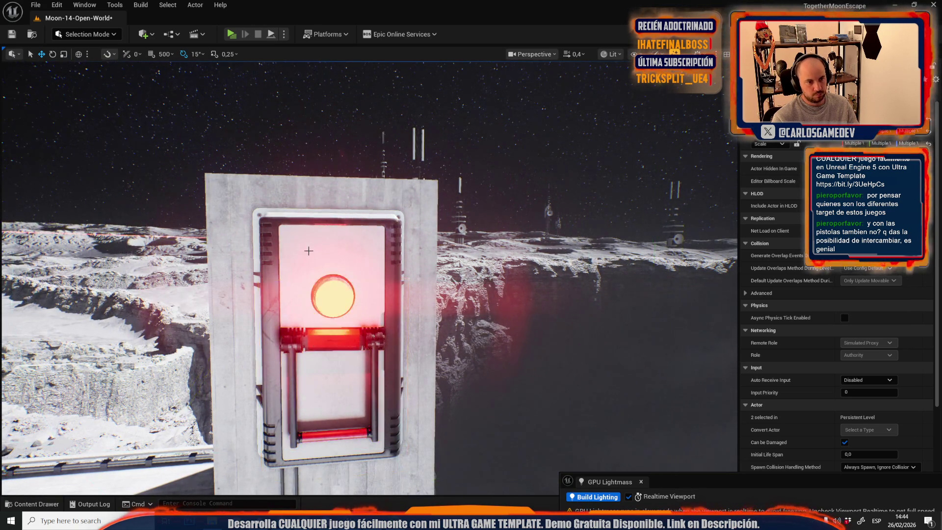
pyautogui.press('w')
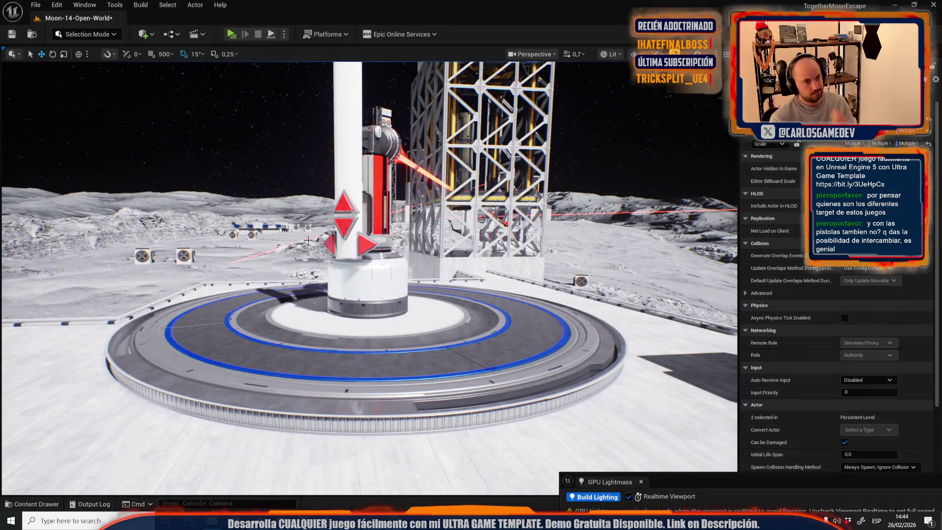
pyautogui.scroll(1, 308, 240)
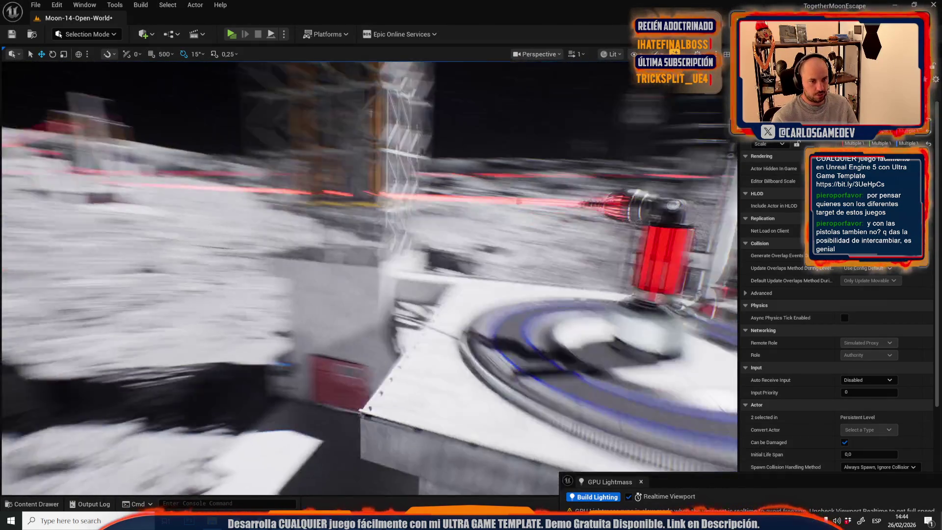
pyautogui.press('s')
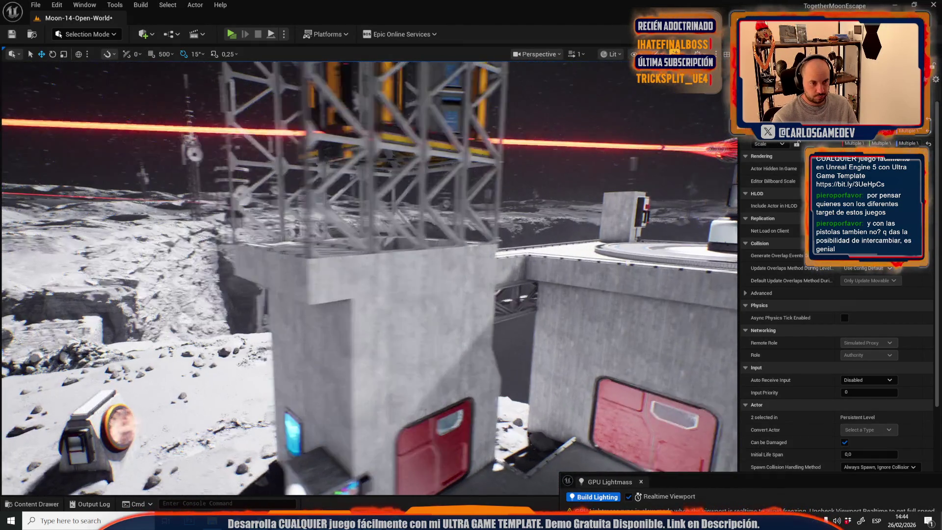
pyautogui.scroll(-1, 369, 278)
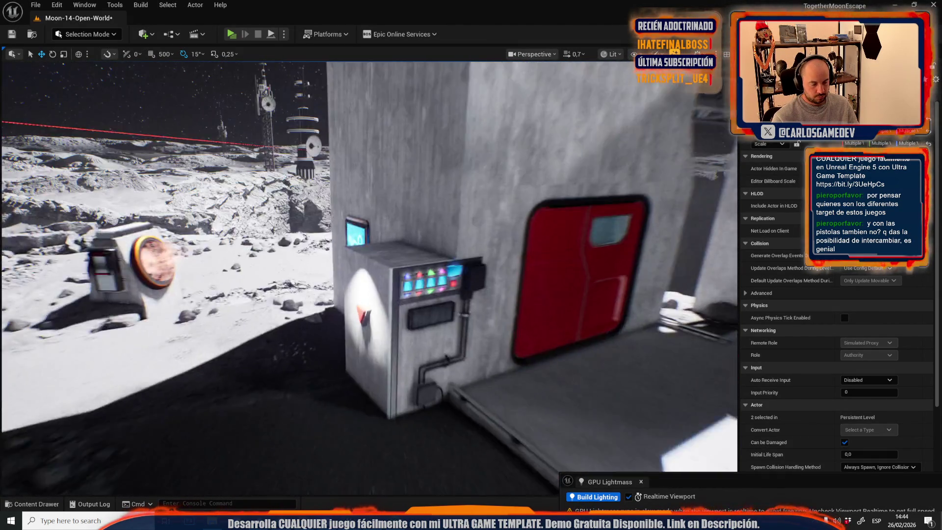
pyautogui.scroll(-1, 369, 278)
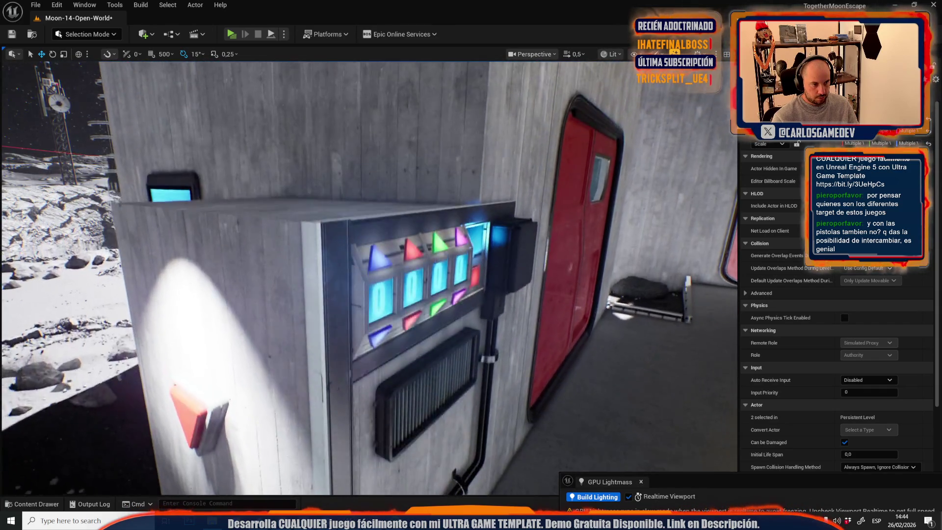
pyautogui.scroll(2, 336, 202)
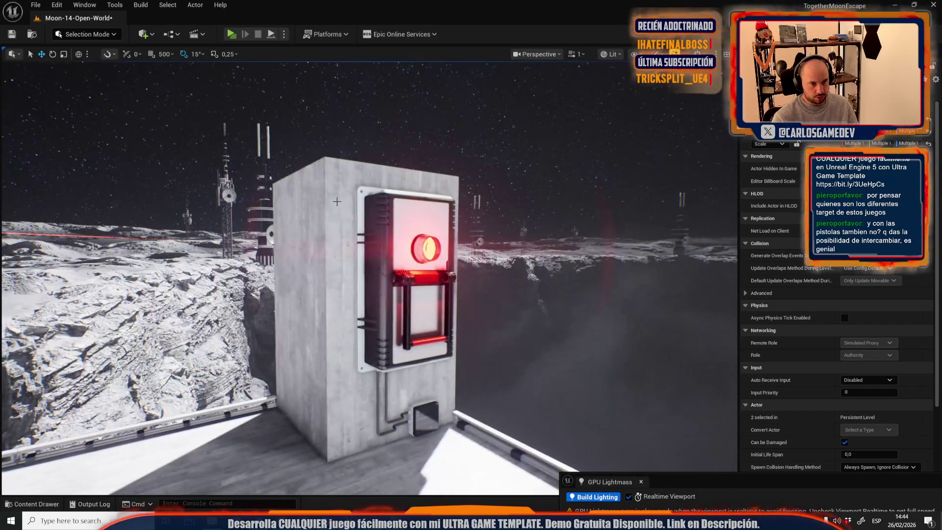
pyautogui.click(395, 214)
pyautogui.scroll(1, 395, 214)
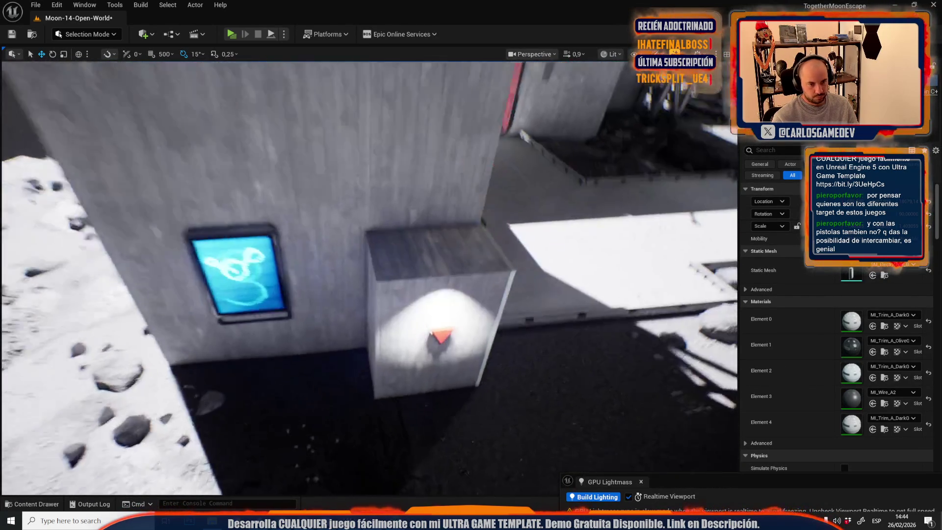
# Step: Nudge the wall box slightly to the right and clear the selection
pyautogui.hotkey('ctrl', 'z')
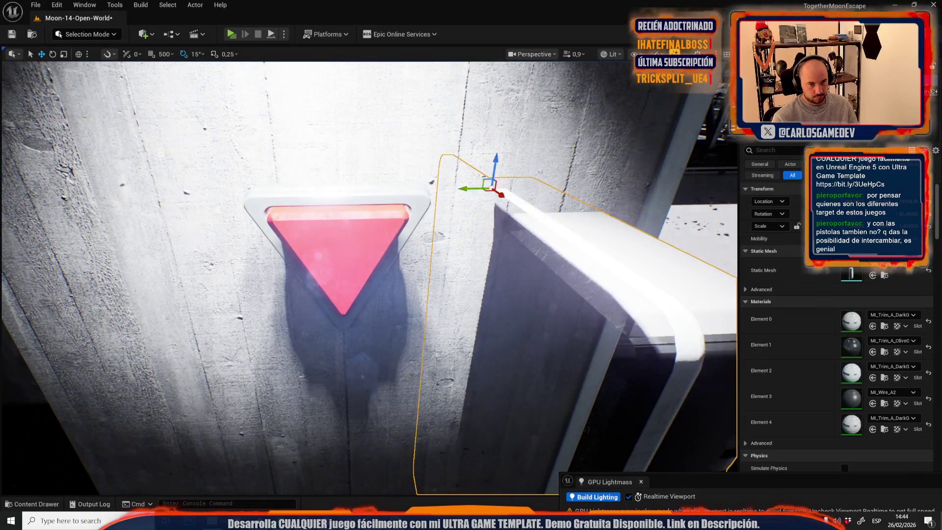
pyautogui.press('e')
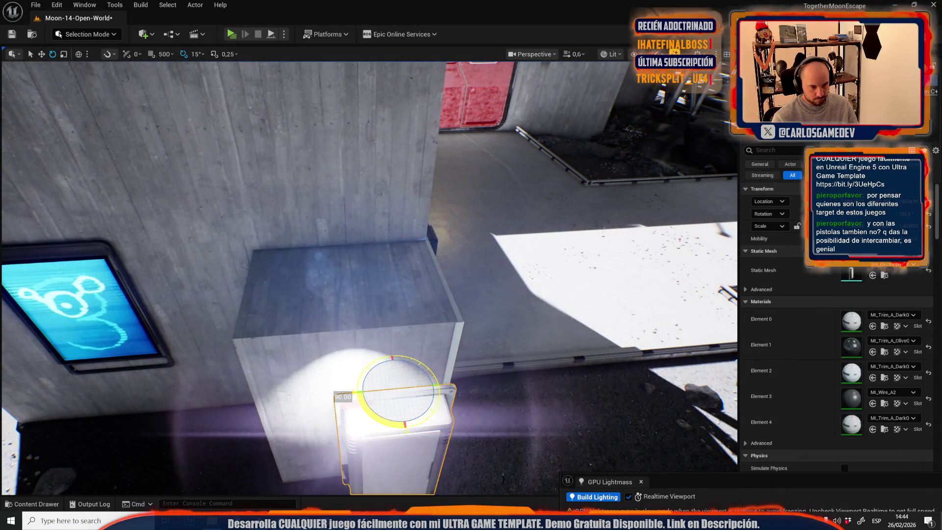
pyautogui.scroll(-2, 382, 422)
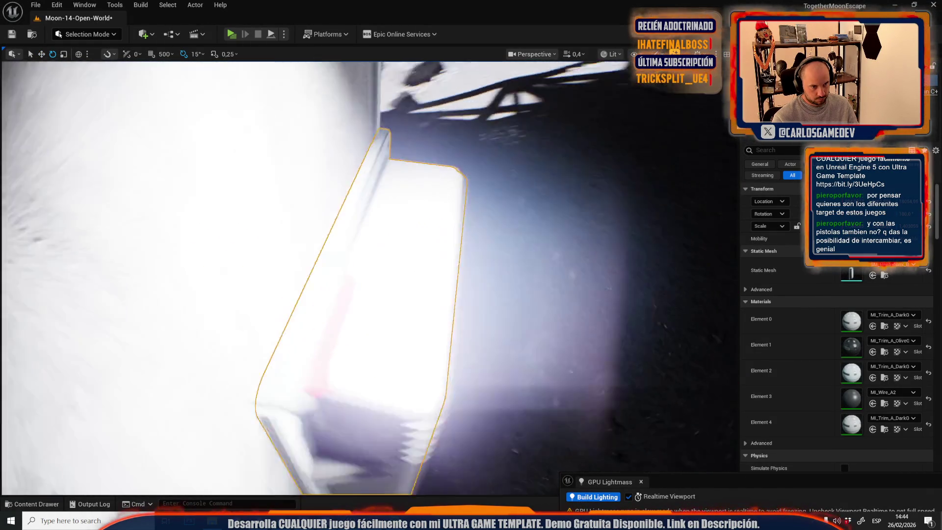
pyautogui.scroll(1, 355, 428)
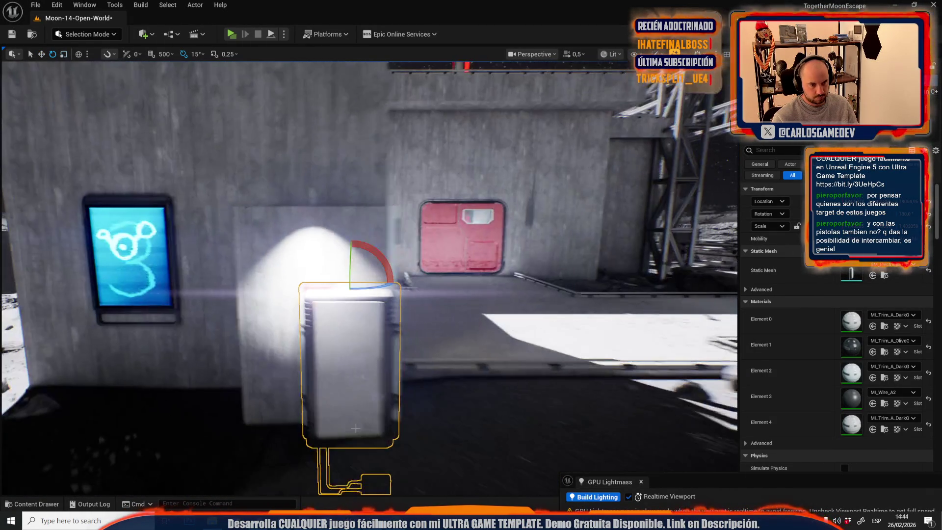
pyautogui.press('w')
pyautogui.moveTo(300, 214); pyautogui.dragTo(305, 215)
pyautogui.press('Escape')
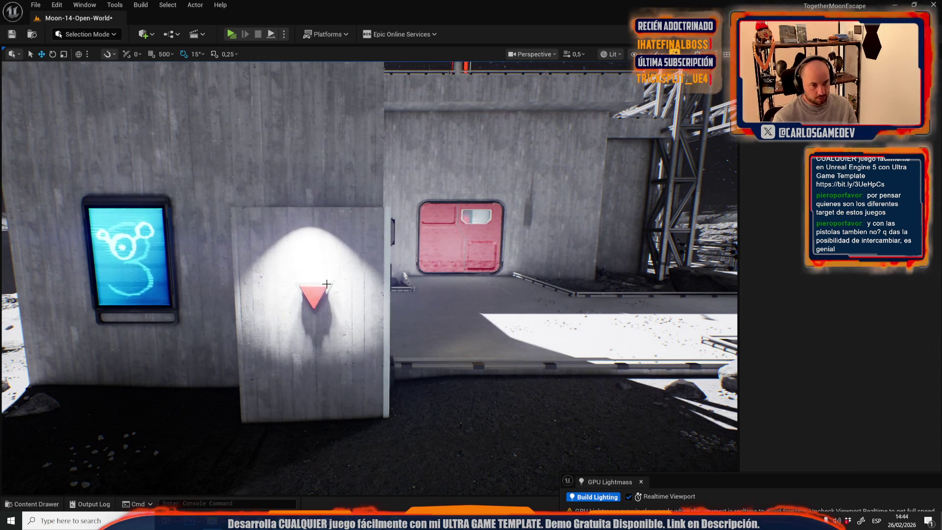
# Step: Select the spotlight above the wall box with editor icons shown, reverting its accidental move
pyautogui.click(325, 284)
pyautogui.press('g')
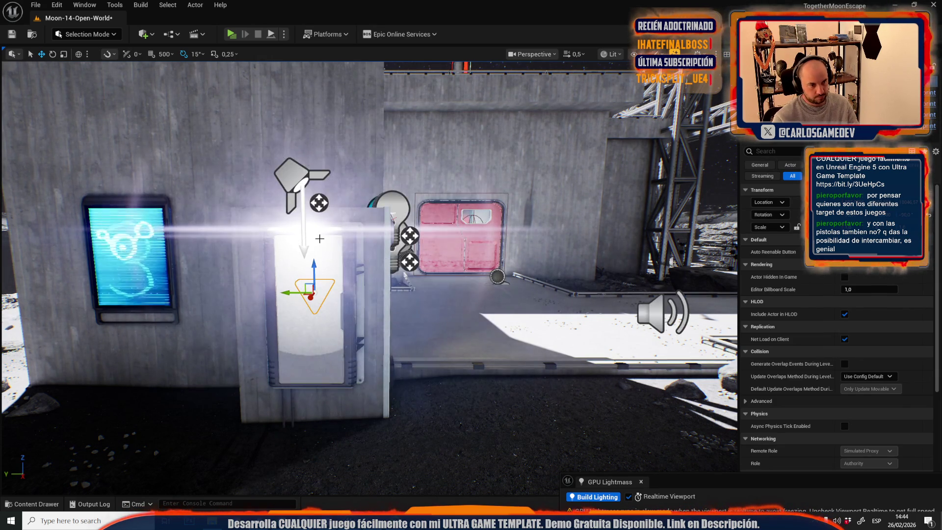
pyautogui.keyDown('ctrl'); pyautogui.click(296, 179); pyautogui.keyUp('ctrl')
pyautogui.press('f')
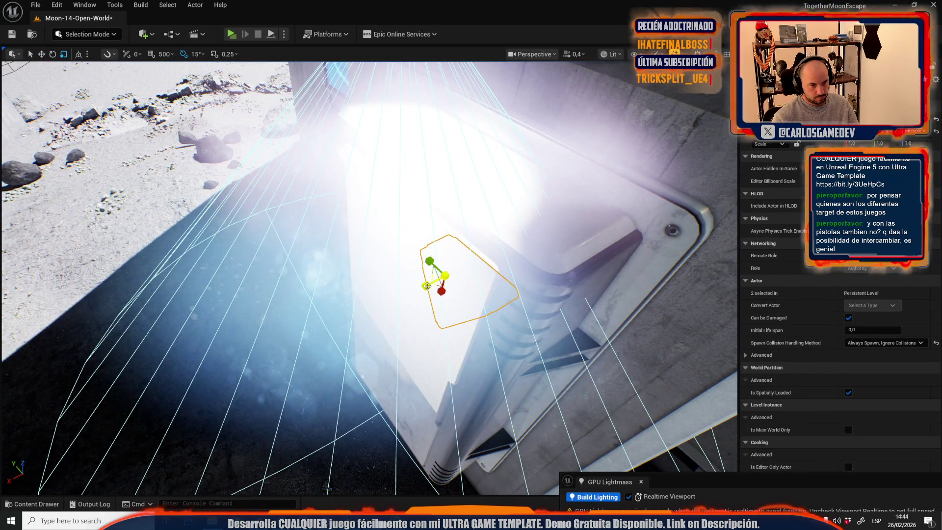
pyautogui.scroll(-3, 438, 283)
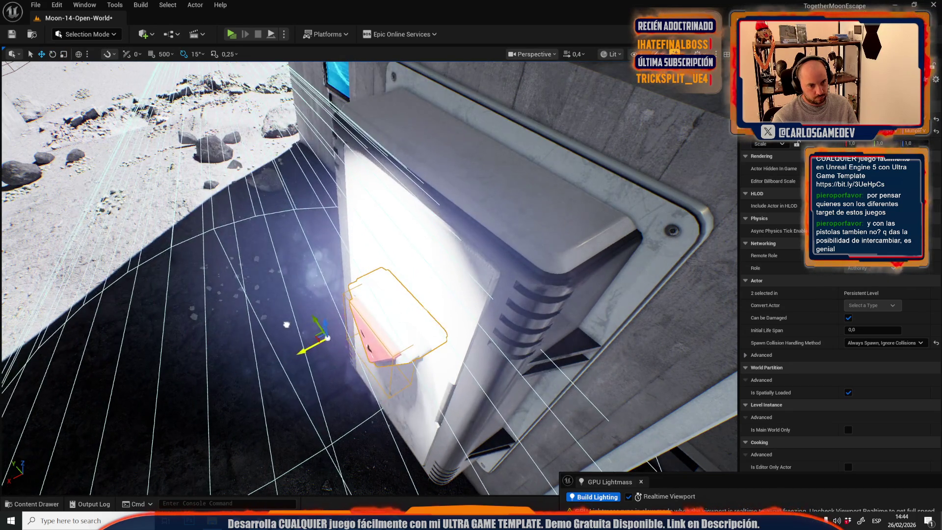
pyautogui.scroll(1, 368, 275)
pyautogui.scroll(-3, 343, 236)
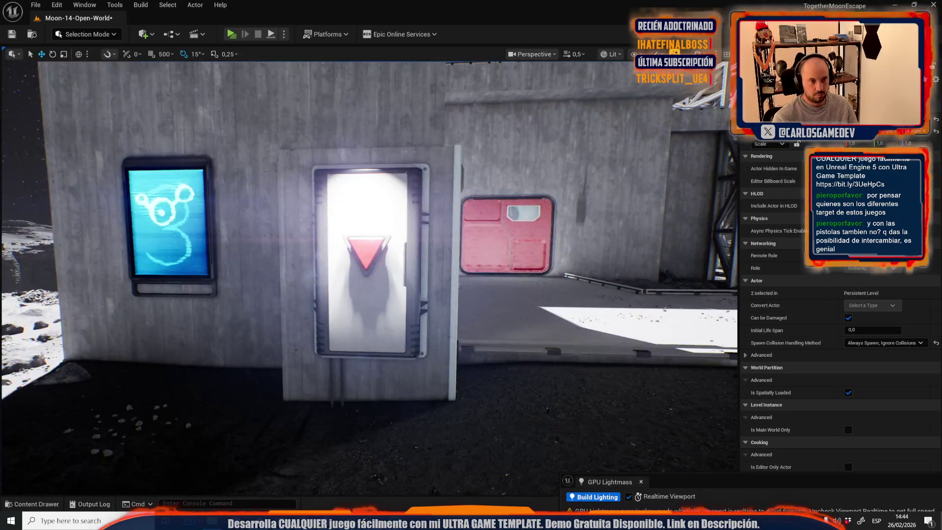
pyautogui.press('f')
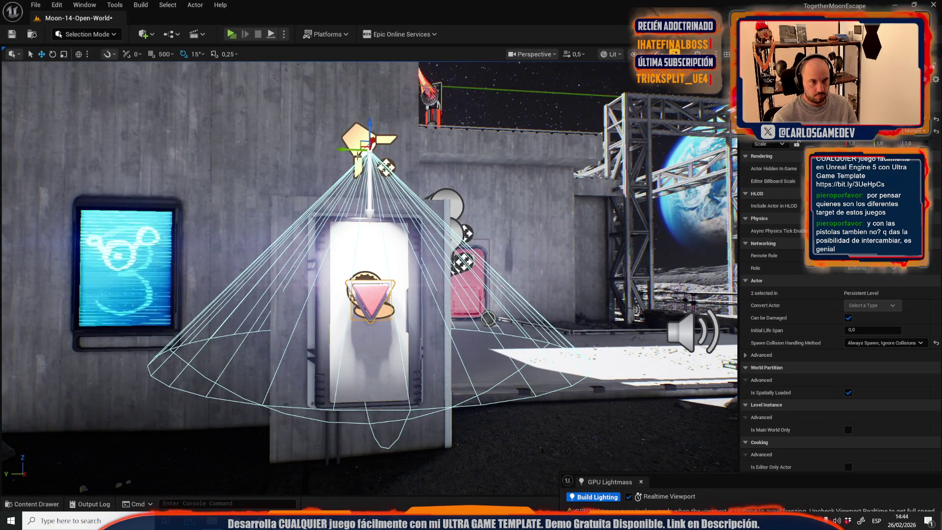
pyautogui.moveTo(369, 127); pyautogui.dragTo(369, 97)
pyautogui.hotkey('ctrl', 'z')
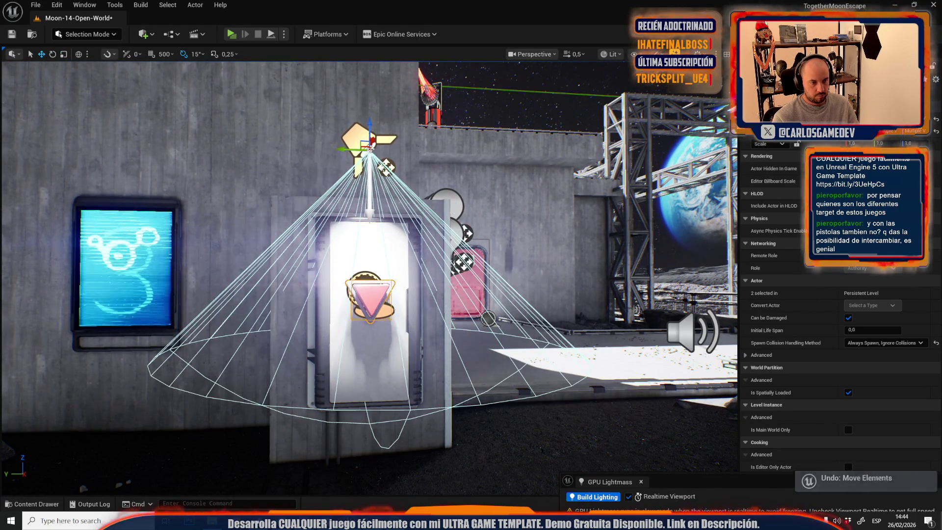
# Step: Set the spotlight's Intensity to 16 cd and preview the game view near the box
pyautogui.click(852, 263)
pyautogui.write('16')
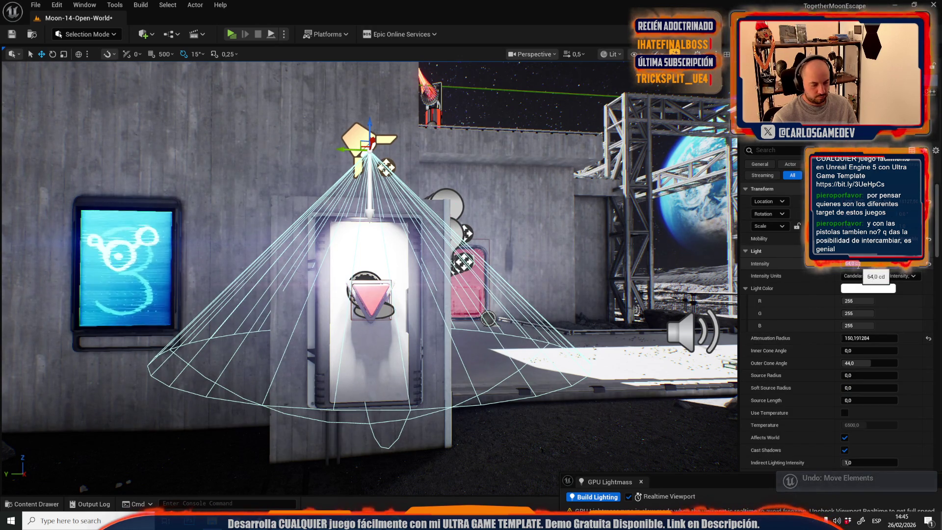
pyautogui.press('Return')
pyautogui.press('g')
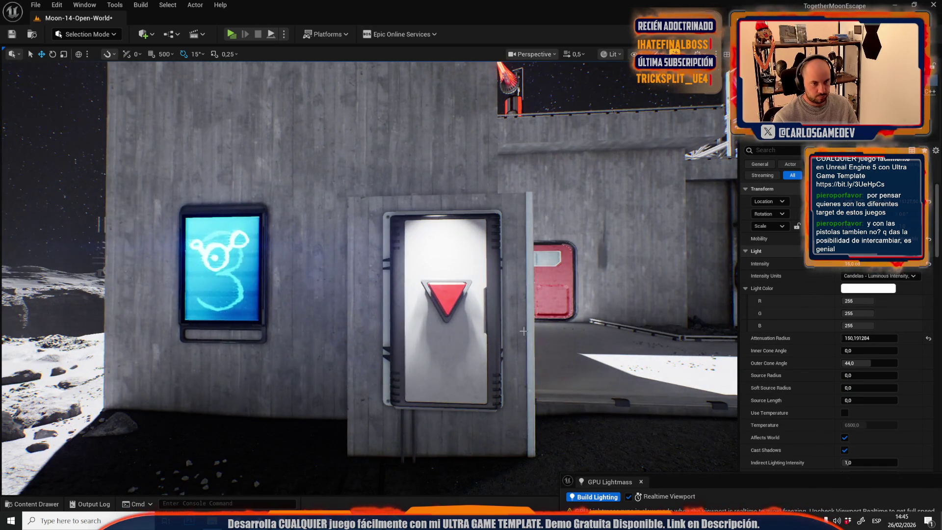
pyautogui.moveTo(535, 282)
pyautogui.mouseDown()
pyautogui.moveTo(516, 272)
pyautogui.moveTo(513, 294)
pyautogui.moveTo(491, 319)
pyautogui.moveTo(505, 324)
pyautogui.moveTo(377, 272)
pyautogui.moveTo(427, 282)
pyautogui.moveTo(429, 324)
pyautogui.moveTo(417, 348)
pyautogui.moveTo(339, 346)
pyautogui.mouseUp()
pyautogui.click(378, 271)
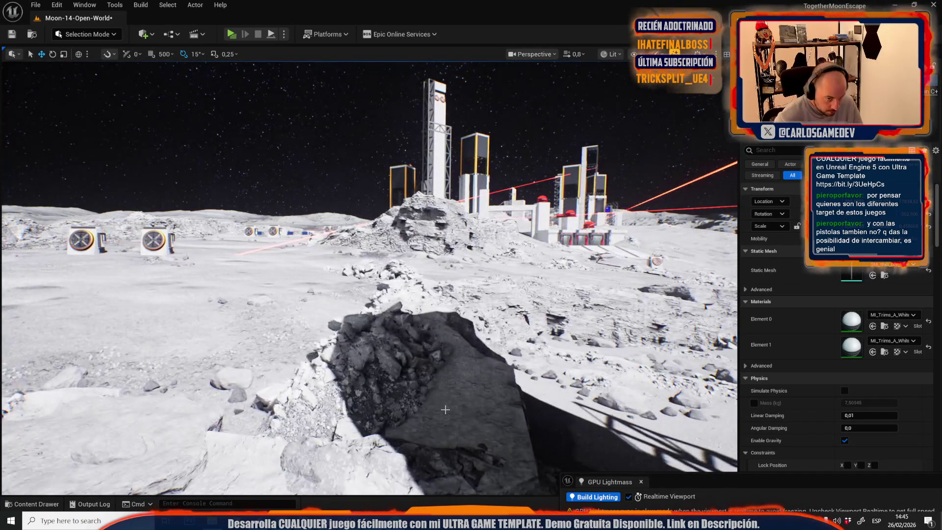
# Step: Save the level and frame the thin trim strip on top of the wall box
pyautogui.hotkey('ctrl', 's')
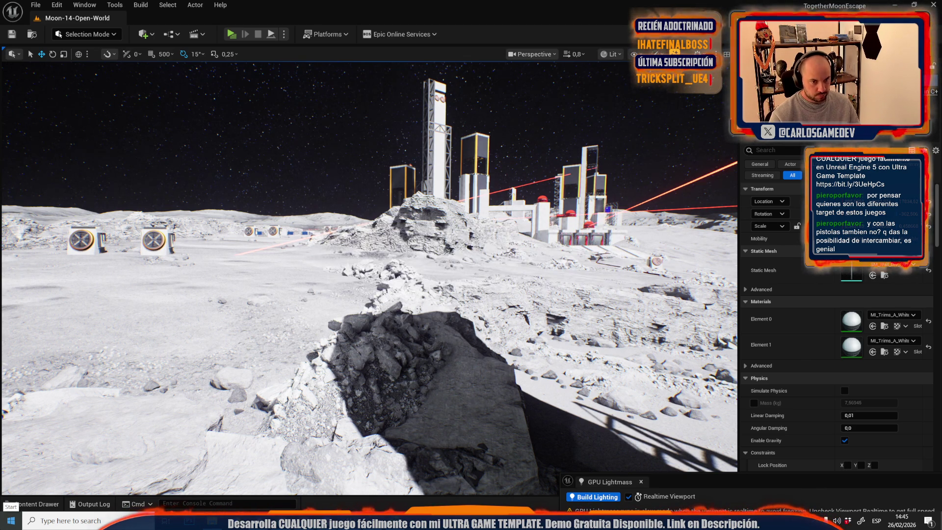
pyautogui.press('f')
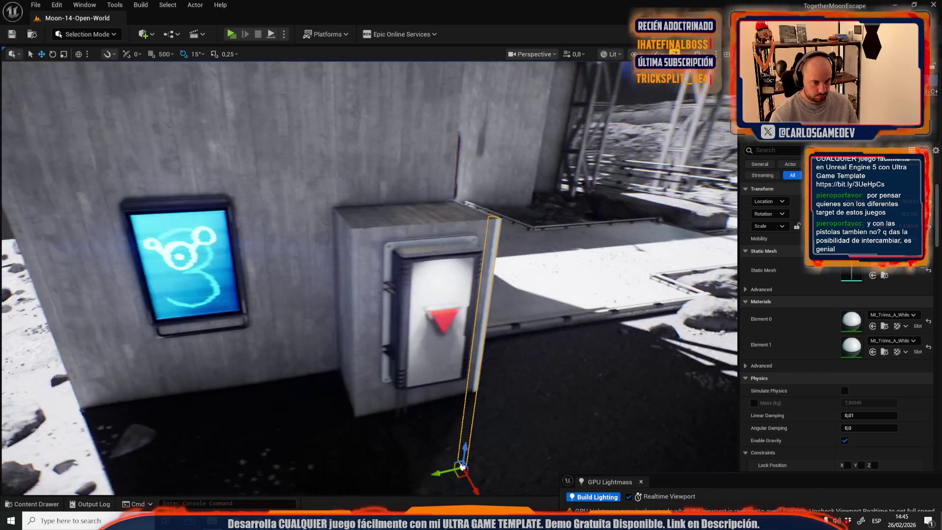
pyautogui.moveTo(462, 467)
pyautogui.mouseDown()
pyautogui.moveTo(480, 461)
pyautogui.moveTo(365, 475)
pyautogui.mouseUp()
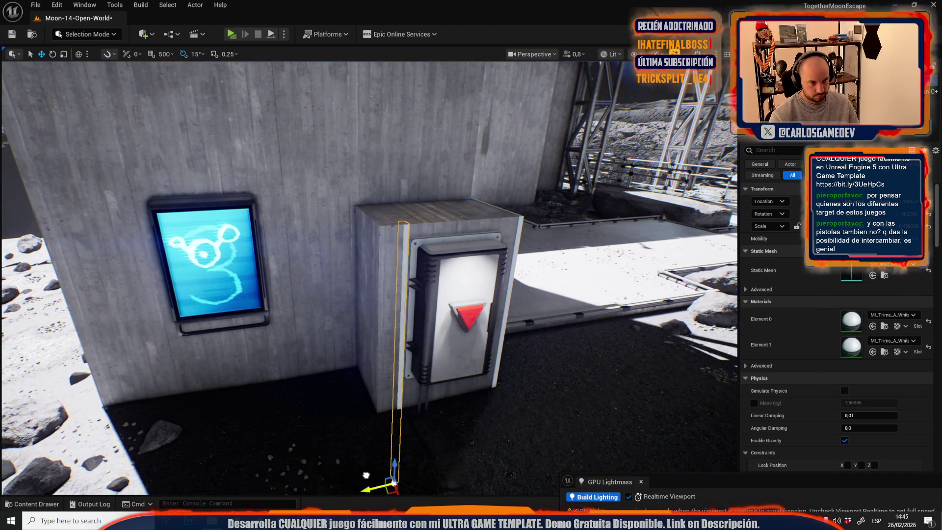
pyautogui.press('f')
pyautogui.press('e')
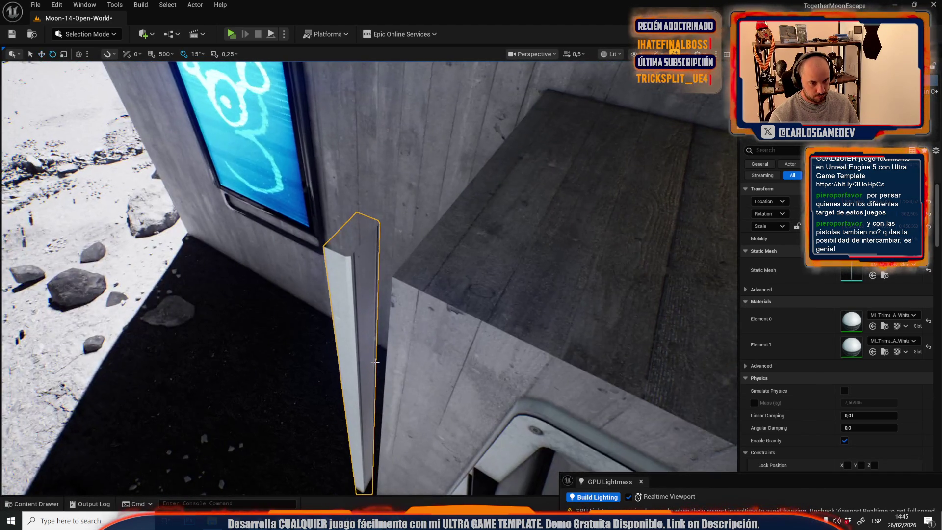
pyautogui.press('r')
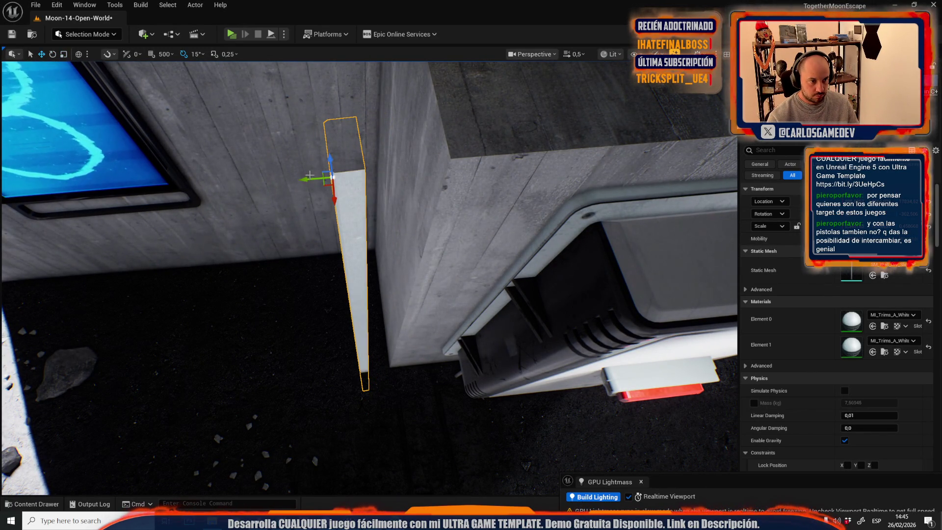
# Step: Scale the top trim strip shorter so it fits the box top
pyautogui.moveTo(368, 275)
pyautogui.mouseDown()
pyautogui.moveTo(191, 236)
pyautogui.moveTo(351, 395)
pyautogui.mouseUp()
pyautogui.press('e')
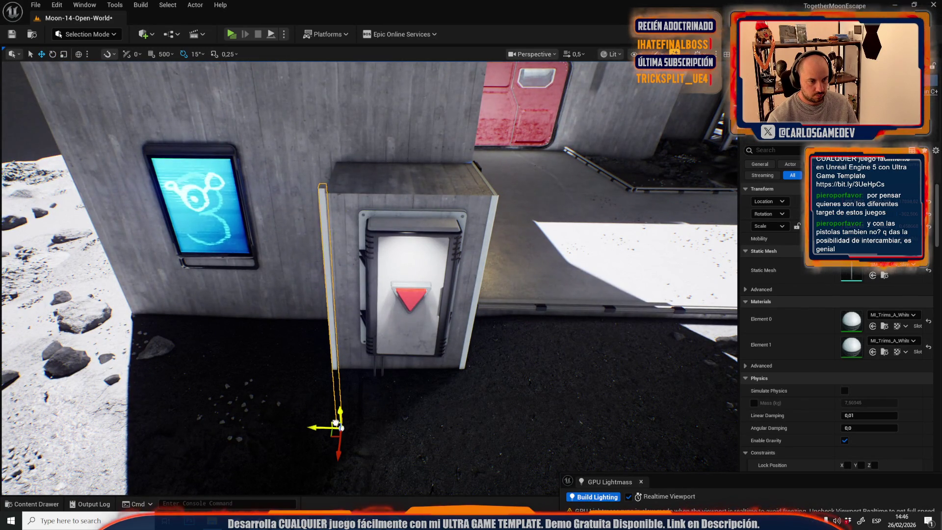
pyautogui.moveTo(380, 212); pyautogui.dragTo(371, 210)
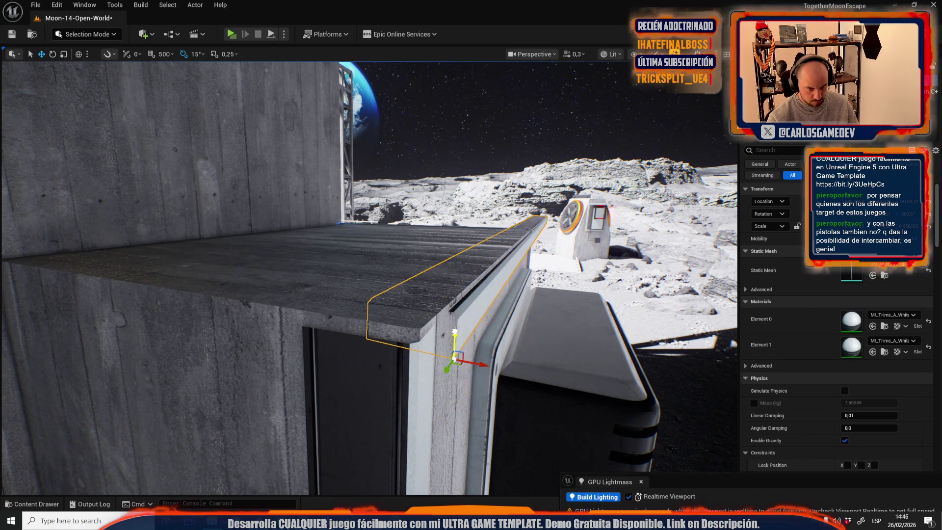
pyautogui.moveTo(467, 322); pyautogui.dragTo(381, 291)
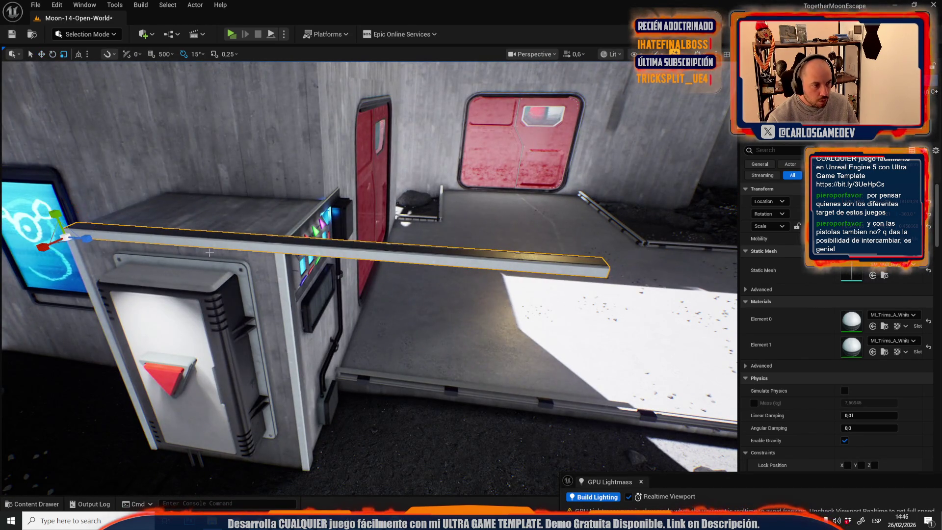
pyautogui.moveTo(98, 242); pyautogui.dragTo(89, 239)
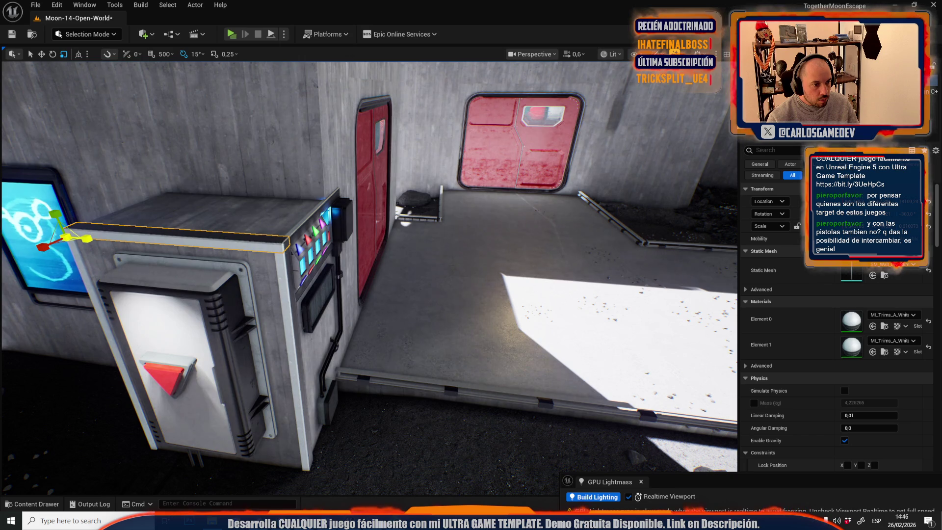
pyautogui.moveTo(211, 258); pyautogui.dragTo(211, 246)
pyautogui.moveTo(448, 297); pyautogui.dragTo(447, 297)
pyautogui.press('r')
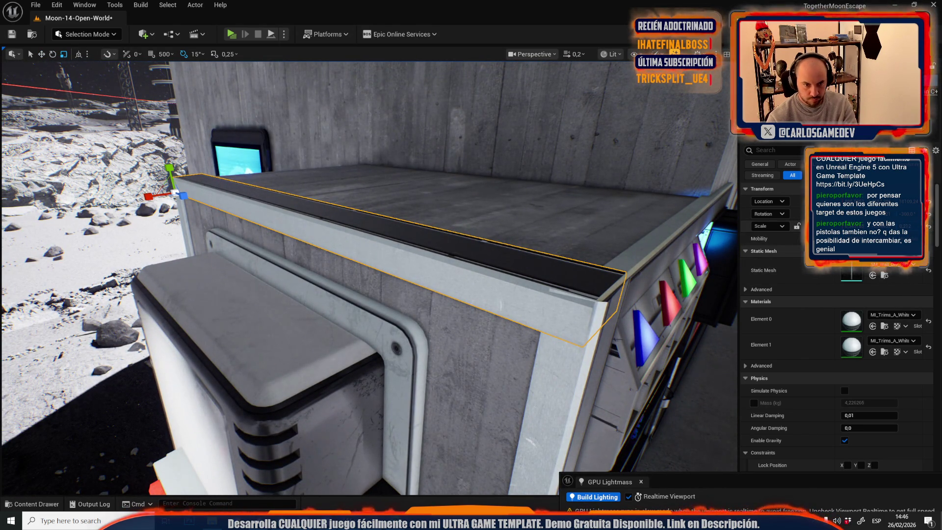
pyautogui.moveTo(595, 342)
pyautogui.mouseDown()
pyautogui.moveTo(545, 370)
pyautogui.moveTo(508, 350)
pyautogui.mouseUp()
pyautogui.scroll(1, 545, 371)
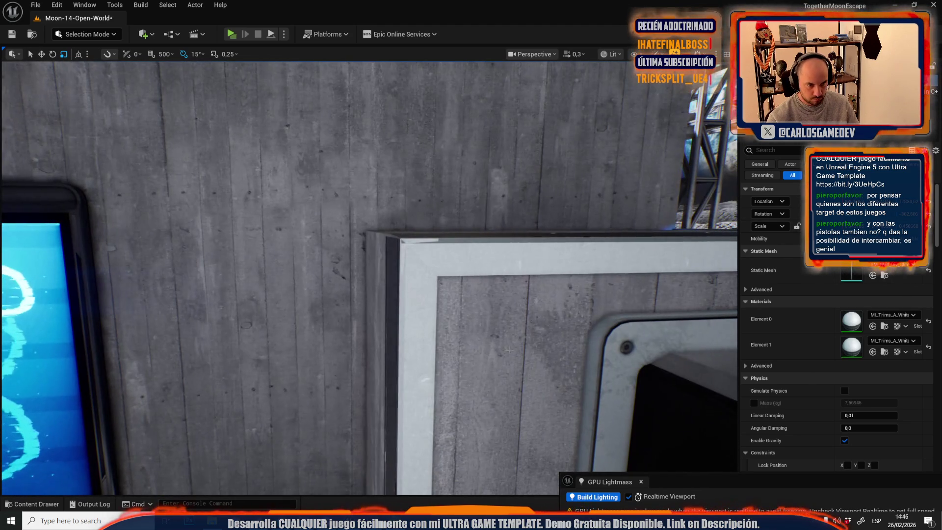
# Step: Select the left vertical trim piece, then a panel strip on the wall box
pyautogui.press('w')
pyautogui.click(417, 310)
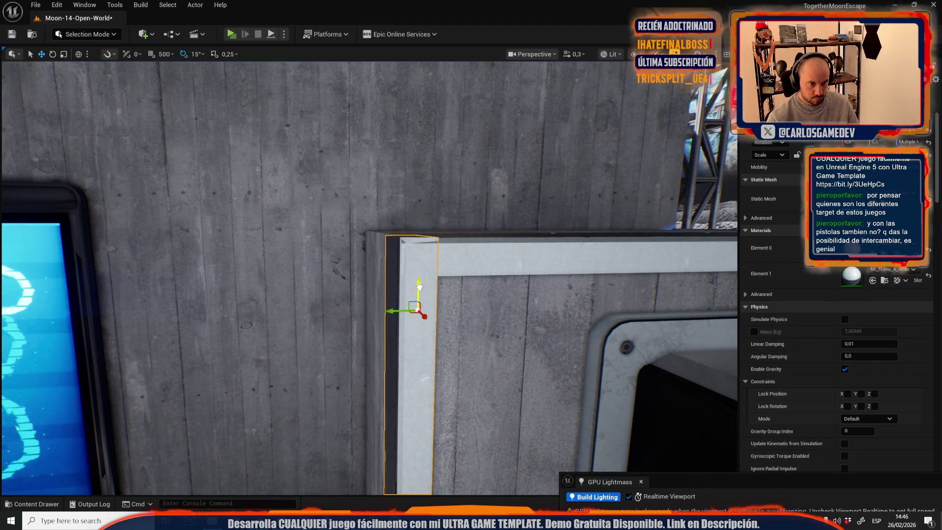
pyautogui.scroll(4, 419, 287)
pyautogui.moveTo(419, 287); pyautogui.dragTo(423, 284)
pyautogui.click(304, 230)
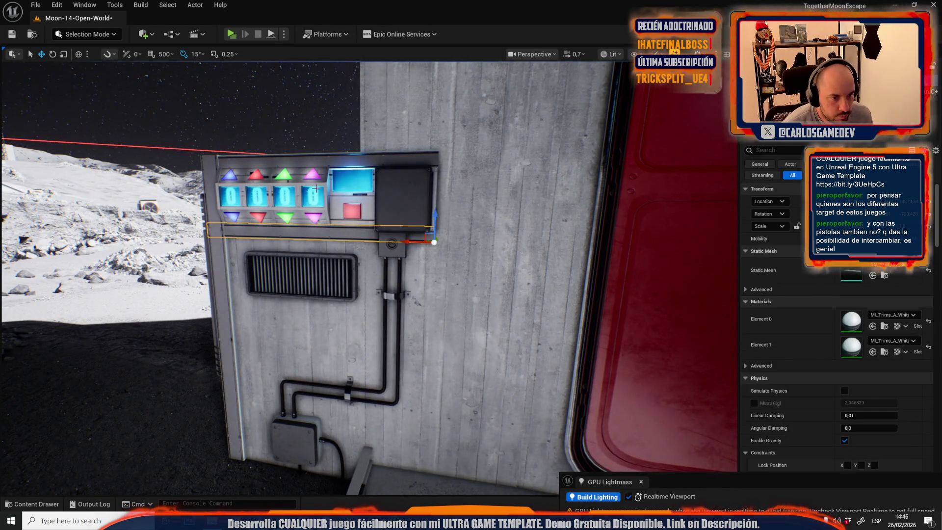
pyautogui.keyDown('ctrl'); pyautogui.click(329, 160); pyautogui.keyUp('ctrl')
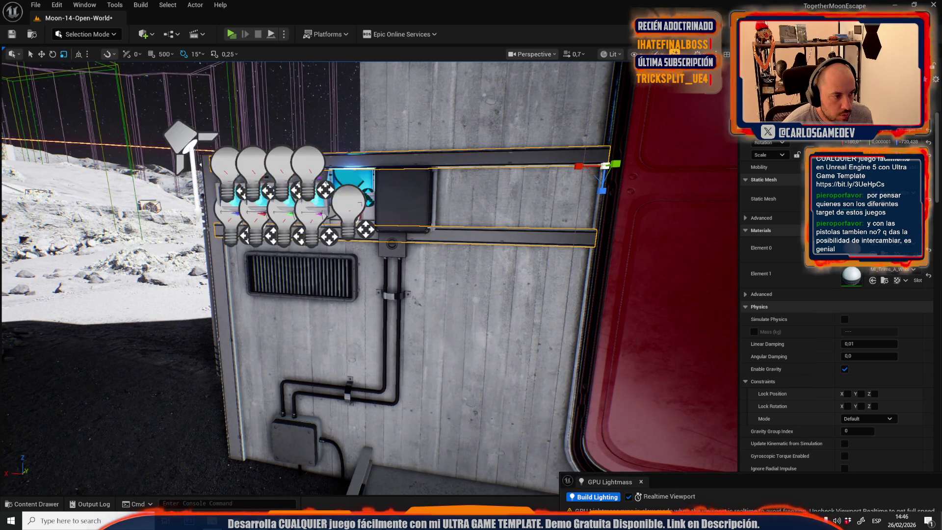
pyautogui.moveTo(367, 275); pyautogui.dragTo(368, 275)
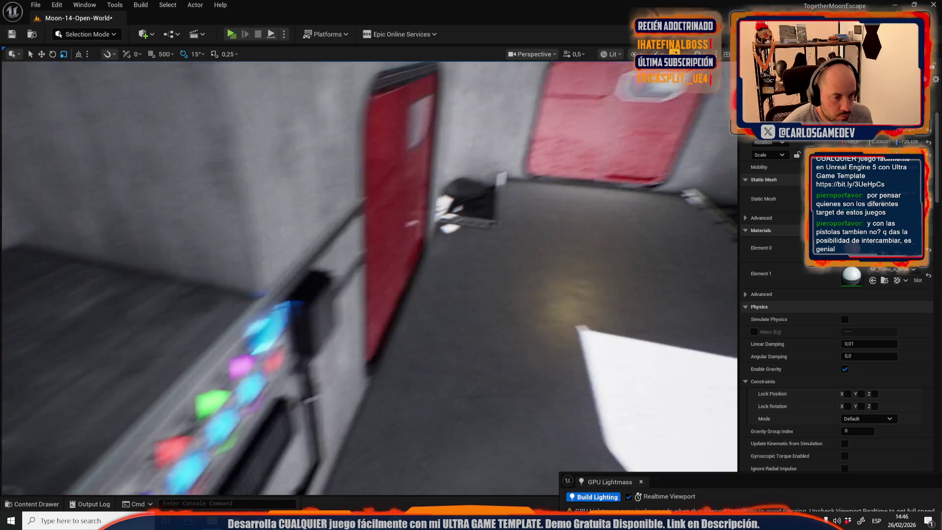
pyautogui.scroll(2, 368, 275)
pyautogui.moveTo(368, 275); pyautogui.dragTo(368, 275)
pyautogui.scroll(2, 368, 274)
pyautogui.moveTo(364, 314); pyautogui.dragTo(365, 314)
pyautogui.scroll(2, 364, 315)
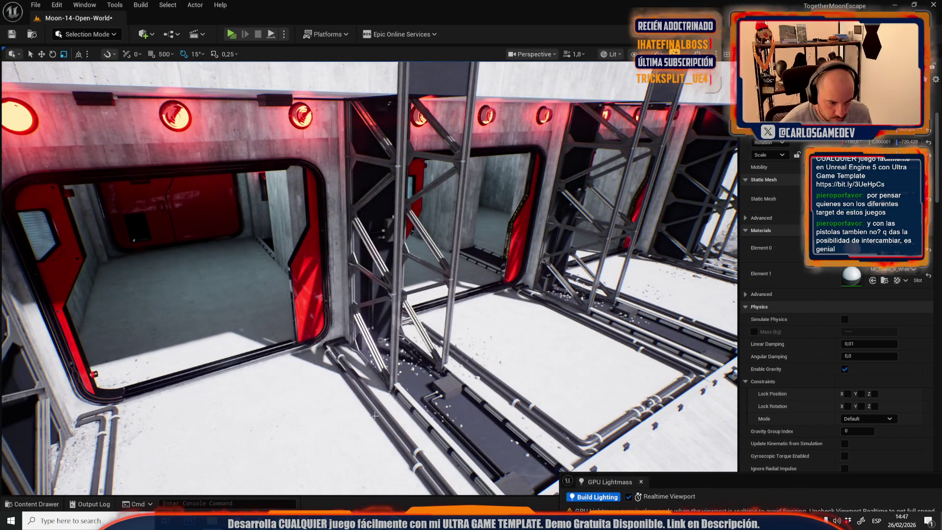
pyautogui.click(374, 415)
pyautogui.moveTo(374, 415); pyautogui.dragTo(374, 416)
pyautogui.moveTo(314, 337); pyautogui.dragTo(315, 336)
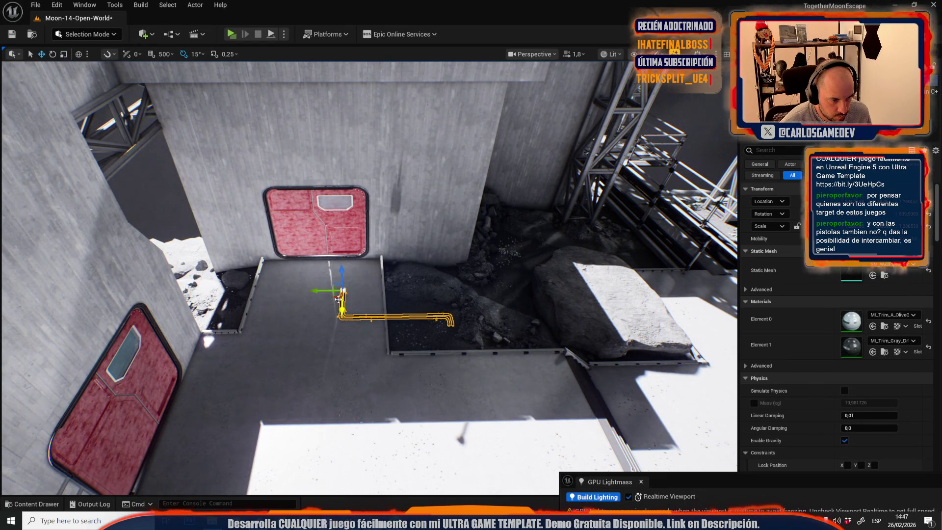
pyautogui.moveTo(361, 332)
pyautogui.mouseDown()
pyautogui.moveTo(397, 232)
pyautogui.moveTo(363, 320)
pyautogui.moveTo(275, 353)
pyautogui.moveTo(314, 407)
pyautogui.mouseUp()
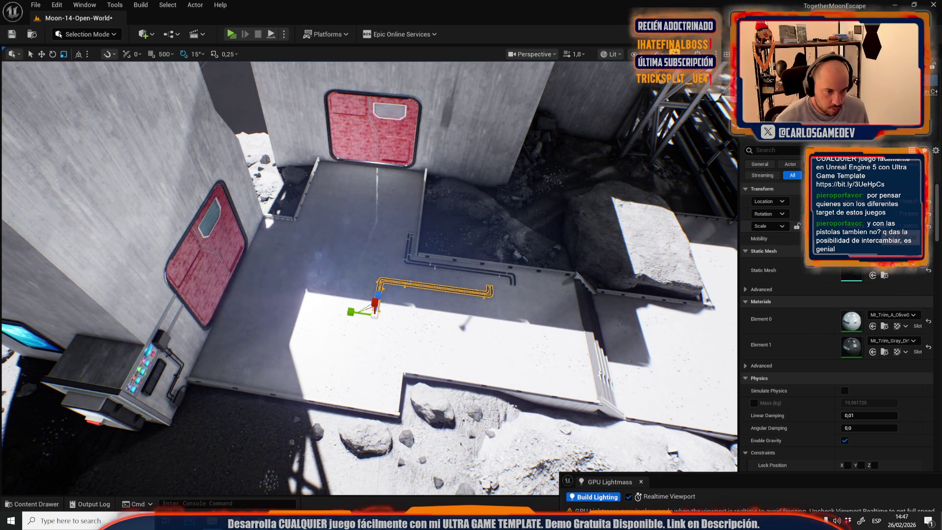
pyautogui.press('w')
pyautogui.press('f')
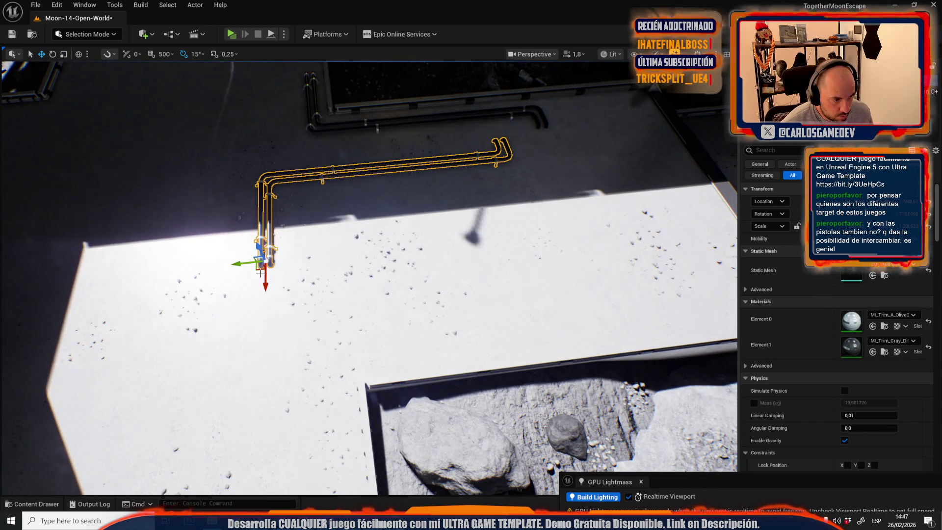
pyautogui.scroll(-3, 257, 265)
pyautogui.moveTo(256, 265)
pyautogui.mouseDown()
pyautogui.moveTo(346, 303)
pyautogui.moveTo(334, 231)
pyautogui.moveTo(236, 221)
pyautogui.moveTo(355, 234)
pyautogui.mouseUp()
pyautogui.moveTo(206, 244); pyautogui.dragTo(237, 400)
pyautogui.click(237, 400)
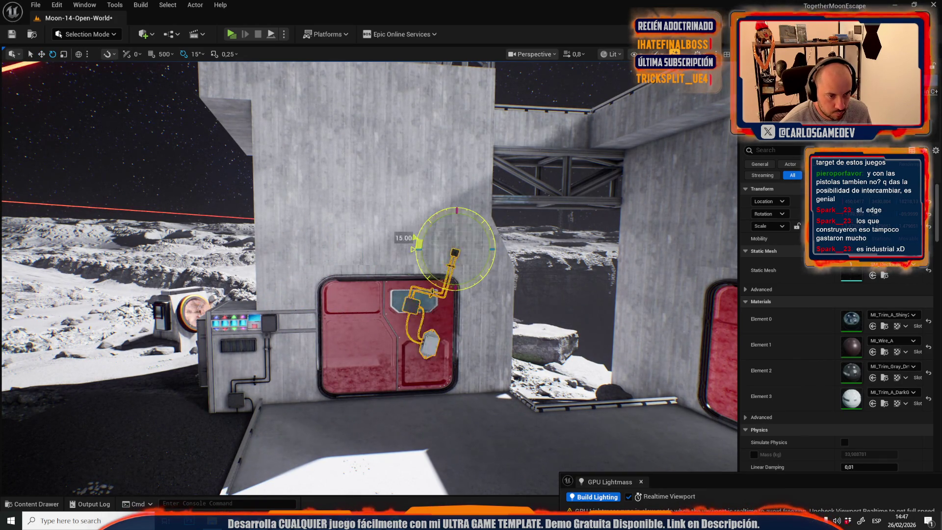
# Step: Scale the cable box above the red door, then survey the building and select the platform pipe
pyautogui.moveTo(455, 216); pyautogui.dragTo(451, 222)
pyautogui.scroll(4, 369, 303)
pyautogui.press('r')
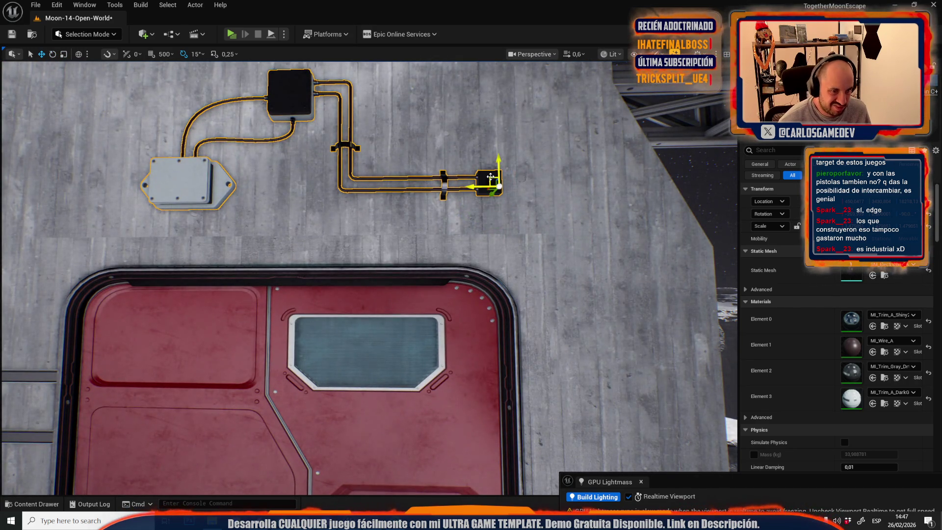
pyautogui.press('Escape')
pyautogui.moveTo(490, 176); pyautogui.dragTo(471, 206)
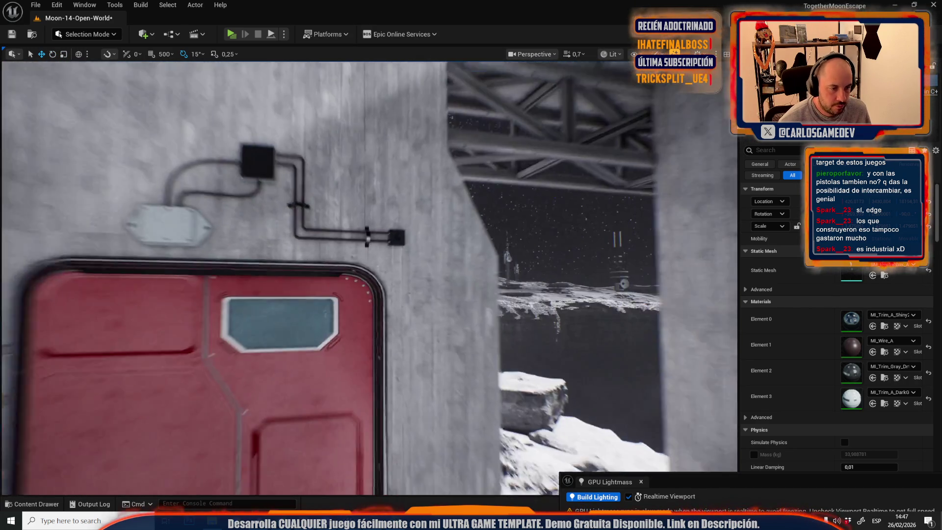
pyautogui.scroll(2, 471, 265)
pyautogui.hotkey('ctrl', 'z')
pyautogui.moveTo(369, 274)
pyautogui.mouseDown()
pyautogui.moveTo(368, 284)
pyautogui.moveTo(314, 285)
pyautogui.moveTo(314, 275)
pyautogui.mouseUp()
pyautogui.moveTo(469, 269)
pyautogui.mouseDown()
pyautogui.moveTo(468, 289)
pyautogui.moveTo(456, 295)
pyautogui.moveTo(451, 285)
pyautogui.moveTo(432, 309)
pyautogui.mouseUp()
pyautogui.click(439, 262)
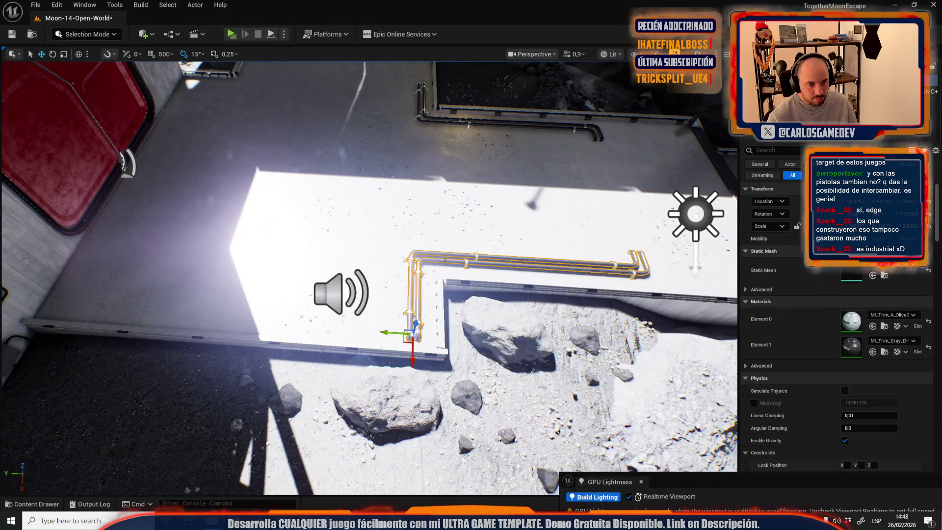
# Step: Stand the pipe upright and slide it down the upper wall beside the screen panel
pyautogui.press('f')
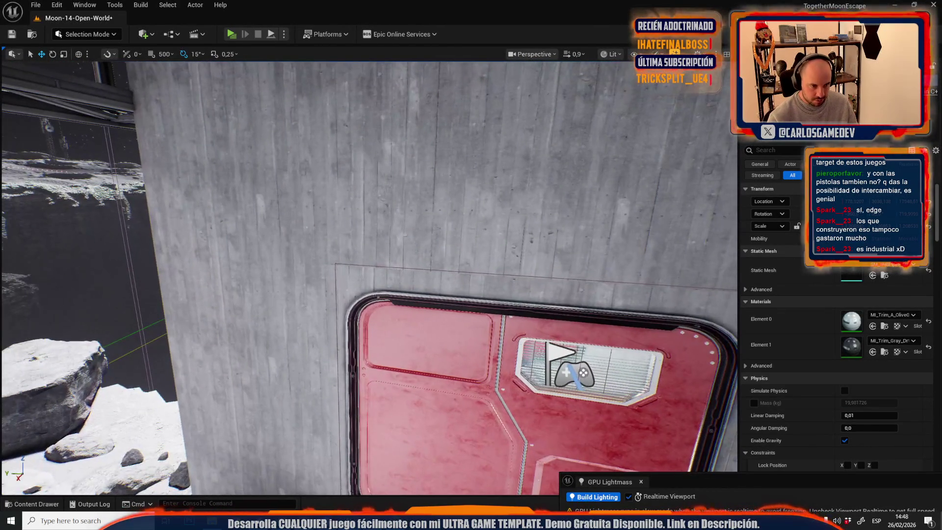
pyautogui.moveTo(380, 218)
pyautogui.mouseDown()
pyautogui.moveTo(387, 235)
pyautogui.moveTo(378, 255)
pyautogui.moveTo(265, 397)
pyautogui.moveTo(344, 386)
pyautogui.moveTo(331, 394)
pyautogui.moveTo(361, 309)
pyautogui.mouseUp()
pyautogui.press('w')
pyautogui.press('f')
pyautogui.moveTo(244, 339)
pyautogui.mouseDown()
pyautogui.moveTo(319, 278)
pyautogui.moveTo(395, 243)
pyautogui.mouseUp()
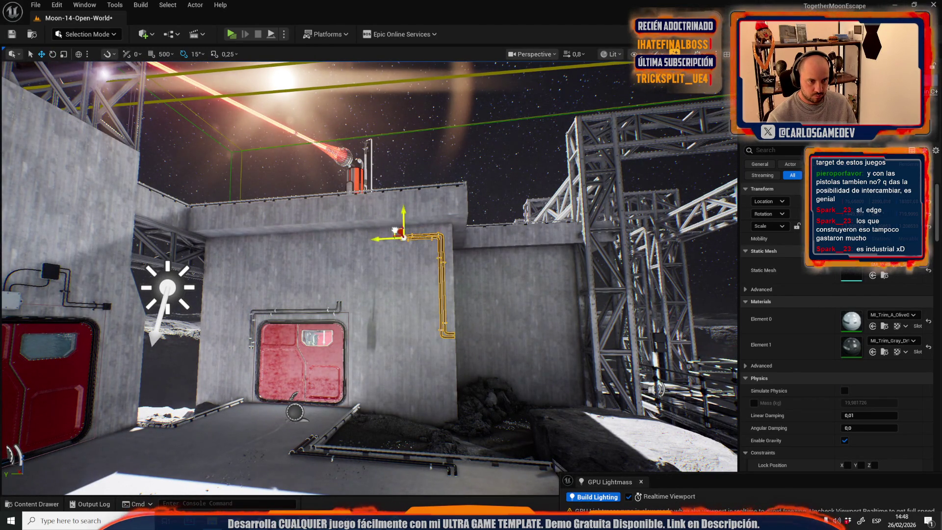
pyautogui.moveTo(392, 225); pyautogui.dragTo(338, 229)
pyautogui.moveTo(581, 227); pyautogui.dragTo(344, 211)
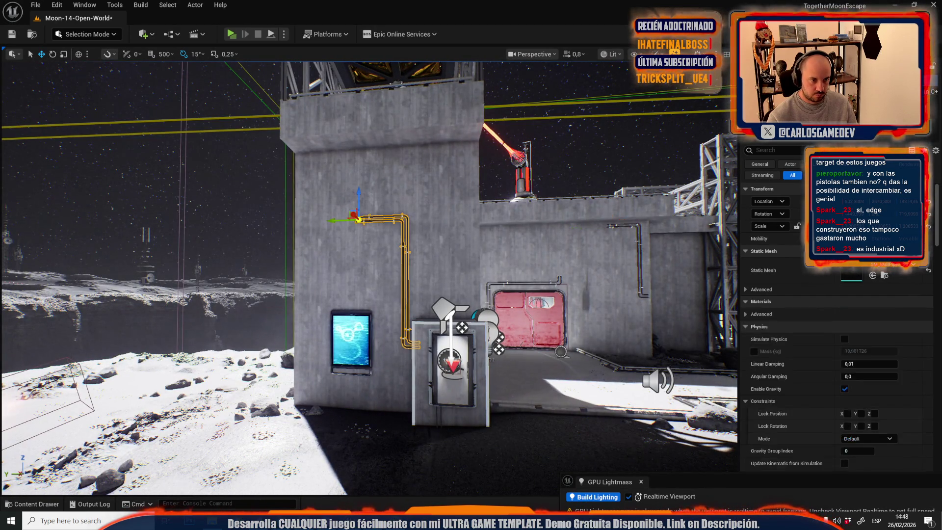
pyautogui.press('f')
pyautogui.moveTo(388, 181)
pyautogui.mouseDown()
pyautogui.moveTo(387, 218)
pyautogui.moveTo(358, 292)
pyautogui.moveTo(348, 246)
pyautogui.moveTo(476, 224)
pyautogui.moveTo(474, 236)
pyautogui.moveTo(569, 223)
pyautogui.mouseUp()
pyautogui.press('g')
pyautogui.scroll(1, 383, 240)
# Step: Undo the pipe's last rotation and move it up and right along the wall
pyautogui.press('w')
pyautogui.press('e')
pyautogui.press('r')
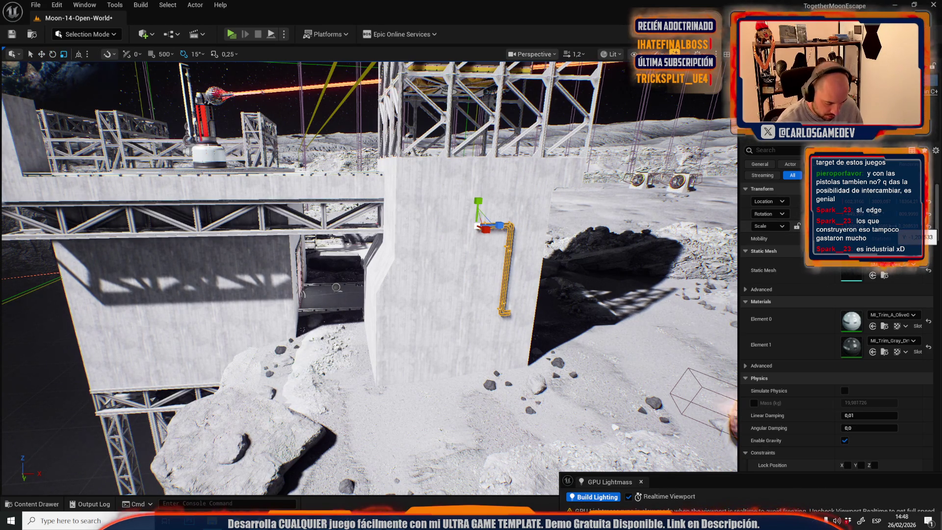
pyautogui.hotkey('ctrl', 'z')
pyautogui.press('w')
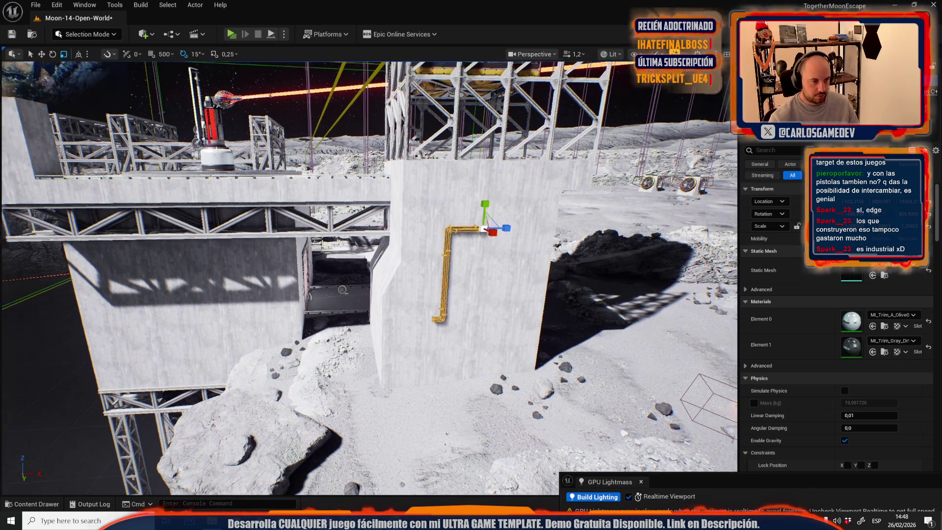
pyautogui.moveTo(424, 247)
pyautogui.mouseDown()
pyautogui.moveTo(559, 157)
pyautogui.moveTo(596, 166)
pyautogui.mouseUp()
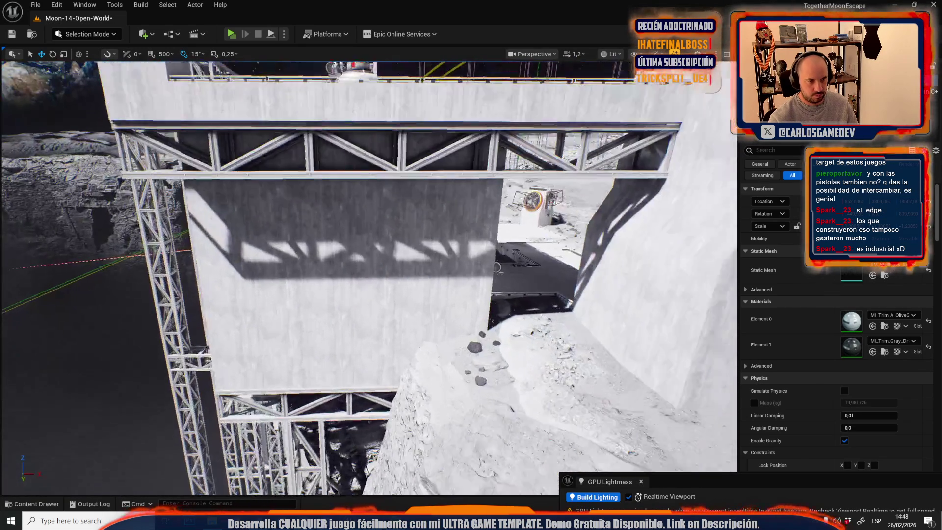
pyautogui.press('f')
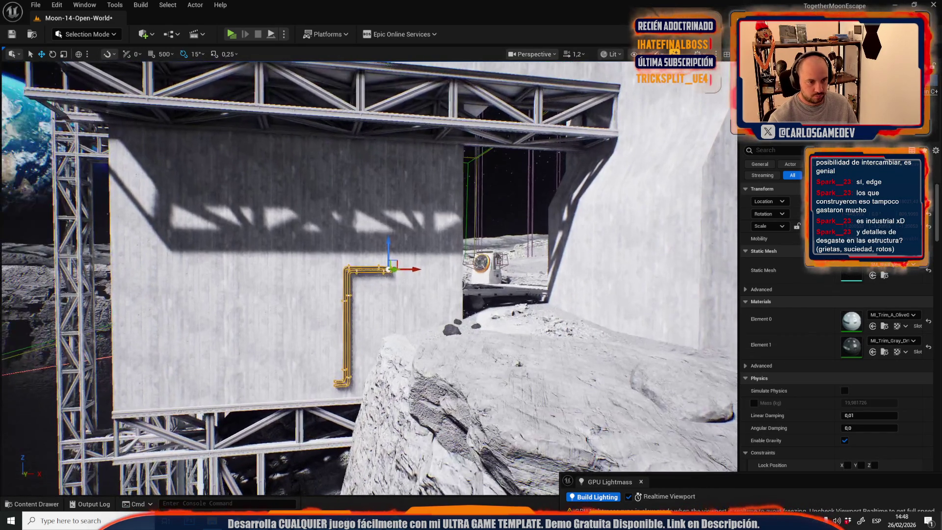
# Step: Lay the pipe horizontal, shift it left and down, and rotate it 90° on the slab
pyautogui.moveTo(360, 303); pyautogui.dragTo(376, 325)
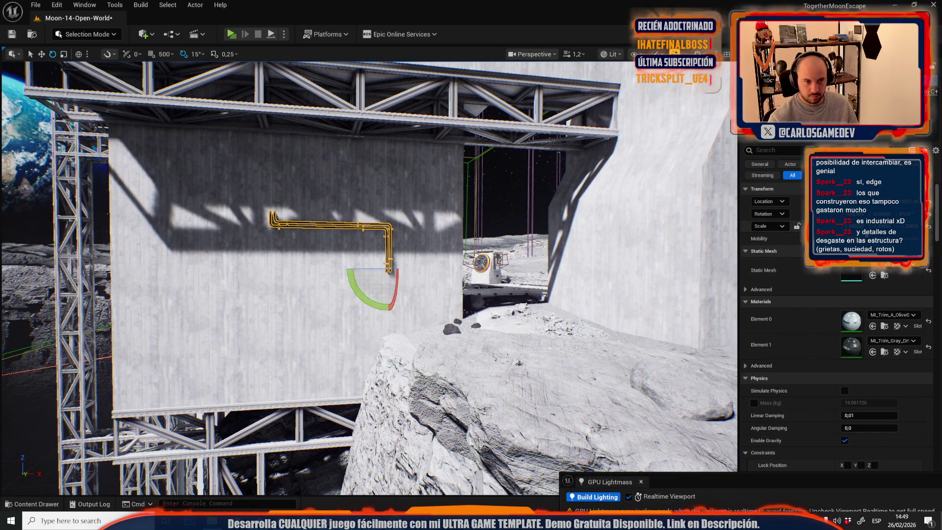
pyautogui.press('w')
pyautogui.press('r')
pyautogui.press('w')
pyautogui.moveTo(387, 268); pyautogui.dragTo(139, 259)
pyautogui.moveTo(155, 266); pyautogui.dragTo(147, 272)
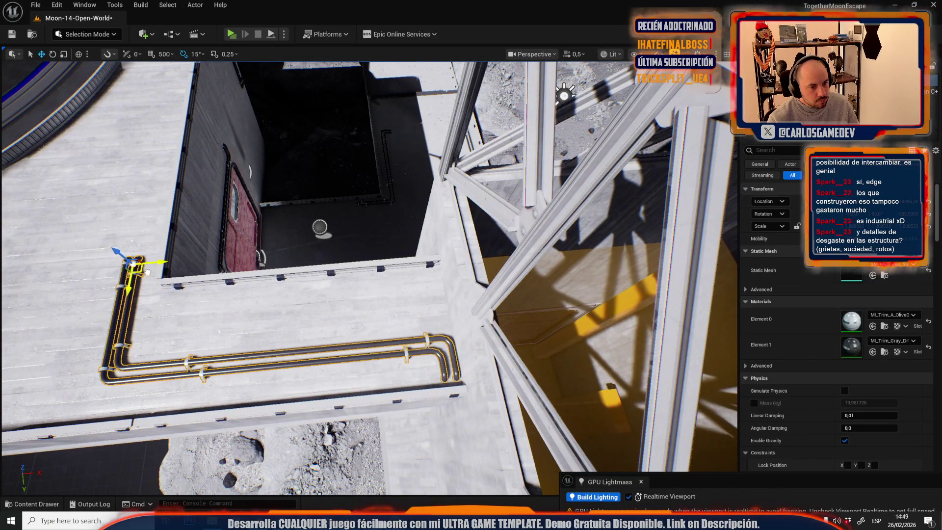
pyautogui.scroll(2, 143, 272)
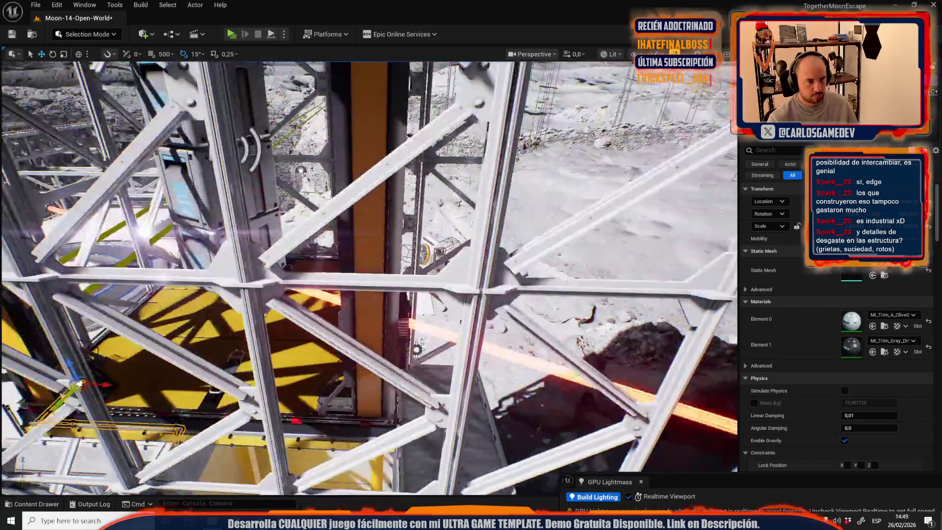
pyautogui.press('f')
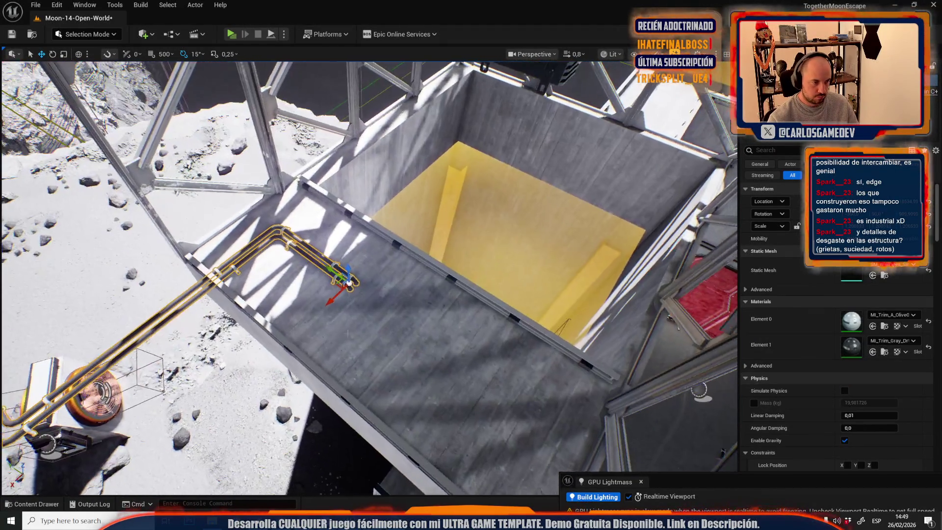
pyautogui.press('e')
pyautogui.moveTo(353, 314); pyautogui.dragTo(338, 289)
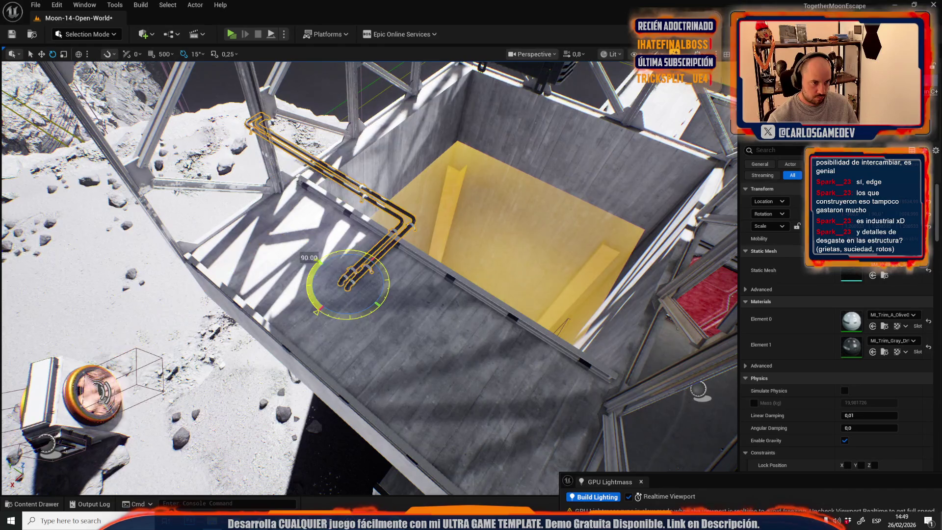
pyautogui.press('r')
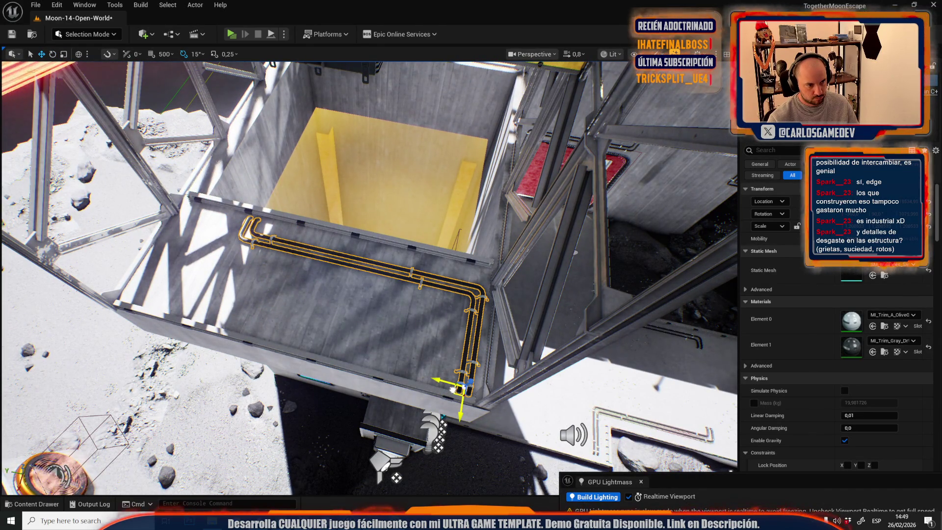
# Step: Move the orange pipe across the slab to run along the platform edge by the red doors
pyautogui.moveTo(452, 388); pyautogui.dragTo(370, 327)
pyautogui.press('f')
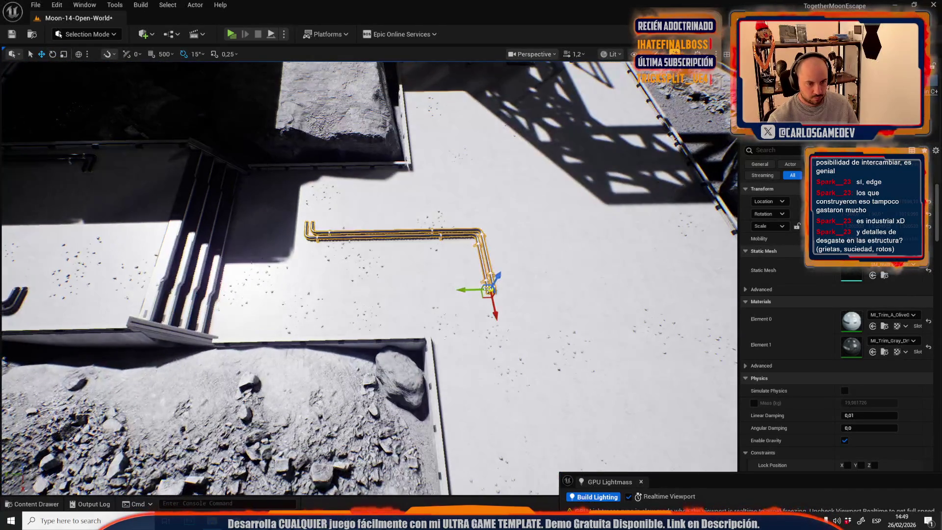
pyautogui.moveTo(486, 297)
pyautogui.mouseDown()
pyautogui.moveTo(451, 391)
pyautogui.moveTo(392, 344)
pyautogui.mouseUp()
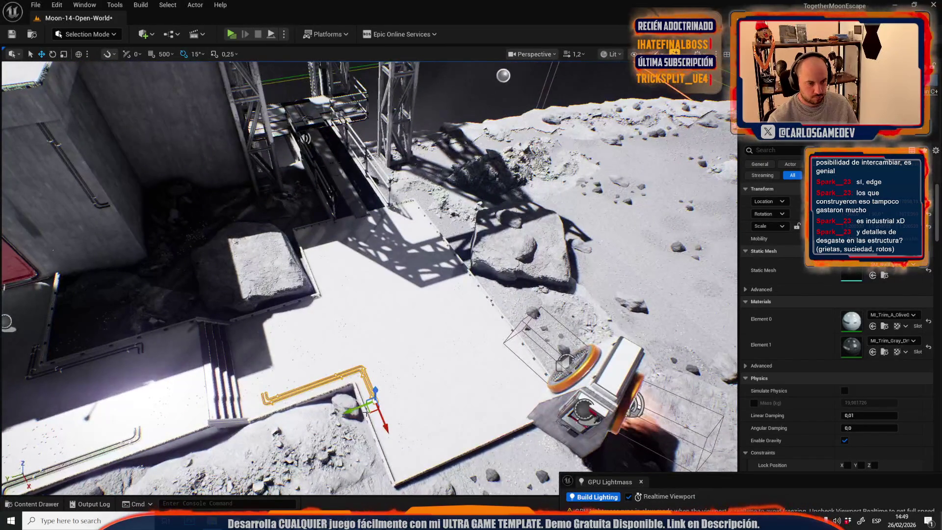
pyautogui.moveTo(361, 395)
pyautogui.mouseDown()
pyautogui.moveTo(412, 230)
pyautogui.moveTo(422, 230)
pyautogui.mouseUp()
pyautogui.moveTo(433, 330); pyautogui.dragTo(434, 330)
pyautogui.moveTo(490, 192); pyautogui.dragTo(490, 192)
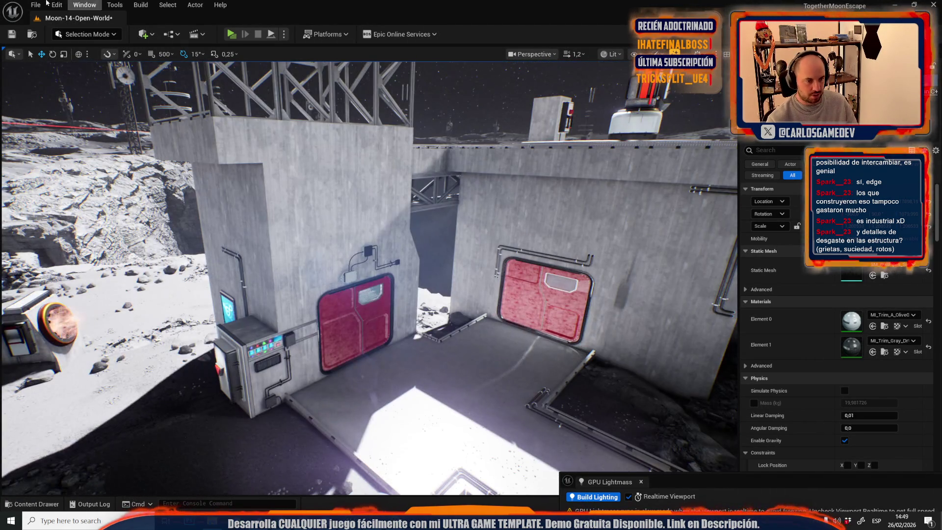
# Step: Open Moon-13-Broken-Elevator from Recent Levels, saving the Moon-14-Open-World changes first
pyautogui.click(36, 5)
pyautogui.moveTo(79, 70)
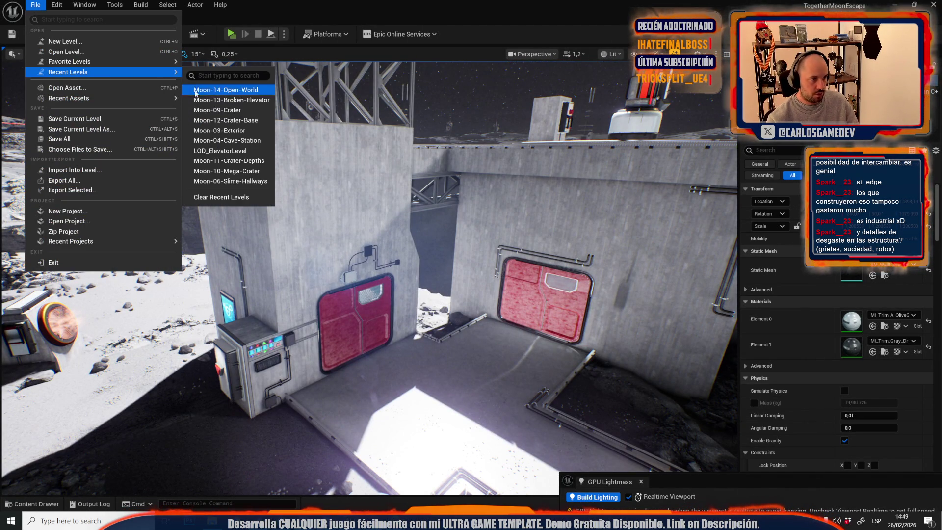
pyautogui.click(231, 90)
pyautogui.click(512, 364)
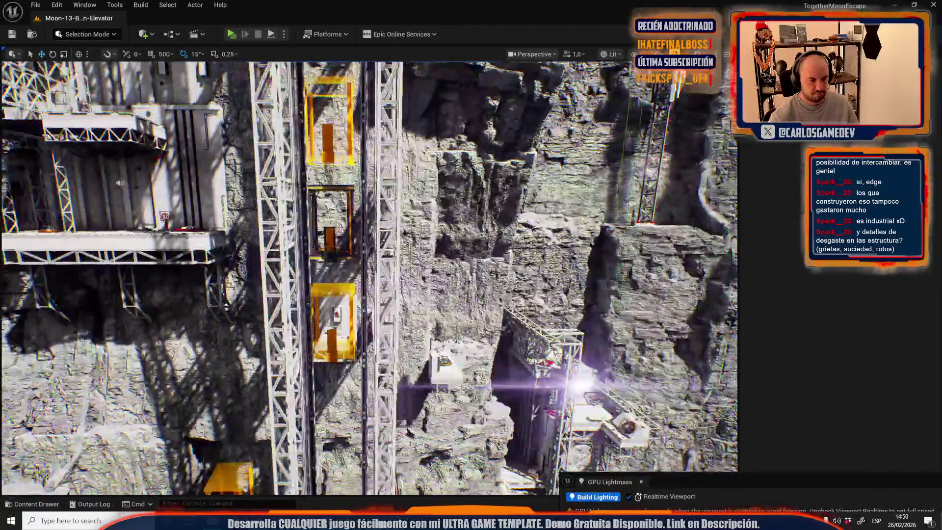
# Step: Look over the Broken Elevator level's wall panels and crater rim for reference
pyautogui.scroll(2, 368, 274)
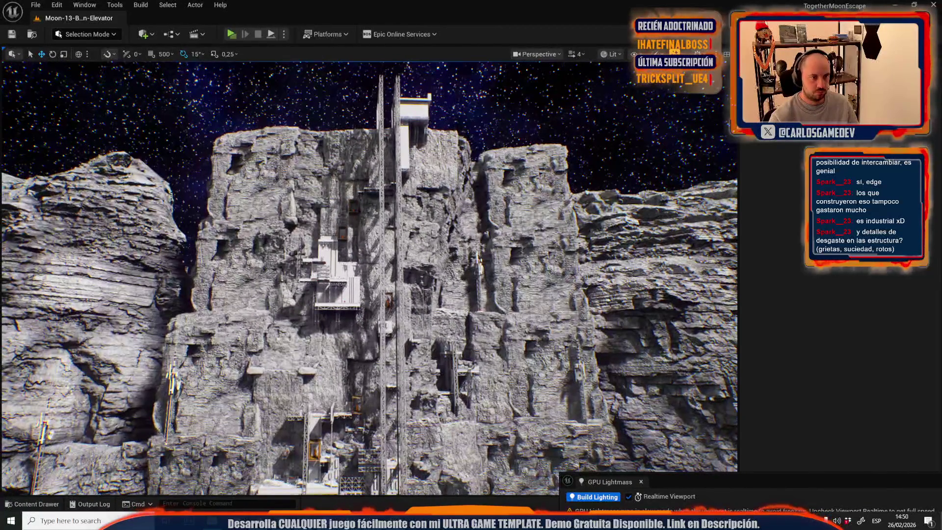
pyautogui.scroll(-2, 368, 275)
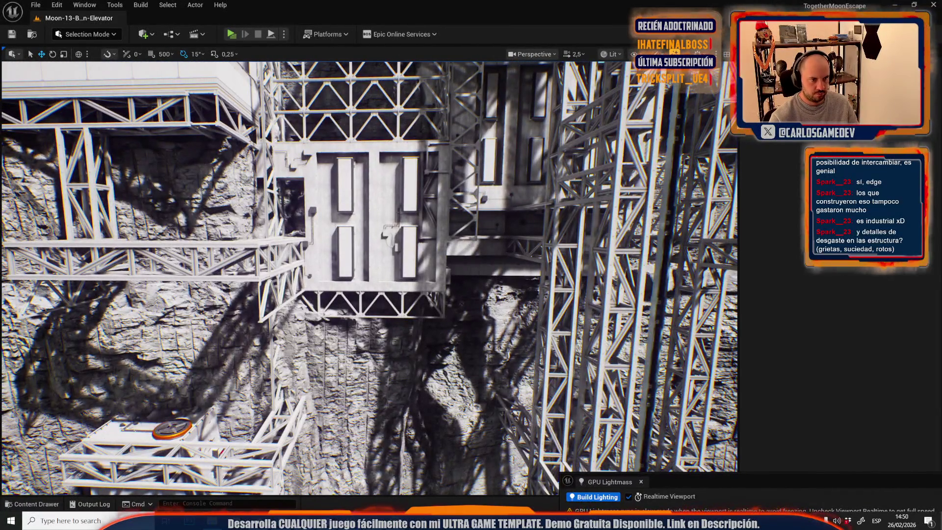
pyautogui.click(350, 184)
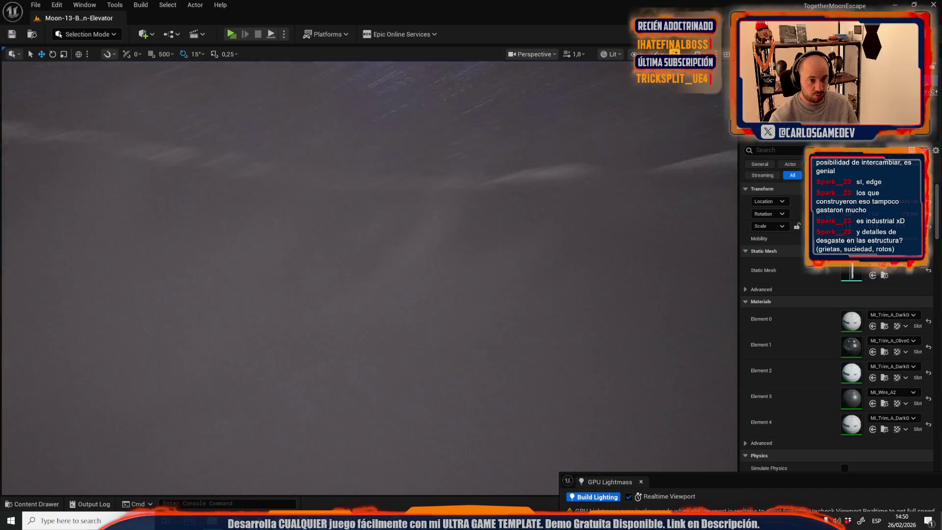
pyautogui.scroll(2, 369, 277)
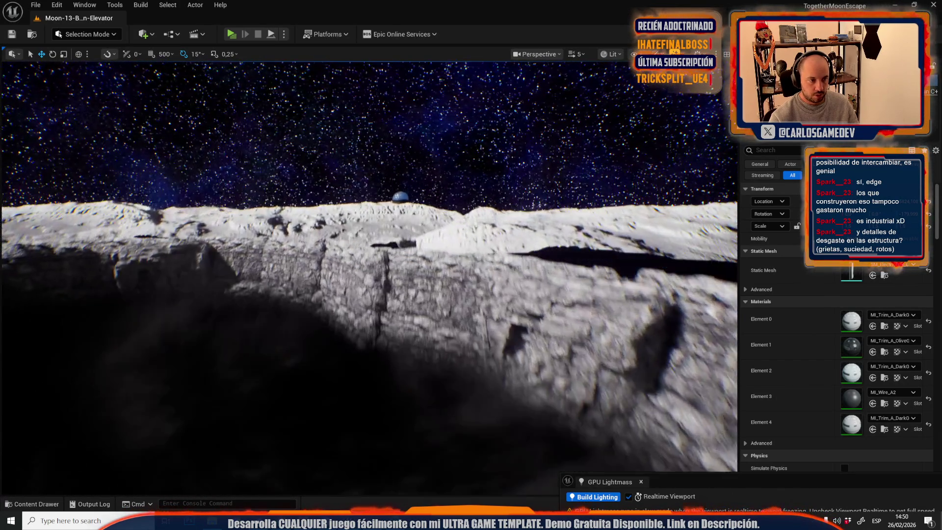
pyautogui.moveTo(369, 277); pyautogui.dragTo(391, 316)
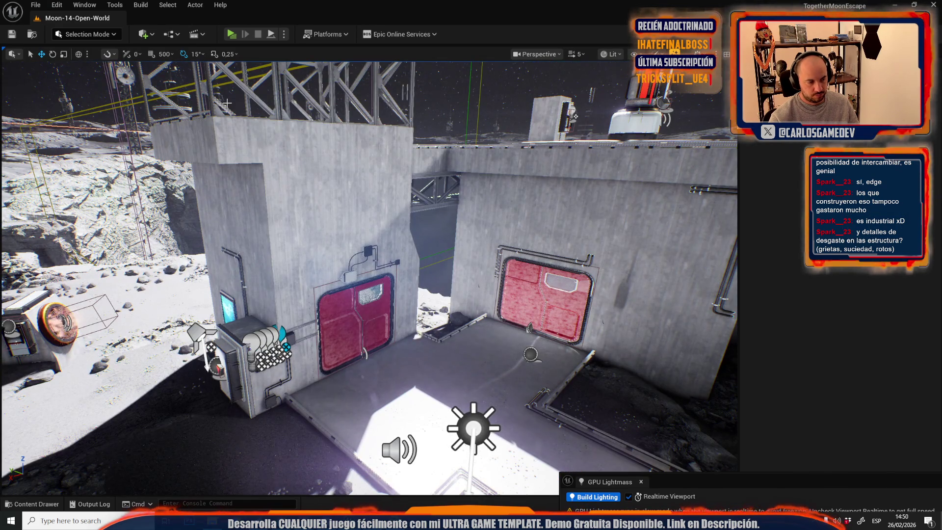
# Step: Stand the white wall panel by the red door upright and move it down and left
pyautogui.moveTo(433, 291); pyautogui.dragTo(420, 225)
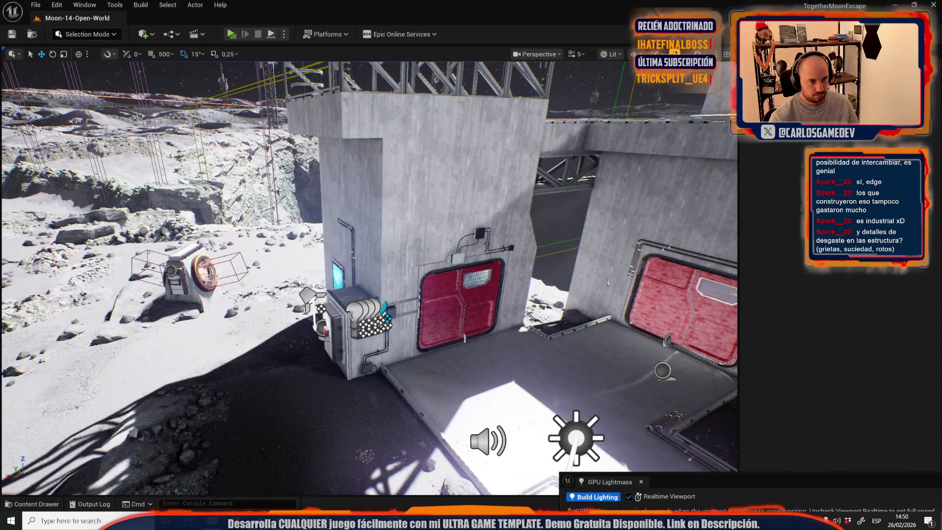
pyautogui.click(435, 151)
pyautogui.press('f')
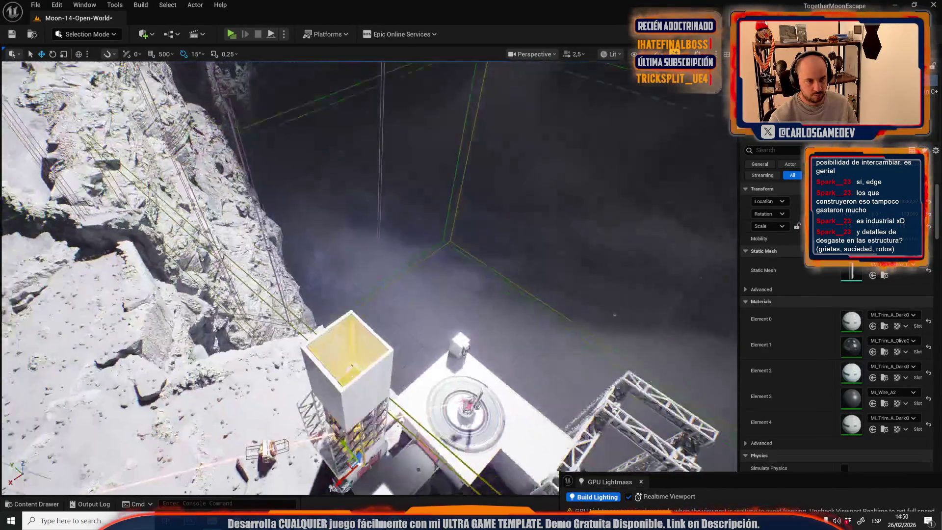
pyautogui.press('e')
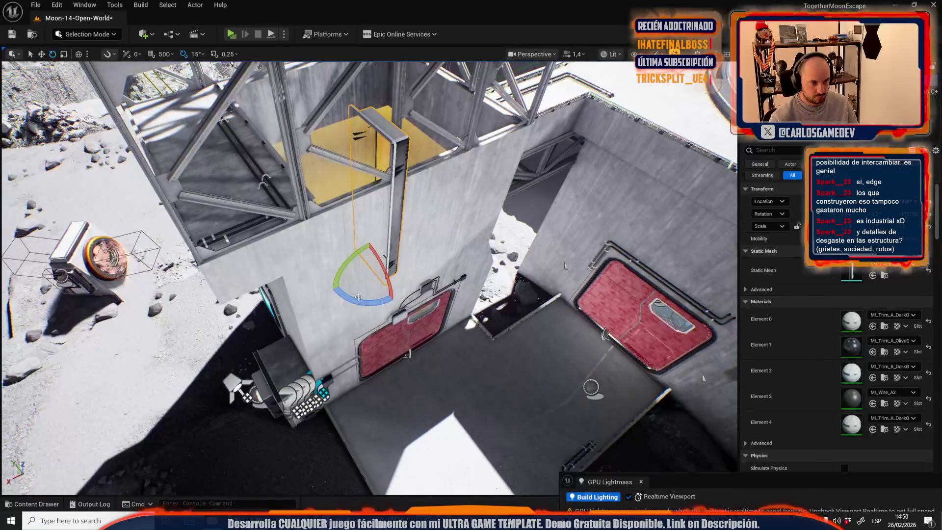
pyautogui.moveTo(358, 297)
pyautogui.mouseDown()
pyautogui.moveTo(362, 269)
pyautogui.moveTo(334, 280)
pyautogui.mouseUp()
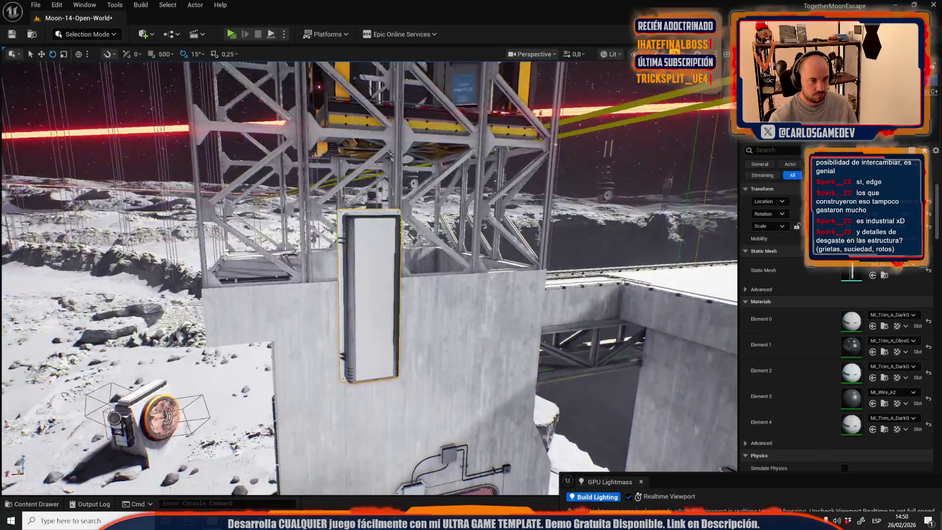
pyautogui.press('w')
pyautogui.moveTo(337, 210)
pyautogui.mouseDown()
pyautogui.moveTo(303, 285)
pyautogui.moveTo(475, 292)
pyautogui.moveTo(391, 289)
pyautogui.mouseUp()
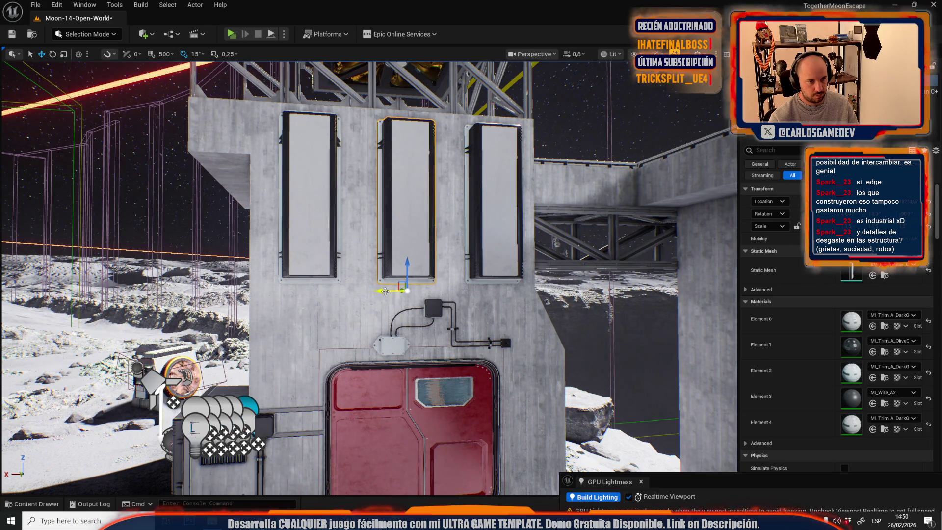
# Step: Place a tall wall box on the wall, turn it to face outward, and paste a second beside it
pyautogui.press('s')
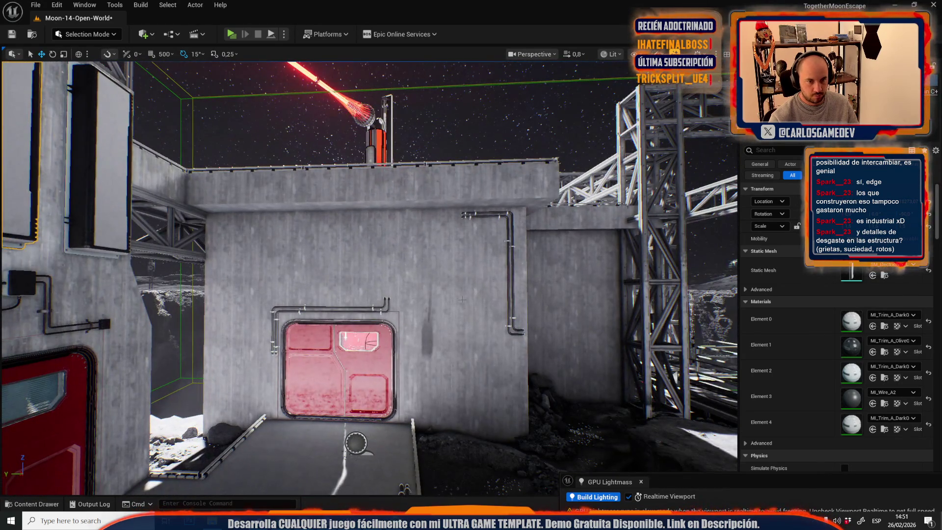
pyautogui.click(462, 299)
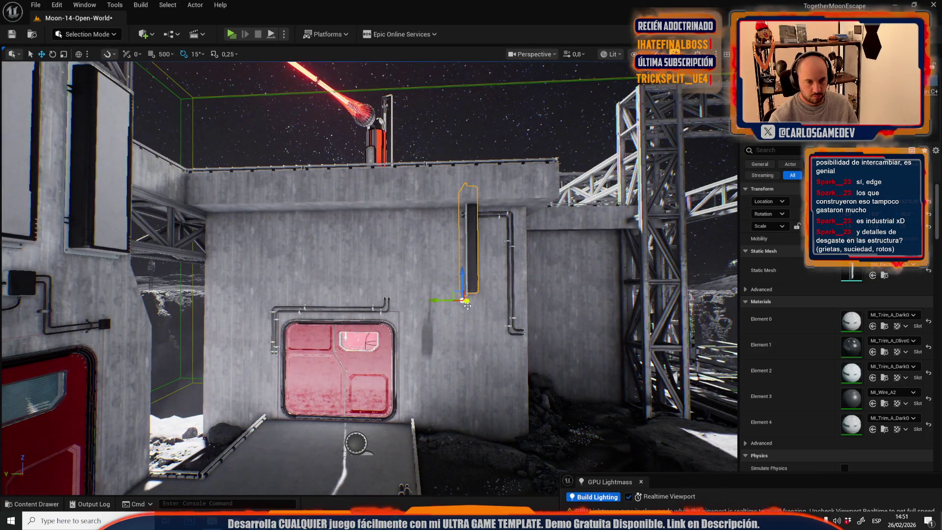
pyautogui.moveTo(453, 302)
pyautogui.mouseDown()
pyautogui.moveTo(440, 354)
pyautogui.moveTo(419, 360)
pyautogui.moveTo(478, 365)
pyautogui.moveTo(460, 366)
pyautogui.mouseUp()
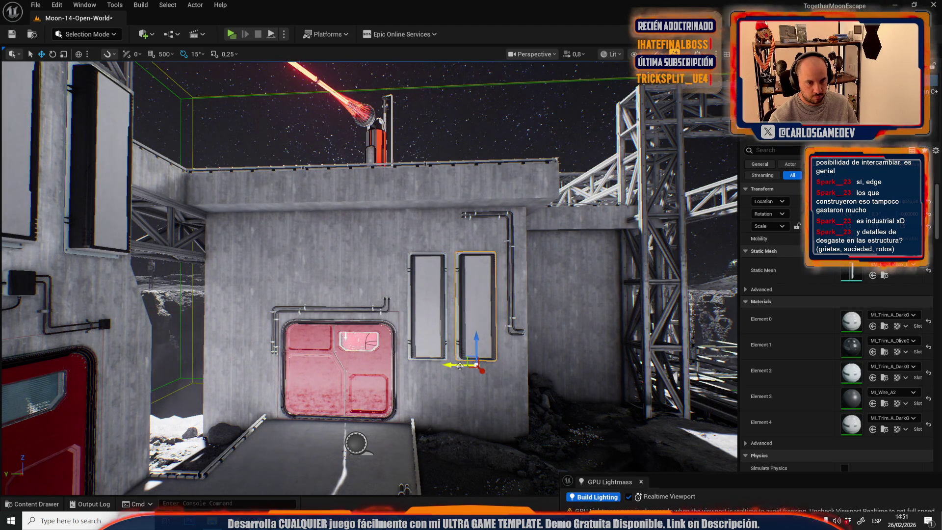
pyautogui.hotkey('ctrl', 'v')
# Step: Shrink a trim piece on the tower top, slide it left, and add the left trim to the selection
pyautogui.moveTo(577, 285); pyautogui.dragTo(406, 249)
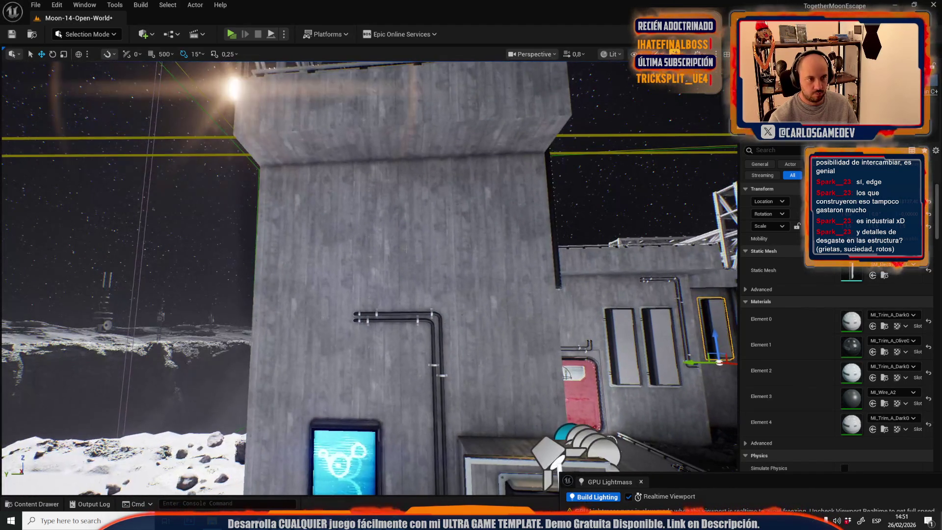
pyautogui.moveTo(371, 212)
pyautogui.mouseDown()
pyautogui.moveTo(329, 237)
pyautogui.moveTo(309, 228)
pyautogui.moveTo(307, 272)
pyautogui.mouseUp()
pyautogui.press('e')
pyautogui.moveTo(336, 214); pyautogui.dragTo(339, 162)
pyautogui.press('r')
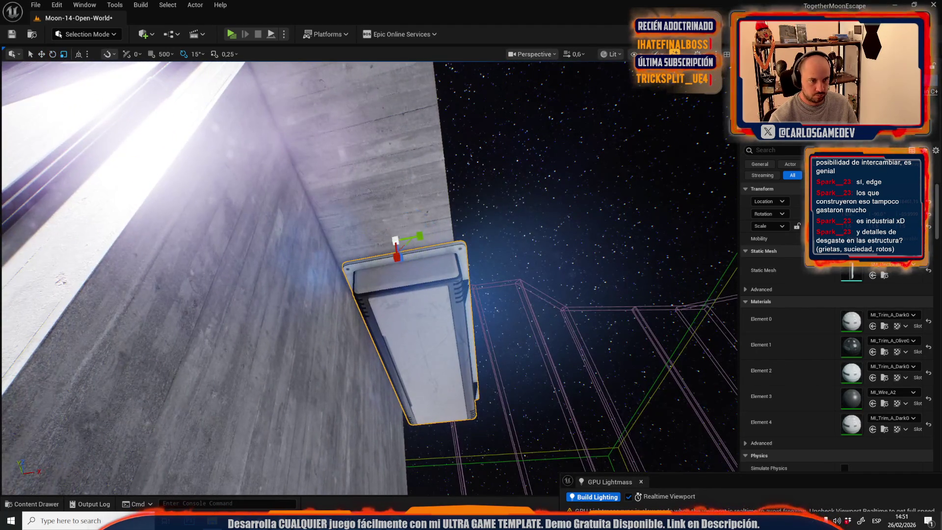
pyautogui.moveTo(395, 238); pyautogui.dragTo(413, 223)
pyautogui.moveTo(349, 226); pyautogui.dragTo(293, 231)
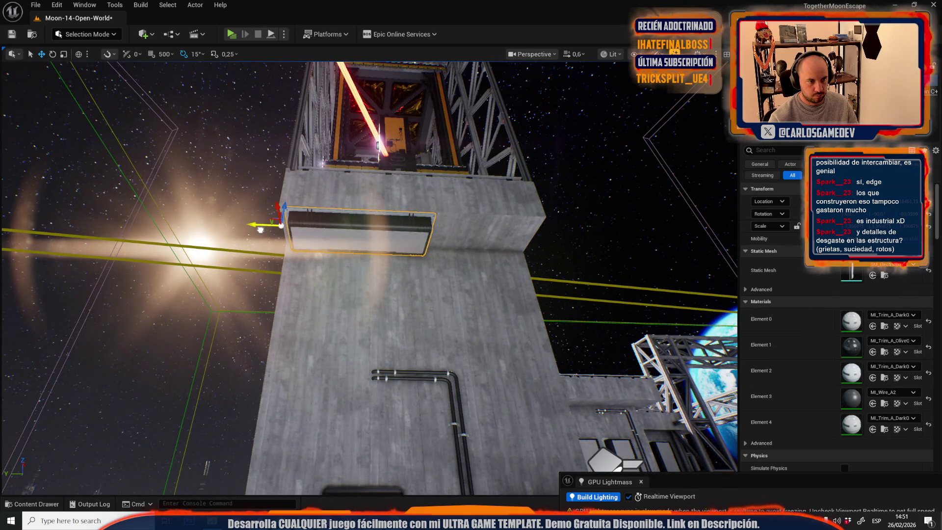
pyautogui.moveTo(258, 229)
pyautogui.mouseDown()
pyautogui.moveTo(175, 240)
pyautogui.moveTo(351, 270)
pyautogui.moveTo(303, 281)
pyautogui.mouseUp()
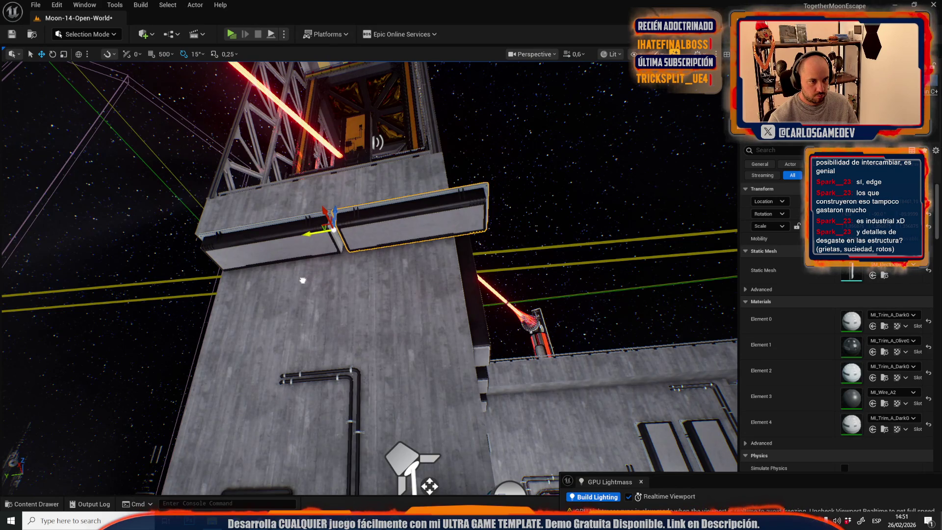
pyautogui.keyDown('ctrl'); pyautogui.click(271, 246); pyautogui.keyUp('ctrl')
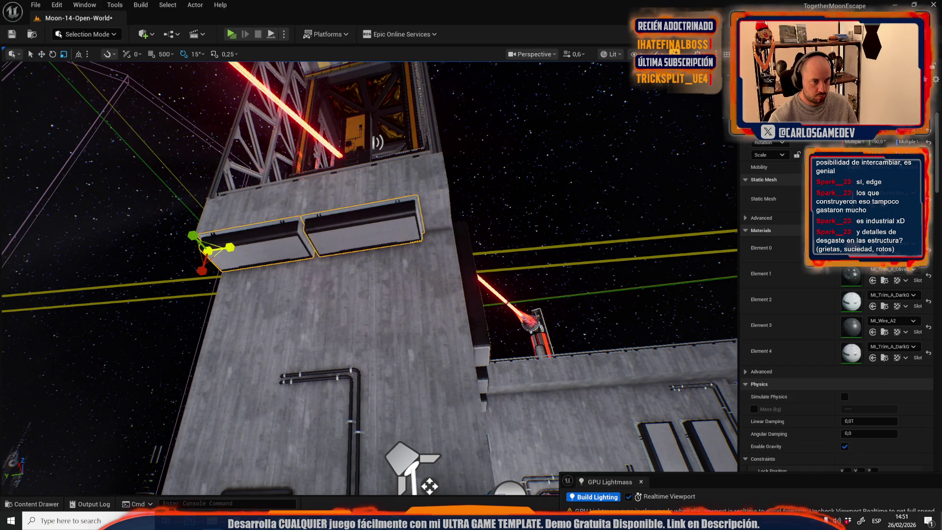
pyautogui.moveTo(275, 269)
pyautogui.mouseDown()
pyautogui.moveTo(267, 223)
pyautogui.moveTo(462, 226)
pyautogui.mouseUp()
# Step: Turn the selected trim pieces 90° upright, slide them left along the wall, and shorten them vertically
pyautogui.press('e')
pyautogui.moveTo(314, 277); pyautogui.dragTo(324, 319)
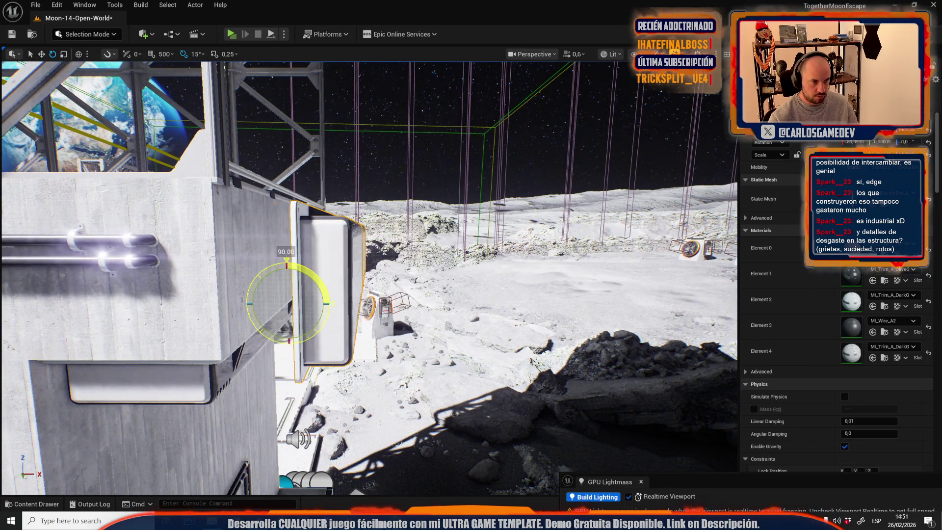
pyautogui.press('f')
pyautogui.press('w')
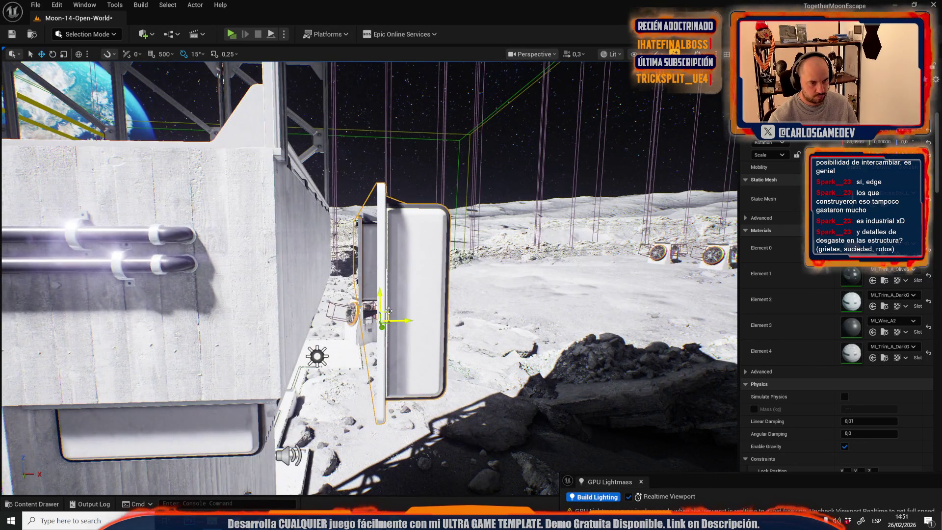
pyautogui.moveTo(330, 273)
pyautogui.mouseDown()
pyautogui.moveTo(279, 271)
pyautogui.moveTo(268, 188)
pyautogui.mouseUp()
pyautogui.press('e')
pyautogui.moveTo(228, 248); pyautogui.dragTo(229, 314)
# Step: At the laser tower's base, push the selected panel back flush with the pillar
pyautogui.moveTo(231, 230)
pyautogui.mouseDown()
pyautogui.moveTo(221, 245)
pyautogui.moveTo(201, 230)
pyautogui.mouseUp()
pyautogui.moveTo(414, 242)
pyautogui.mouseDown()
pyautogui.moveTo(427, 240)
pyautogui.moveTo(414, 238)
pyautogui.mouseUp()
pyautogui.moveTo(282, 271)
pyautogui.mouseDown()
pyautogui.moveTo(274, 270)
pyautogui.moveTo(283, 272)
pyautogui.mouseUp()
pyautogui.moveTo(338, 292); pyautogui.dragTo(338, 292)
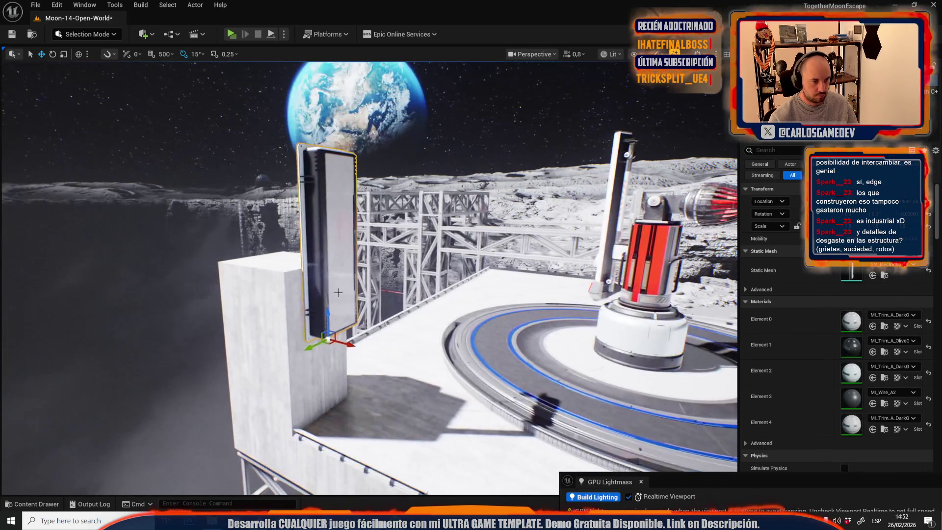
pyautogui.moveTo(327, 391)
pyautogui.mouseDown()
pyautogui.moveTo(319, 362)
pyautogui.moveTo(297, 407)
pyautogui.mouseUp()
pyautogui.moveTo(366, 401); pyautogui.dragTo(353, 403)
# Step: On the scaffold deck, rotate a panel 75 degrees and select it with the second deck panel
pyautogui.scroll(1, 354, 403)
pyautogui.moveTo(401, 305); pyautogui.dragTo(400, 305)
pyautogui.scroll(1, 401, 305)
pyautogui.moveTo(326, 271); pyautogui.dragTo(325, 271)
pyautogui.press('e')
pyautogui.moveTo(365, 229); pyautogui.dragTo(407, 262)
pyautogui.press('w')
pyautogui.moveTo(407, 205)
pyautogui.mouseDown()
pyautogui.moveTo(419, 241)
pyautogui.moveTo(433, 247)
pyautogui.moveTo(447, 237)
pyautogui.moveTo(345, 192)
pyautogui.mouseUp()
pyautogui.keyDown('ctrl'); pyautogui.click(393, 205); pyautogui.keyUp('ctrl')
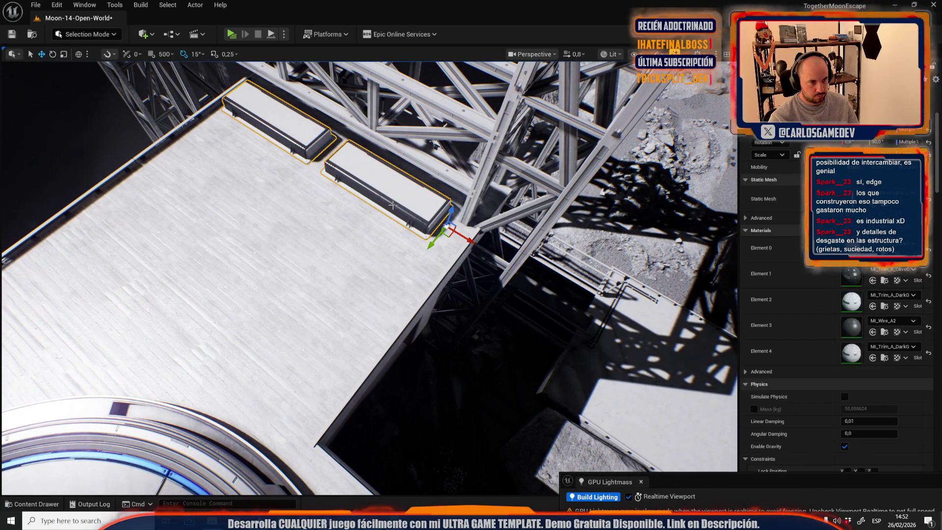
pyautogui.scroll(2, 431, 241)
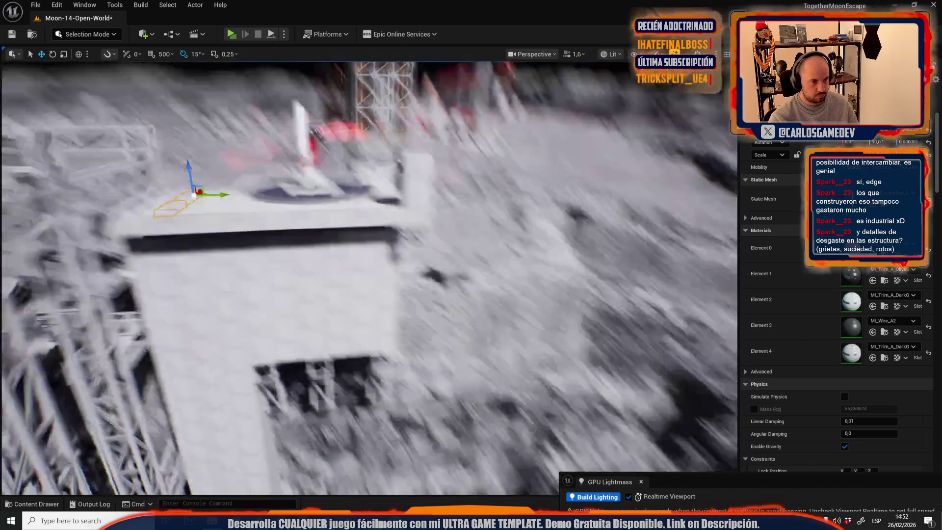
pyautogui.moveTo(392, 172)
pyautogui.mouseDown()
pyautogui.moveTo(363, 191)
pyautogui.moveTo(366, 236)
pyautogui.mouseUp()
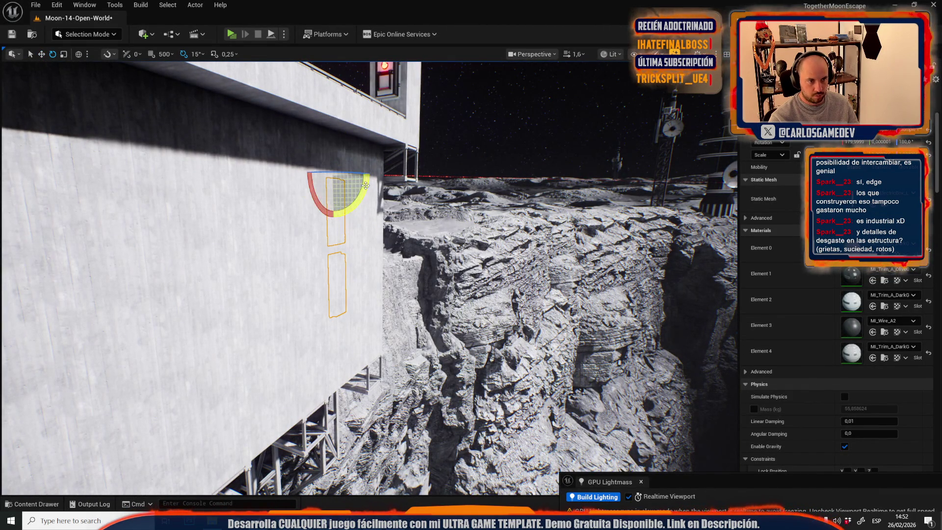
# Step: Alt-drag the selected panel pair to duplicate it and slide the copies left
pyautogui.press('r')
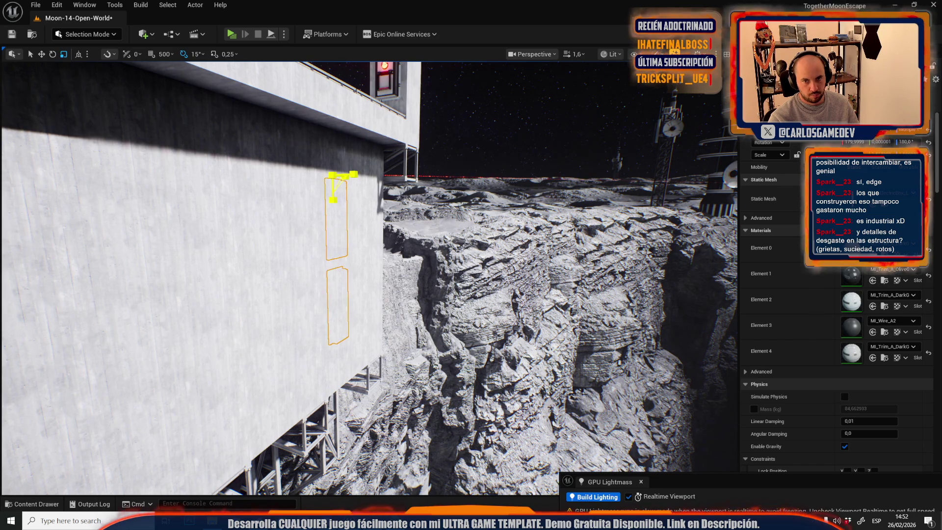
pyautogui.press('Escape')
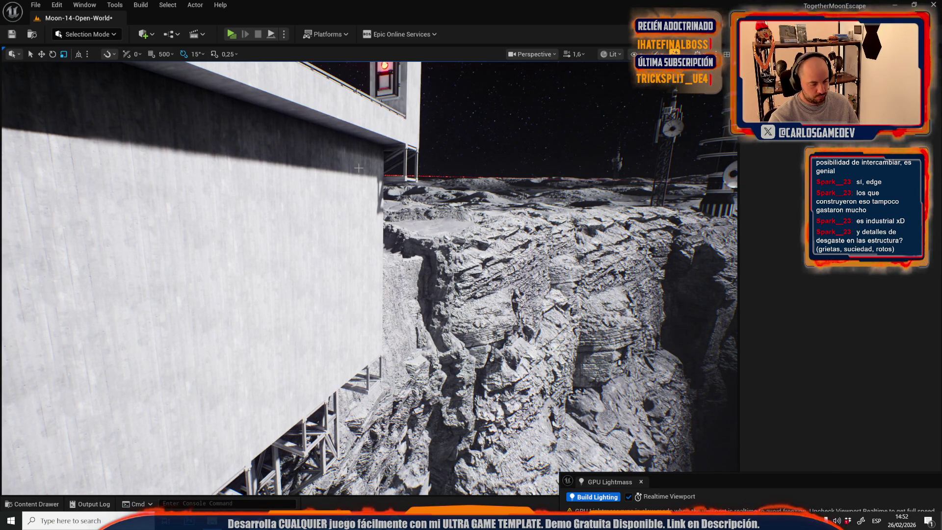
pyautogui.hotkey('ctrl', 'z')
pyautogui.moveTo(359, 97)
pyautogui.mouseDown()
pyautogui.moveTo(347, 139)
pyautogui.moveTo(337, 142)
pyautogui.mouseUp()
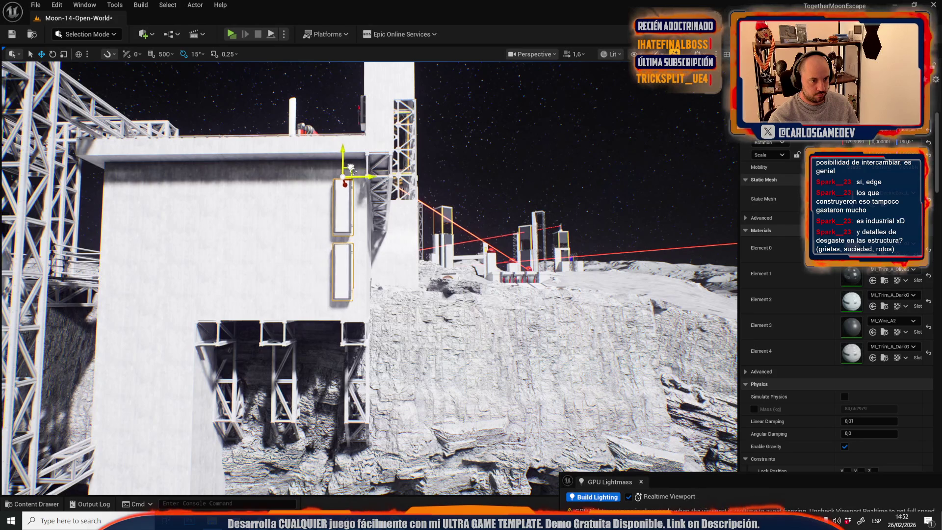
pyautogui.moveTo(359, 178); pyautogui.dragTo(296, 180)
pyautogui.moveTo(304, 180)
pyautogui.mouseDown()
pyautogui.moveTo(245, 177)
pyautogui.moveTo(273, 164)
pyautogui.mouseUp()
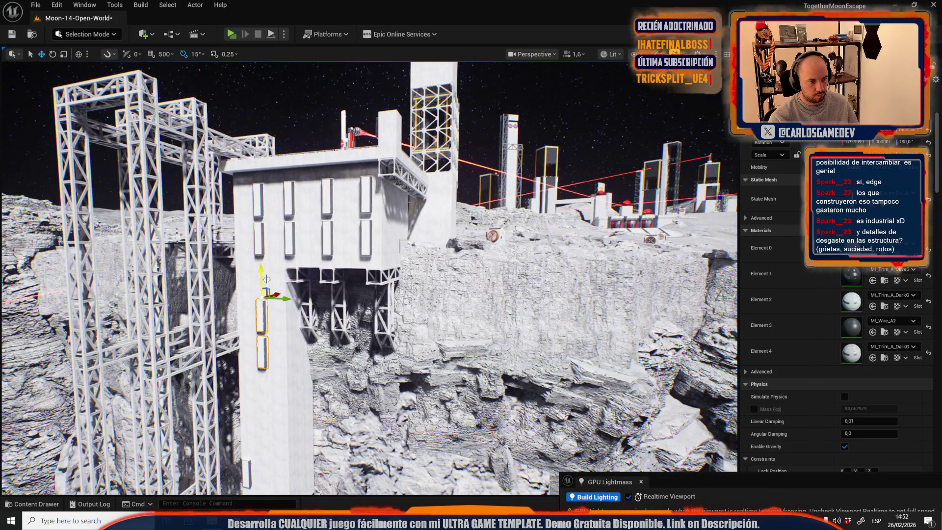
# Step: Move the copied panel pair onto the building's central wall
pyautogui.moveTo(266, 279); pyautogui.dragTo(274, 188)
pyautogui.moveTo(279, 307); pyautogui.dragTo(250, 243)
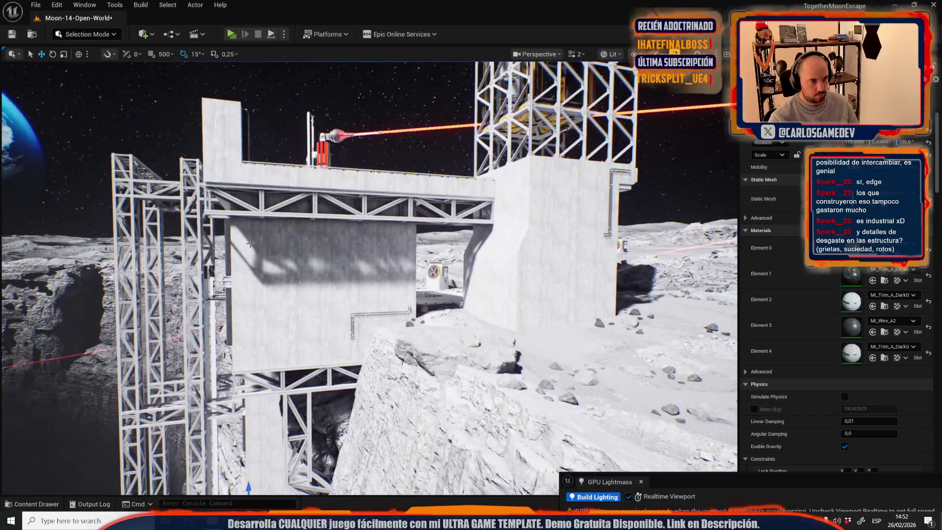
pyautogui.moveTo(294, 353)
pyautogui.mouseDown()
pyautogui.moveTo(307, 367)
pyautogui.moveTo(334, 338)
pyautogui.moveTo(292, 196)
pyautogui.moveTo(299, 211)
pyautogui.moveTo(479, 279)
pyautogui.moveTo(490, 309)
pyautogui.moveTo(417, 305)
pyautogui.moveTo(290, 259)
pyautogui.moveTo(279, 270)
pyautogui.moveTo(360, 277)
pyautogui.moveTo(324, 273)
pyautogui.moveTo(411, 262)
pyautogui.mouseUp()
pyautogui.press('e')
pyautogui.scroll(-2, 314, 290)
pyautogui.press('w')
pyautogui.scroll(-2, 295, 201)
pyautogui.scroll(1, 385, 293)
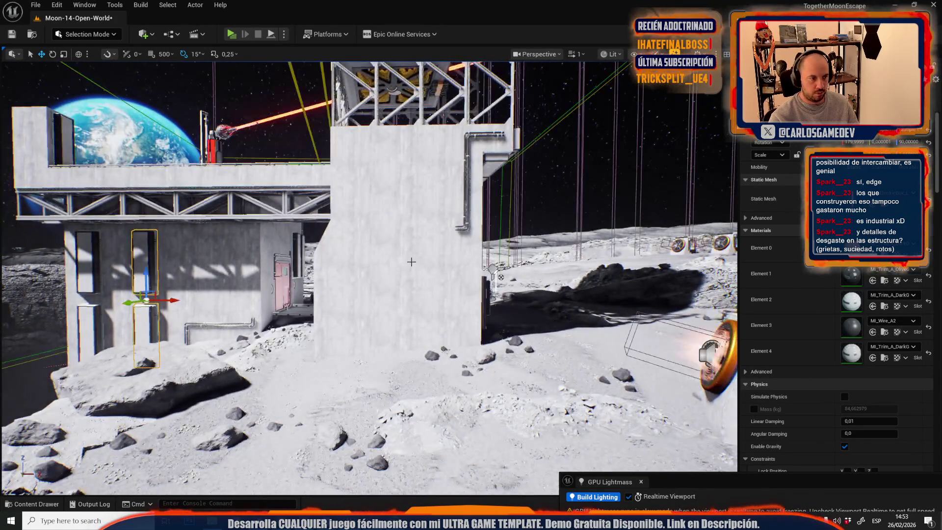
pyautogui.moveTo(146, 300)
pyautogui.mouseDown()
pyautogui.moveTo(379, 239)
pyautogui.moveTo(368, 189)
pyautogui.moveTo(404, 204)
pyautogui.mouseUp()
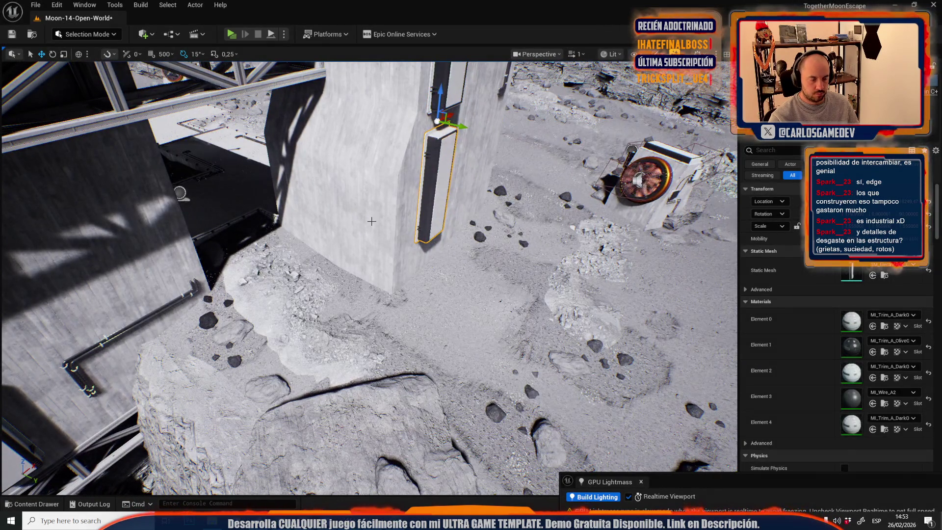
# Step: Place another panel copy lower down, tilt it 60 degrees, then return it to level
pyautogui.moveTo(436, 165); pyautogui.dragTo(371, 263)
pyautogui.moveTo(407, 236); pyautogui.dragTo(377, 267)
pyautogui.moveTo(365, 162)
pyautogui.mouseDown()
pyautogui.moveTo(373, 170)
pyautogui.moveTo(321, 210)
pyautogui.moveTo(346, 210)
pyautogui.moveTo(347, 233)
pyautogui.moveTo(346, 147)
pyautogui.moveTo(373, 206)
pyautogui.moveTo(333, 215)
pyautogui.moveTo(363, 206)
pyautogui.moveTo(373, 221)
pyautogui.moveTo(358, 211)
pyautogui.mouseUp()
pyautogui.press('w')
# Step: Rotate the L-shaped pipe into place on the tower's roof edge, then select a tall wall panel
pyautogui.click(363, 296)
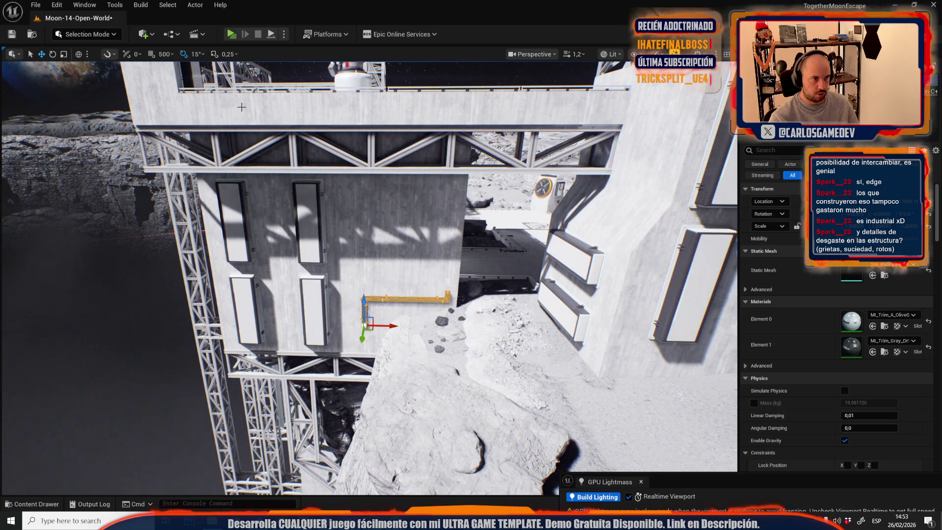
pyautogui.moveTo(242, 107); pyautogui.dragTo(364, 210)
pyautogui.press('e')
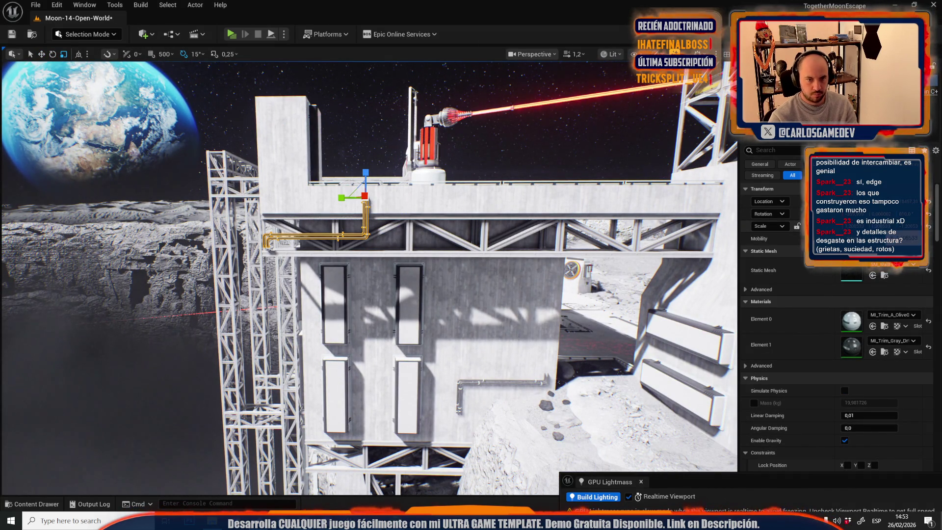
pyautogui.moveTo(690, 234); pyautogui.dragTo(482, 229)
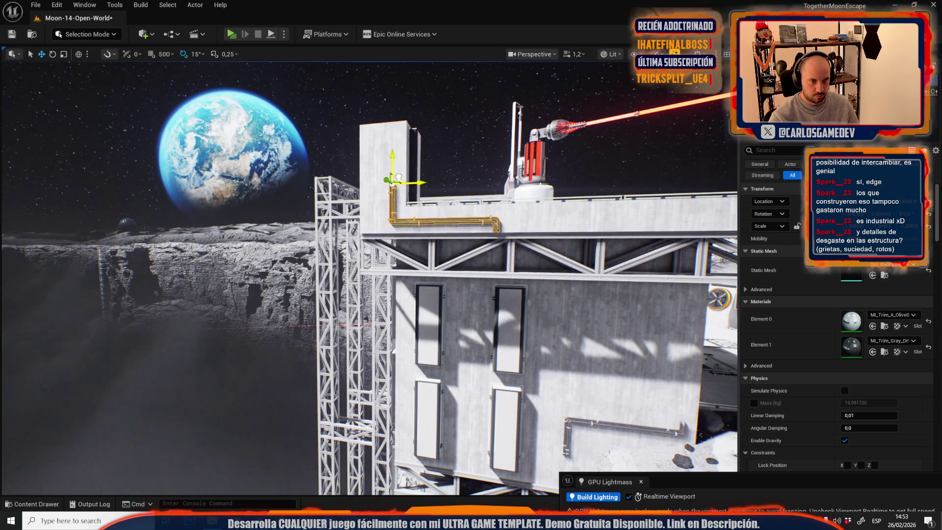
pyautogui.moveTo(405, 175)
pyautogui.mouseDown()
pyautogui.moveTo(519, 176)
pyautogui.moveTo(468, 171)
pyautogui.moveTo(520, 175)
pyautogui.moveTo(483, 175)
pyautogui.mouseUp()
pyautogui.click(682, 294)
pyautogui.press('f')
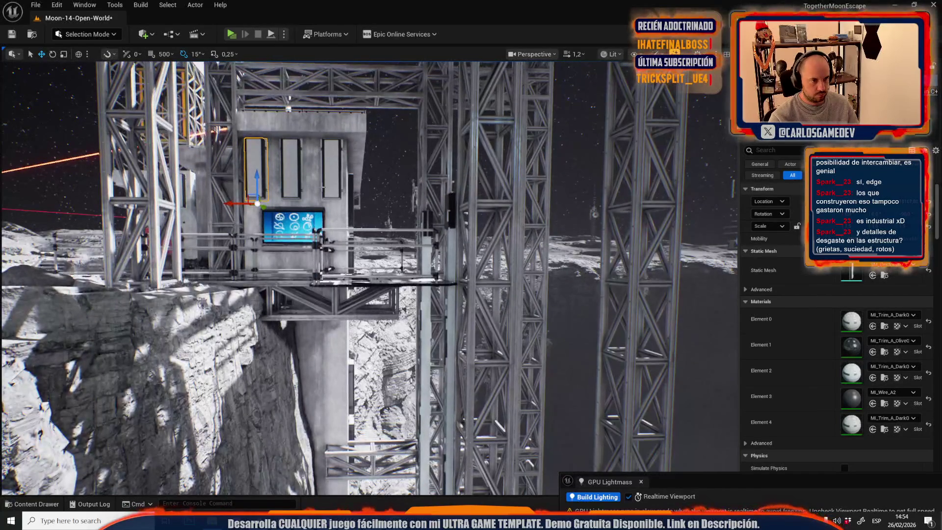
# Step: Slide the truss piece beside the wall panels to the left
pyautogui.click(333, 176)
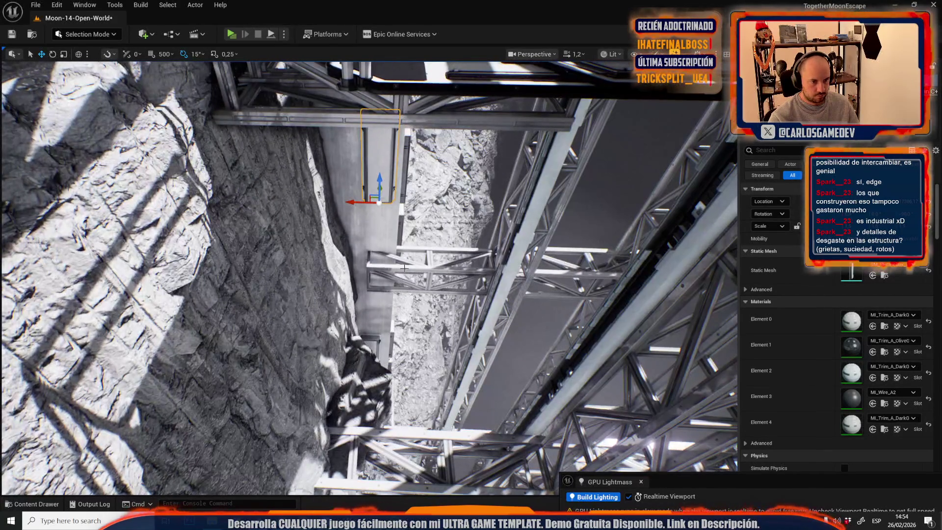
pyautogui.click(404, 267)
pyautogui.moveTo(342, 268)
pyautogui.mouseDown()
pyautogui.moveTo(200, 267)
pyautogui.moveTo(304, 257)
pyautogui.mouseUp()
# Step: Duplicate the tall wall panel and position the copy lower on the concrete building face
pyautogui.click(406, 153)
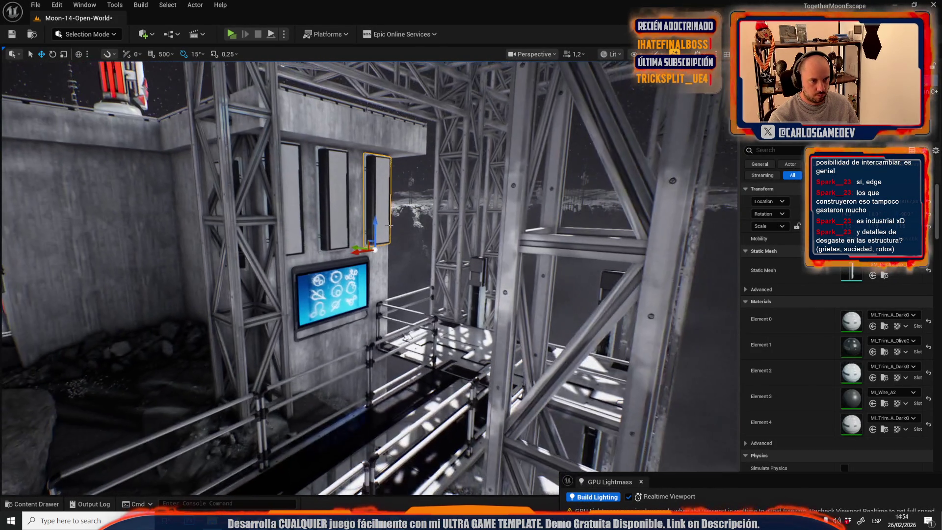
pyautogui.click(383, 436)
pyautogui.moveTo(384, 420)
pyautogui.mouseDown()
pyautogui.moveTo(398, 409)
pyautogui.moveTo(388, 356)
pyautogui.mouseUp()
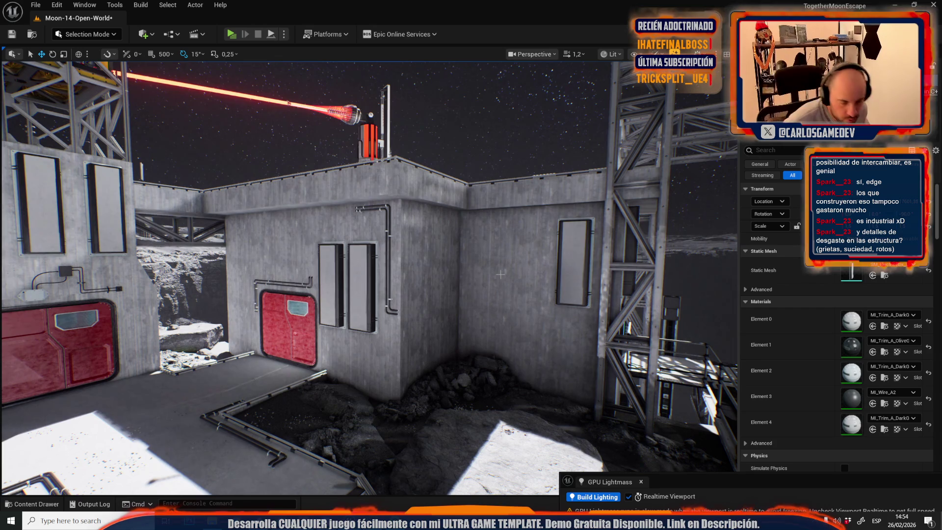
pyautogui.moveTo(502, 263)
pyautogui.mouseDown()
pyautogui.moveTo(441, 310)
pyautogui.moveTo(411, 288)
pyautogui.mouseUp()
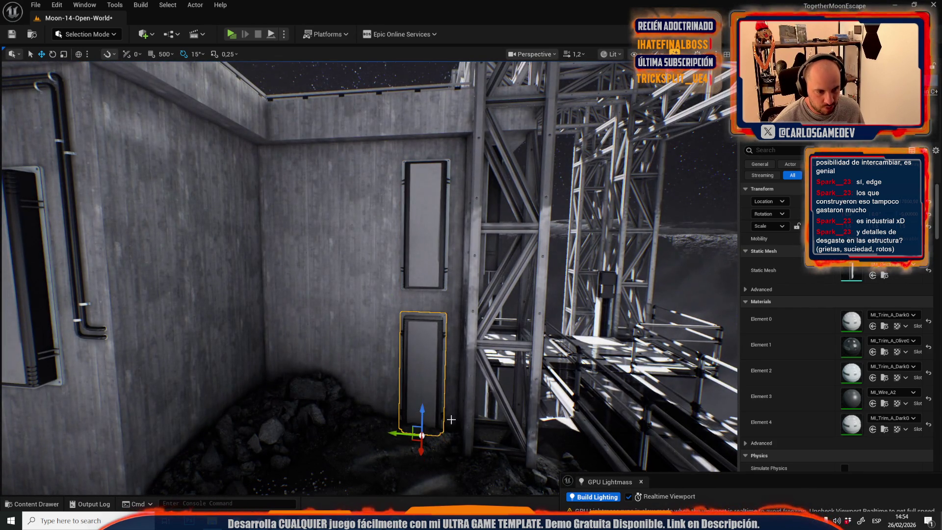
pyautogui.moveTo(421, 349)
pyautogui.mouseDown()
pyautogui.moveTo(485, 300)
pyautogui.moveTo(483, 217)
pyautogui.mouseUp()
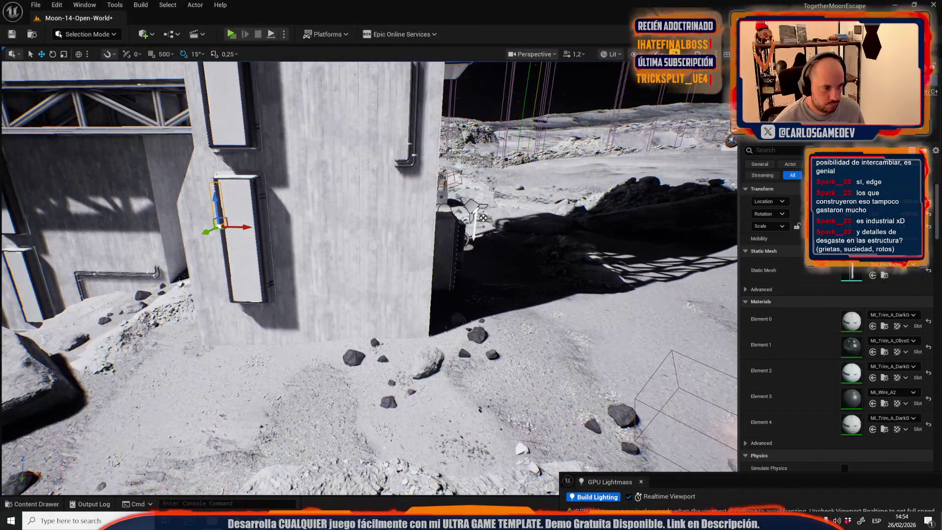
pyautogui.moveTo(248, 160)
pyautogui.mouseDown()
pyautogui.moveTo(325, 166)
pyautogui.moveTo(413, 241)
pyautogui.moveTo(403, 237)
pyautogui.mouseUp()
pyautogui.moveTo(426, 361); pyautogui.dragTo(427, 361)
pyautogui.scroll(-3, 427, 361)
pyautogui.scroll(3, 427, 362)
pyautogui.scroll(2, 427, 362)
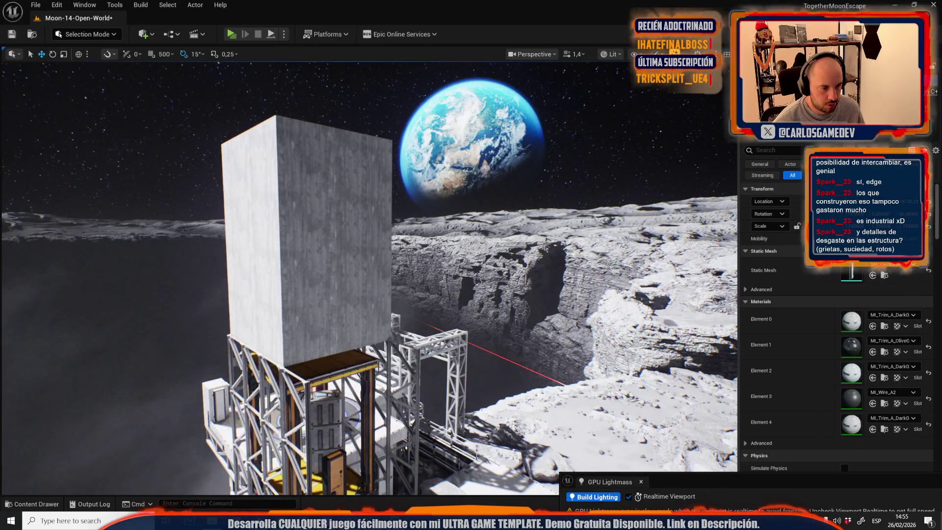
# Step: Position the door-like panel on the concrete building face
pyautogui.moveTo(426, 362); pyautogui.dragTo(324, 297)
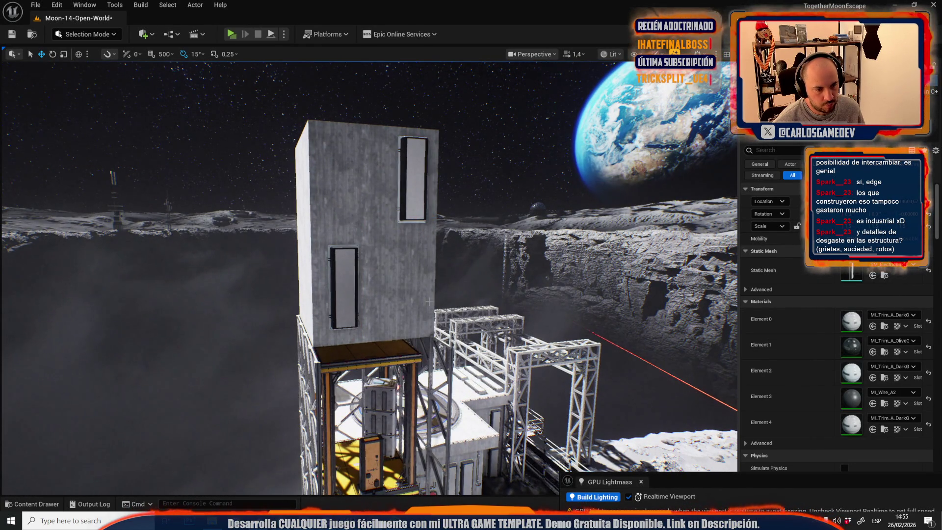
pyautogui.press('f')
pyautogui.scroll(-1, 400, 309)
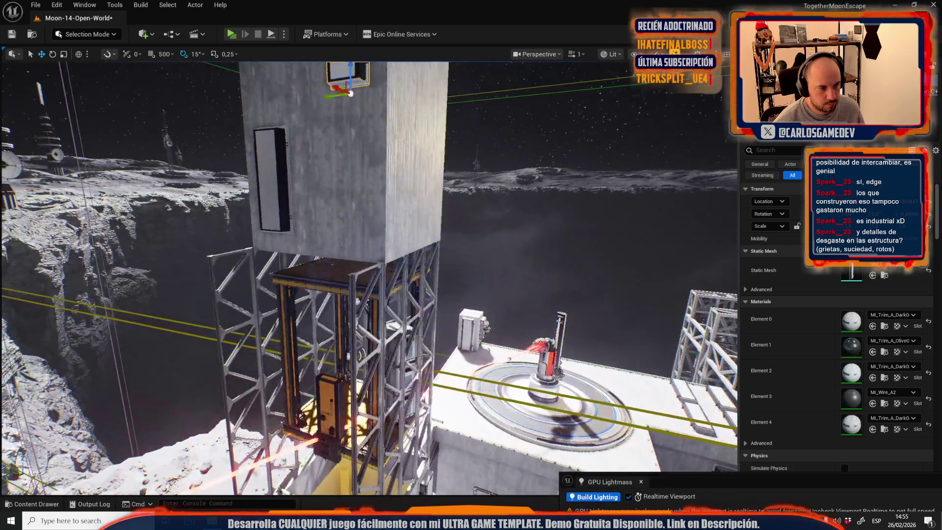
pyautogui.moveTo(373, 275)
pyautogui.mouseDown()
pyautogui.moveTo(402, 269)
pyautogui.moveTo(388, 277)
pyautogui.moveTo(379, 436)
pyautogui.moveTo(384, 275)
pyautogui.moveTo(388, 349)
pyautogui.mouseUp()
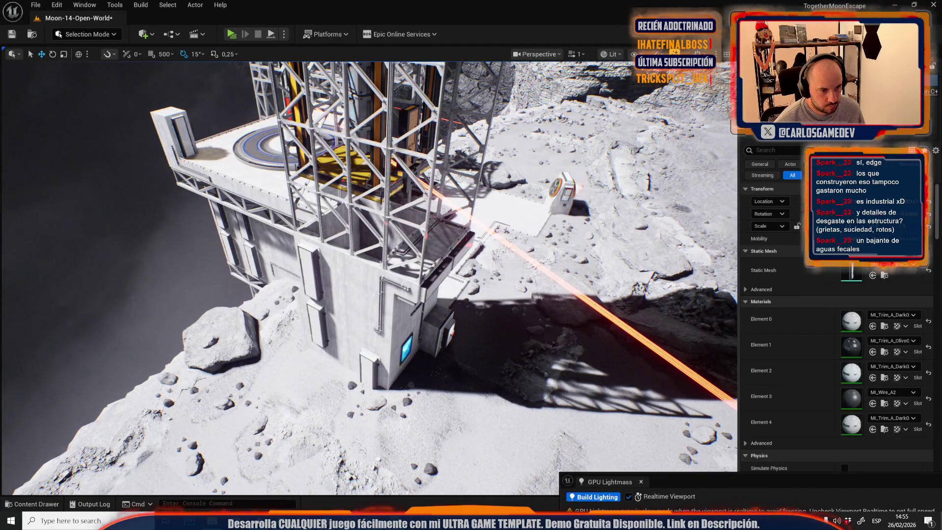
# Step: Place a window-frame panel on the plain face of the tower
pyautogui.click(388, 343)
pyautogui.moveTo(312, 276); pyautogui.dragTo(330, 322)
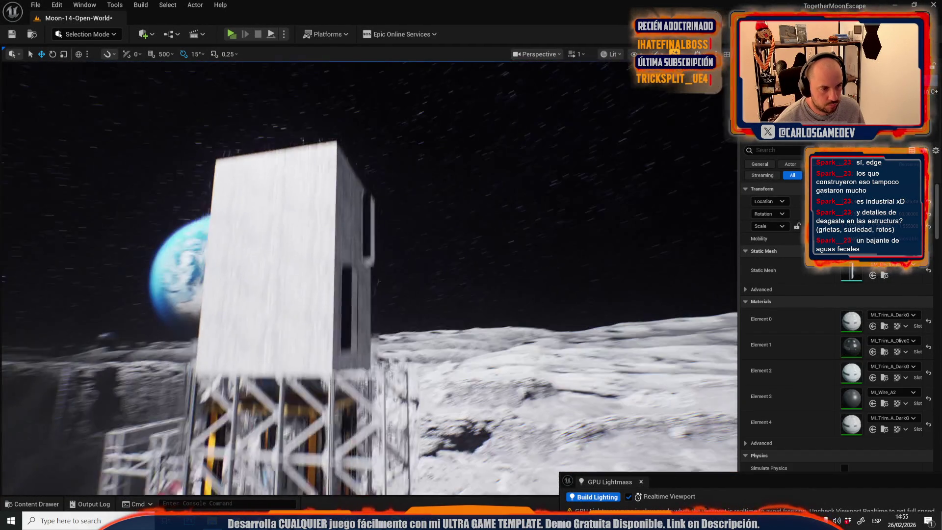
pyautogui.moveTo(314, 261)
pyautogui.mouseDown()
pyautogui.moveTo(319, 234)
pyautogui.moveTo(363, 270)
pyautogui.moveTo(391, 323)
pyautogui.mouseUp()
pyautogui.click(395, 324)
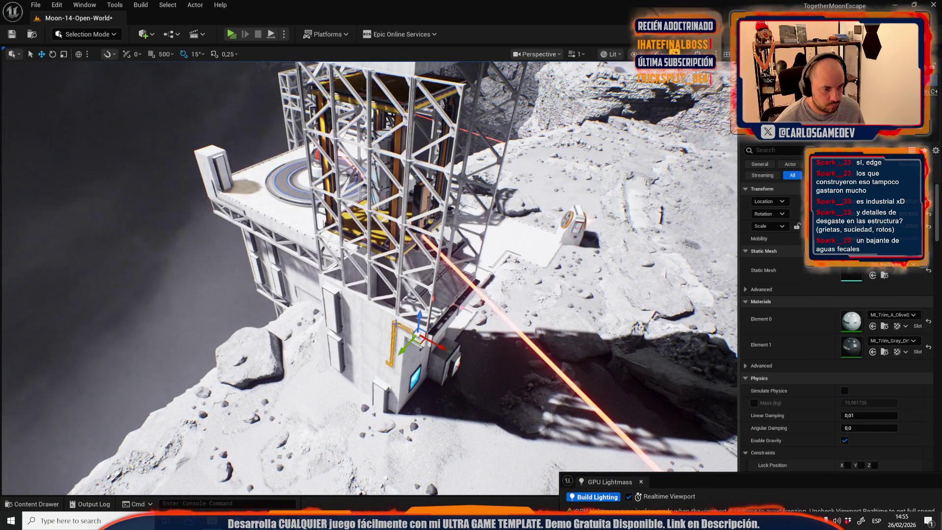
# Step: Turn the pipe 90° and move it up onto the white wall's top edge
pyautogui.press('f')
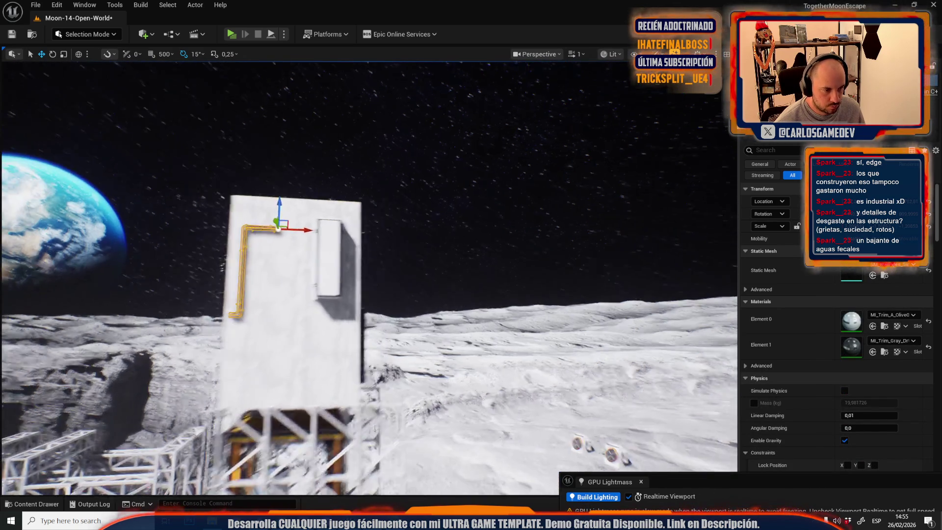
pyautogui.press('e')
pyautogui.moveTo(332, 263)
pyautogui.mouseDown()
pyautogui.moveTo(325, 257)
pyautogui.moveTo(301, 345)
pyautogui.moveTo(285, 339)
pyautogui.mouseUp()
pyautogui.press('w')
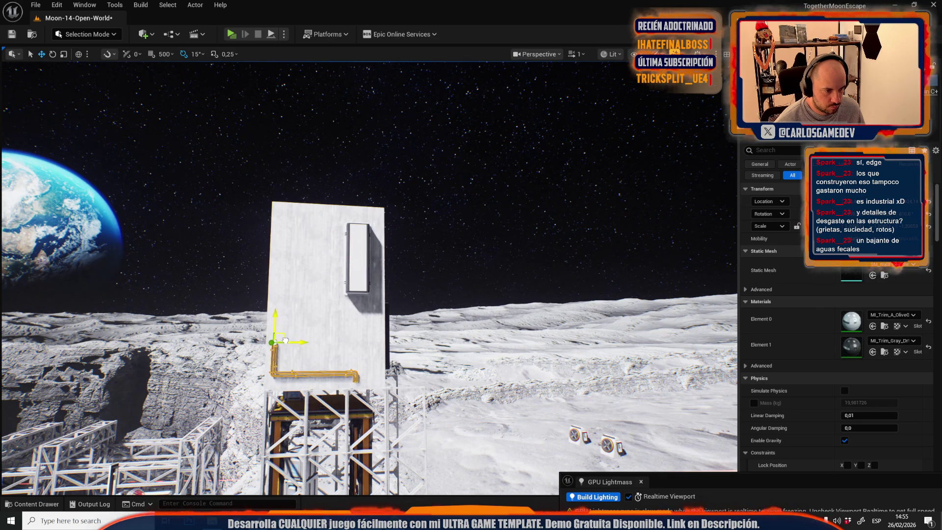
pyautogui.scroll(1, 354, 270)
pyautogui.moveTo(405, 274); pyautogui.dragTo(329, 203)
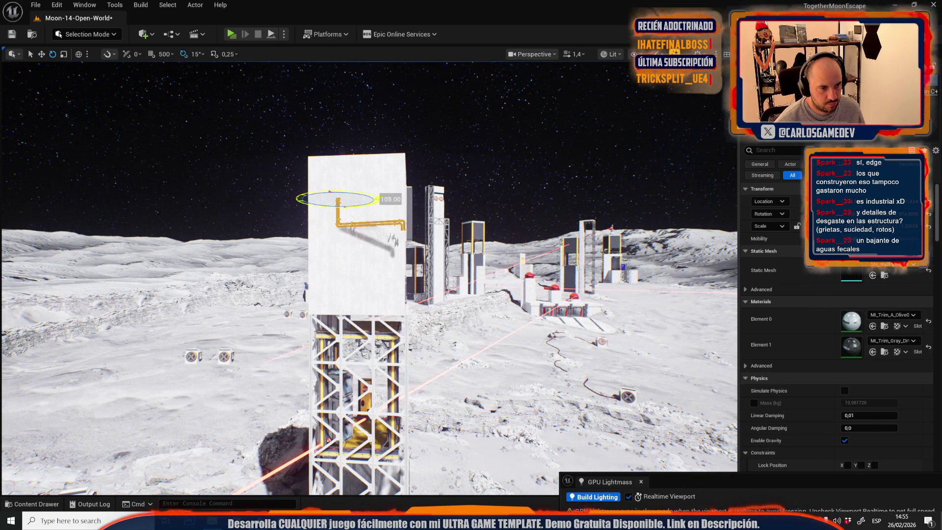
pyautogui.press('r')
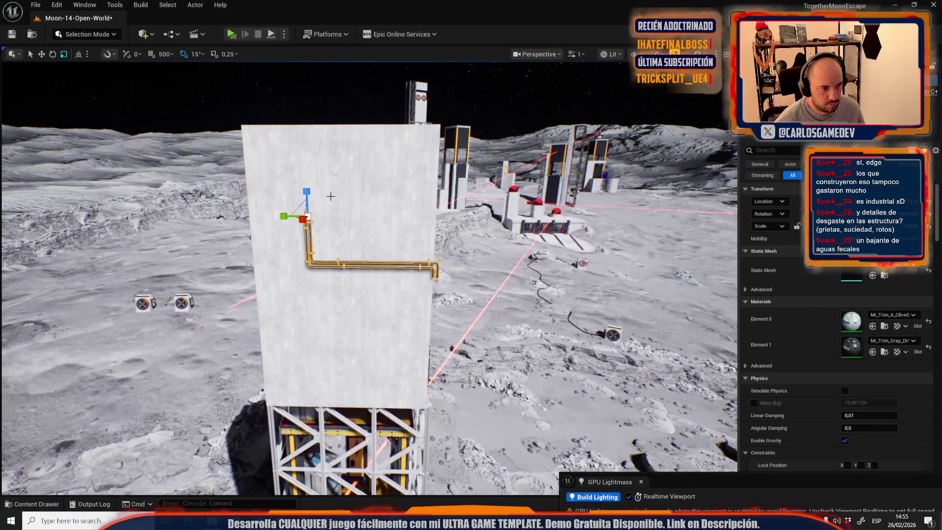
pyautogui.moveTo(315, 206); pyautogui.dragTo(263, 125)
pyautogui.moveTo(295, 209)
pyautogui.mouseDown()
pyautogui.moveTo(390, 271)
pyautogui.moveTo(374, 312)
pyautogui.moveTo(398, 273)
pyautogui.moveTo(378, 304)
pyautogui.mouseUp()
pyautogui.hotkey('ctrl', 'z')
pyautogui.press('e')
pyautogui.moveTo(394, 175); pyautogui.dragTo(394, 174)
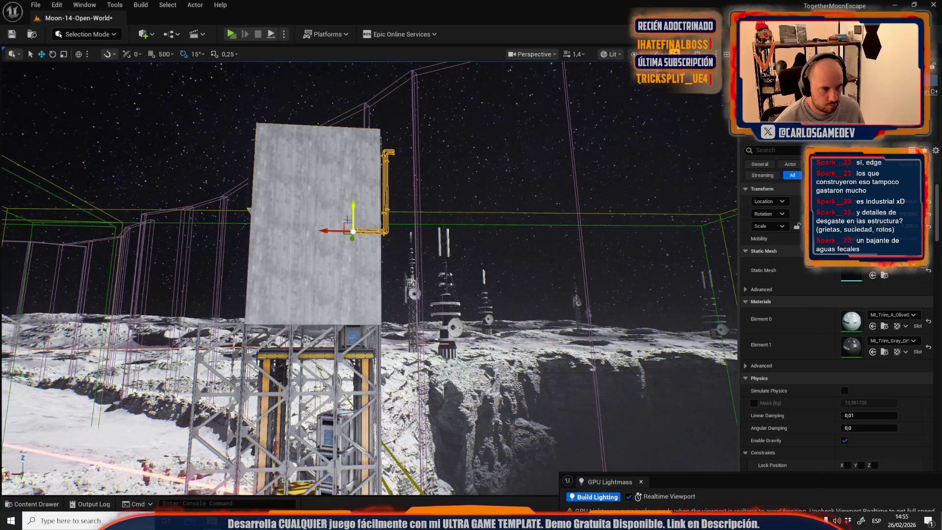
# Step: Stretch the yellow scaffold beside the tower taller up its side
pyautogui.moveTo(320, 295); pyautogui.dragTo(313, 339)
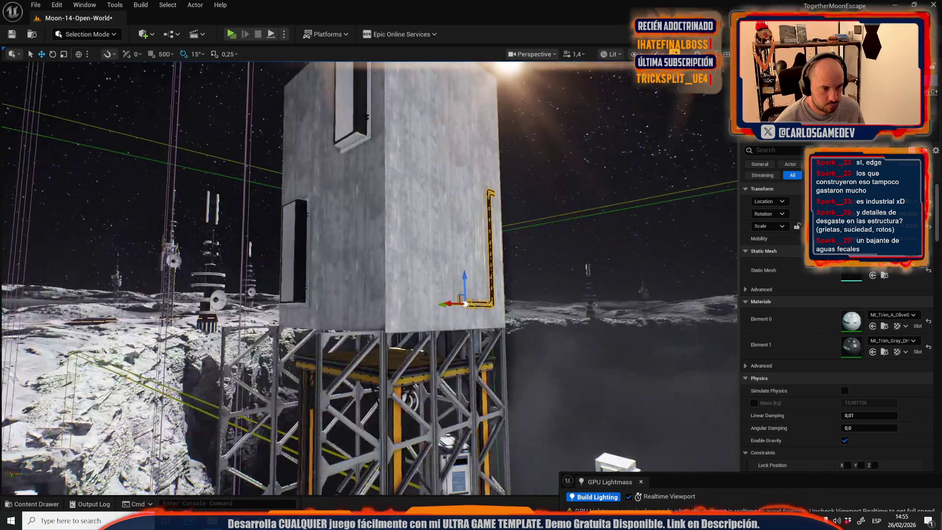
pyautogui.click(313, 340)
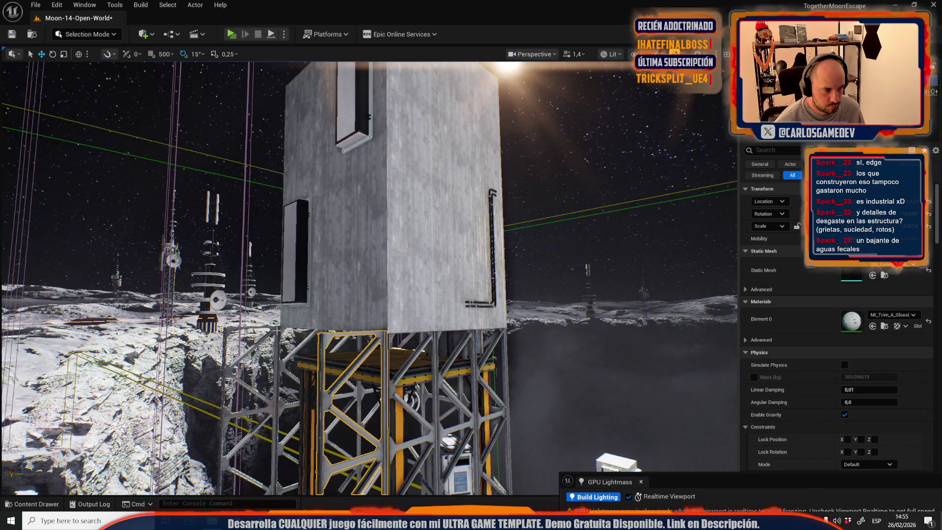
pyautogui.scroll(-3, 834, 294)
pyautogui.press('f')
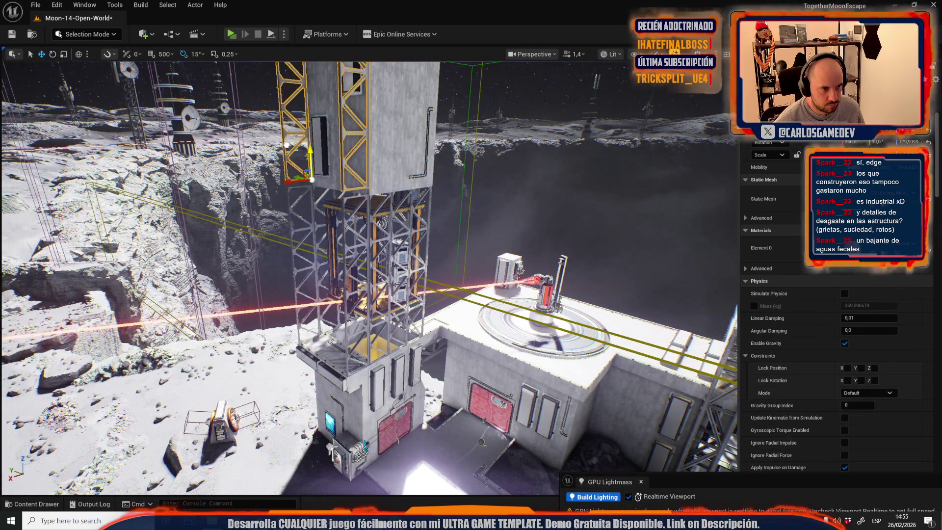
pyautogui.press('w')
pyautogui.scroll(-2, 368, 275)
pyautogui.press('e')
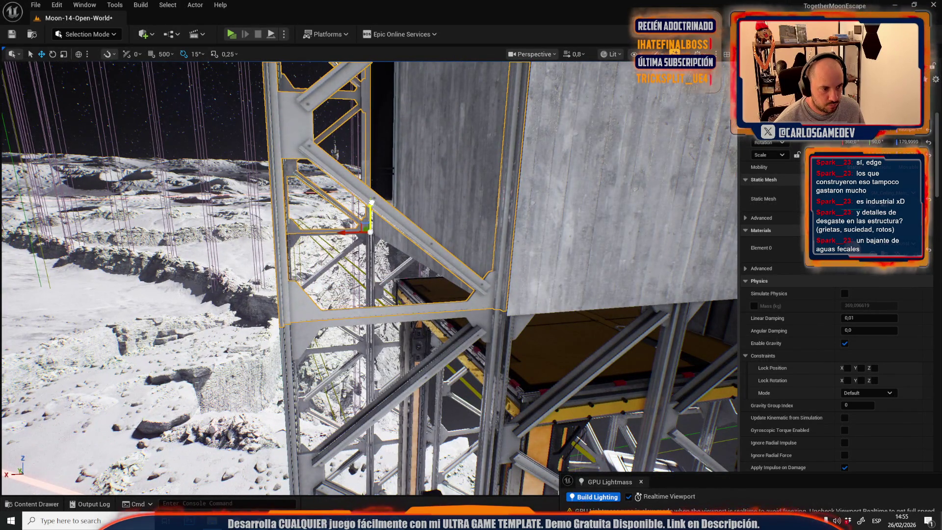
pyautogui.press('s')
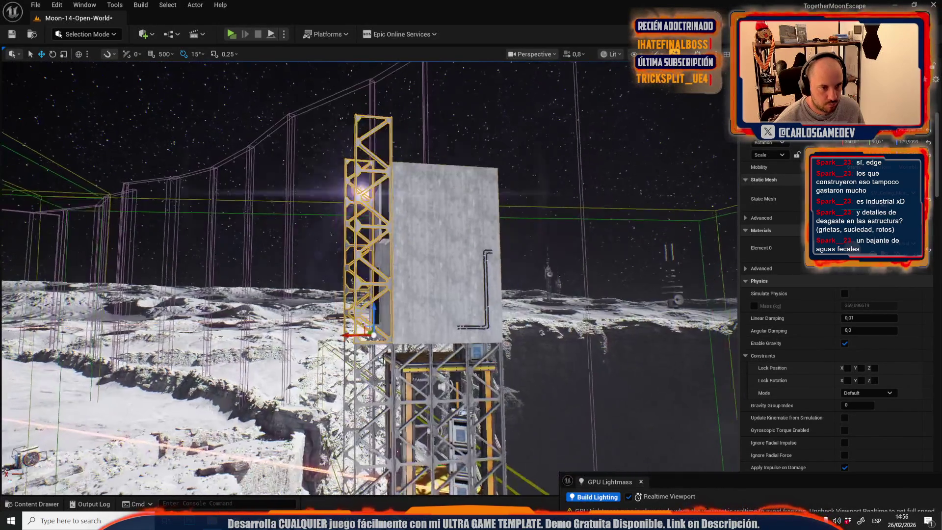
pyautogui.press('e')
pyautogui.press('w')
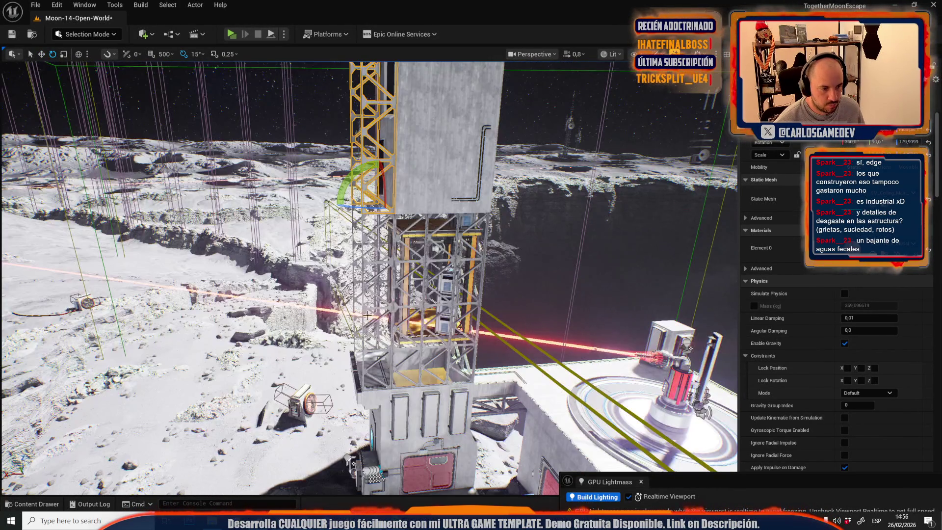
pyautogui.press('s')
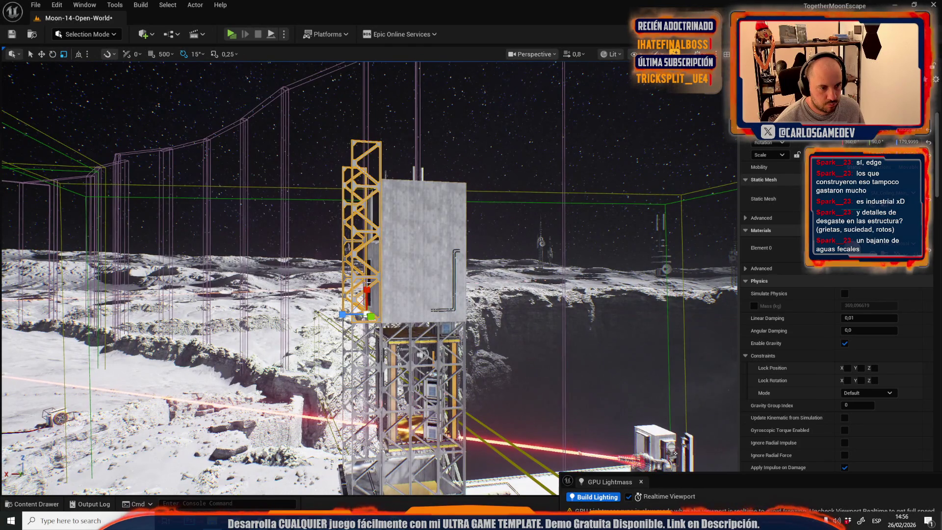
pyautogui.moveTo(364, 290)
pyautogui.mouseDown()
pyautogui.moveTo(364, 274)
pyautogui.moveTo(364, 291)
pyautogui.mouseUp()
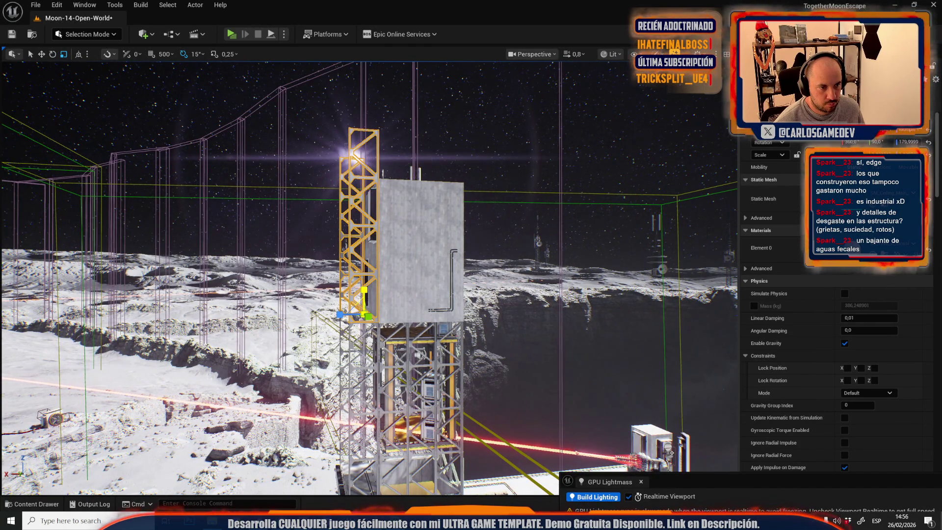
pyautogui.scroll(2, 367, 289)
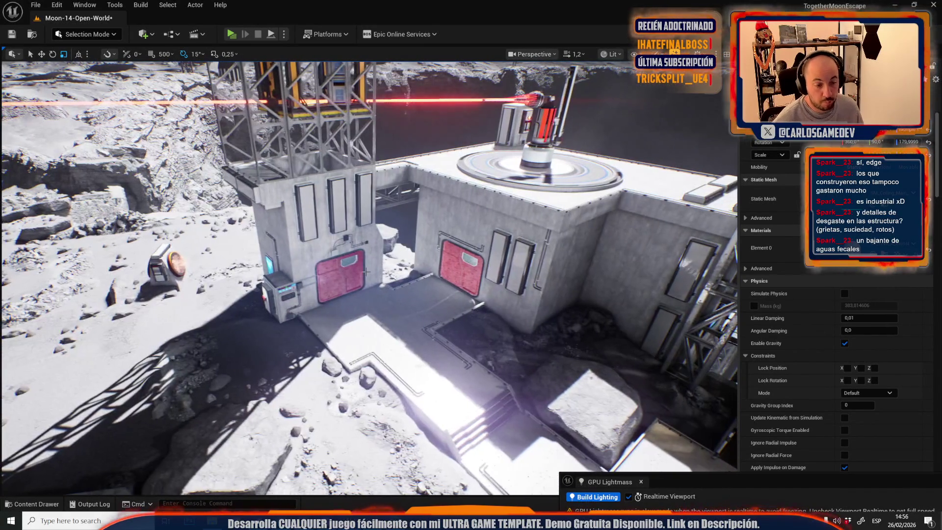
pyautogui.click(36, 5)
# Step: Open Moon-11-Crater-Depths from Recent Levels, saving the modified Moon-14-Open-World level first
pyautogui.moveTo(137, 72)
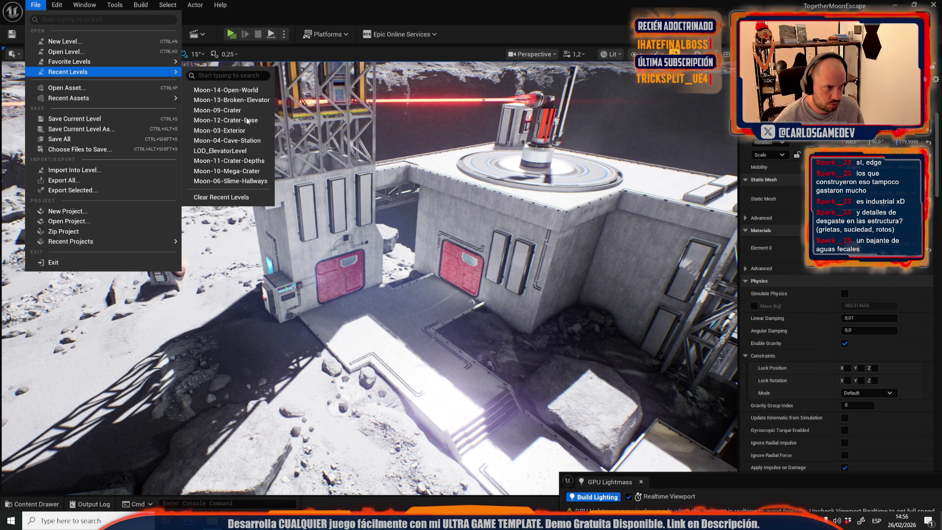
pyautogui.click(242, 160)
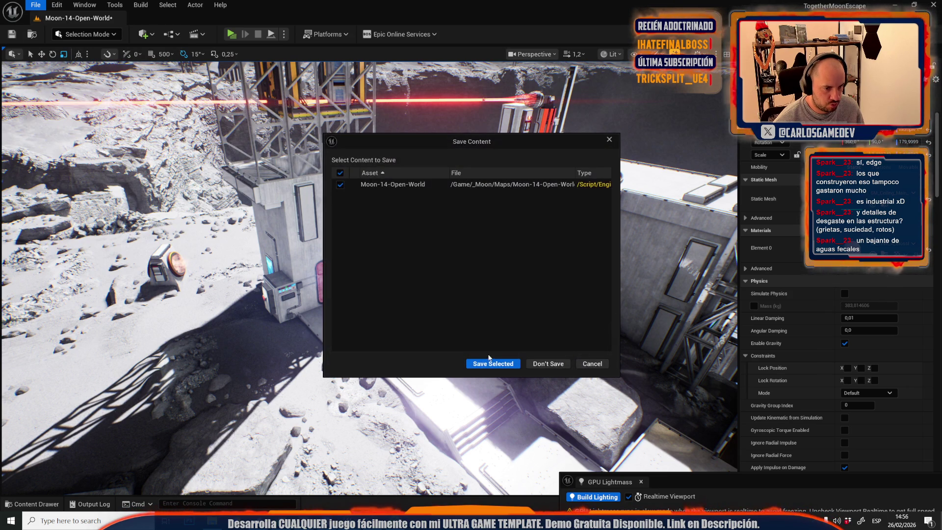
pyautogui.click(501, 365)
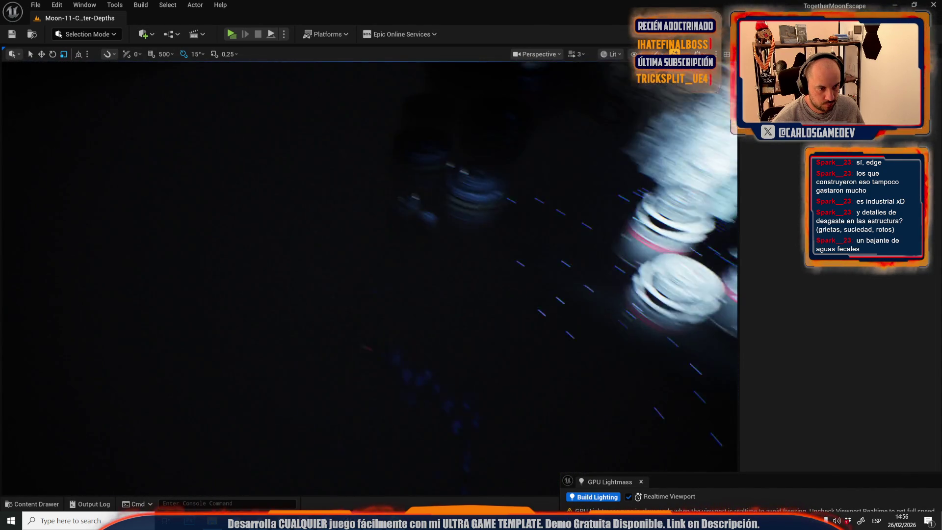
# Step: Switch the viewport to unlit shading and select the particle effect and two bent pipes
pyautogui.scroll(4, 368, 277)
pyautogui.scroll(-4, 368, 277)
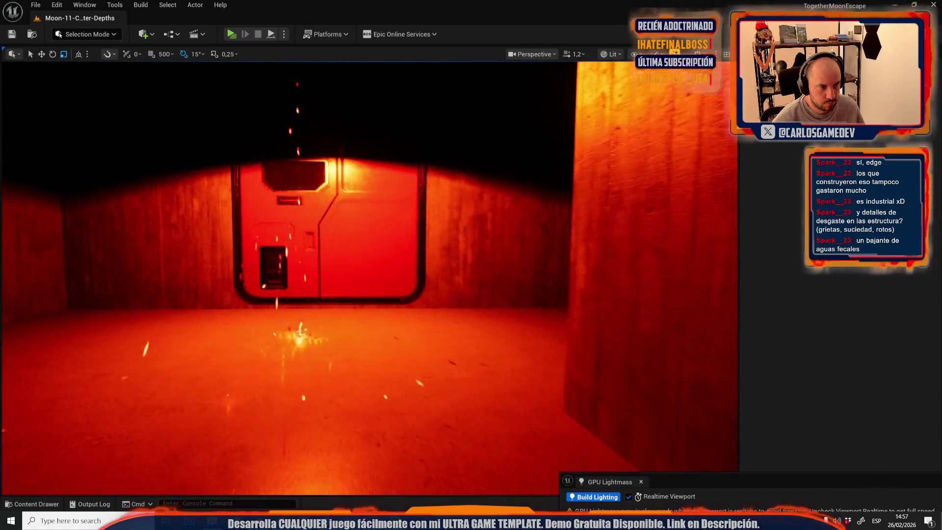
pyautogui.hotkey('alt', '3')
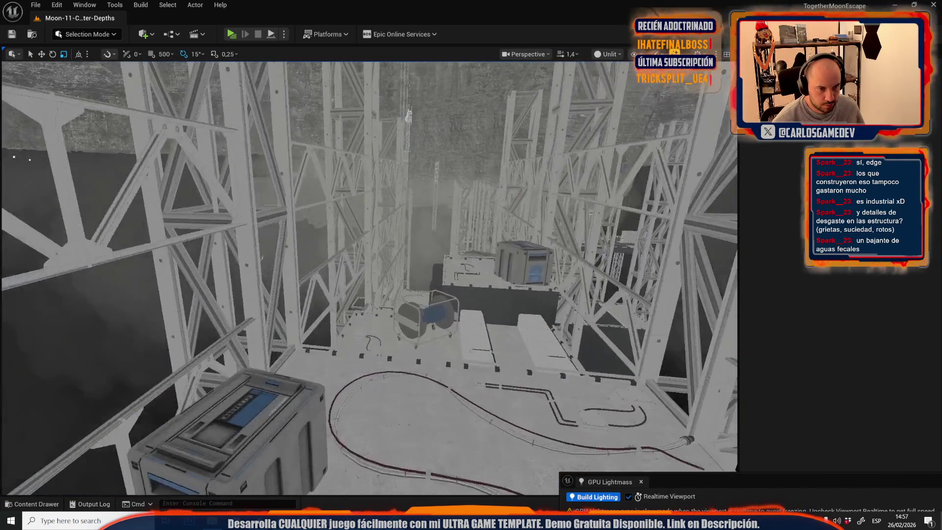
pyautogui.scroll(-1, 368, 274)
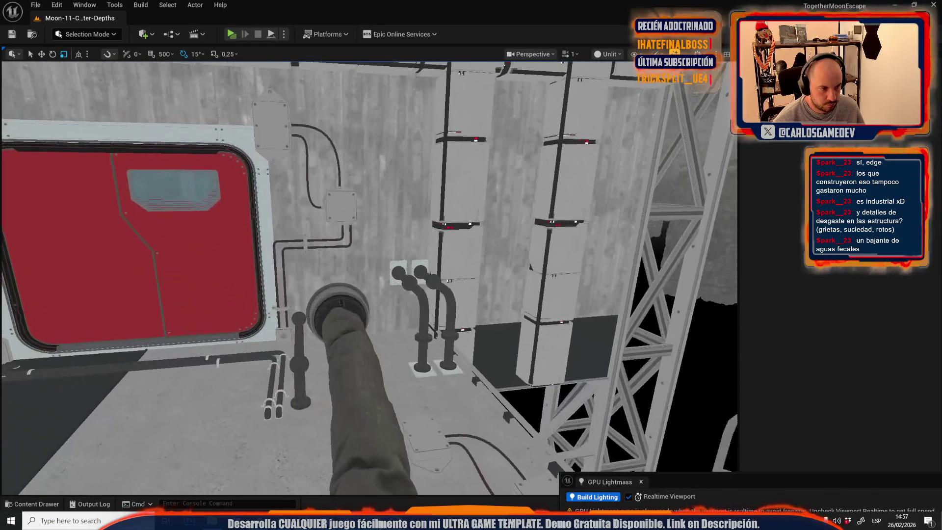
pyautogui.click(337, 331)
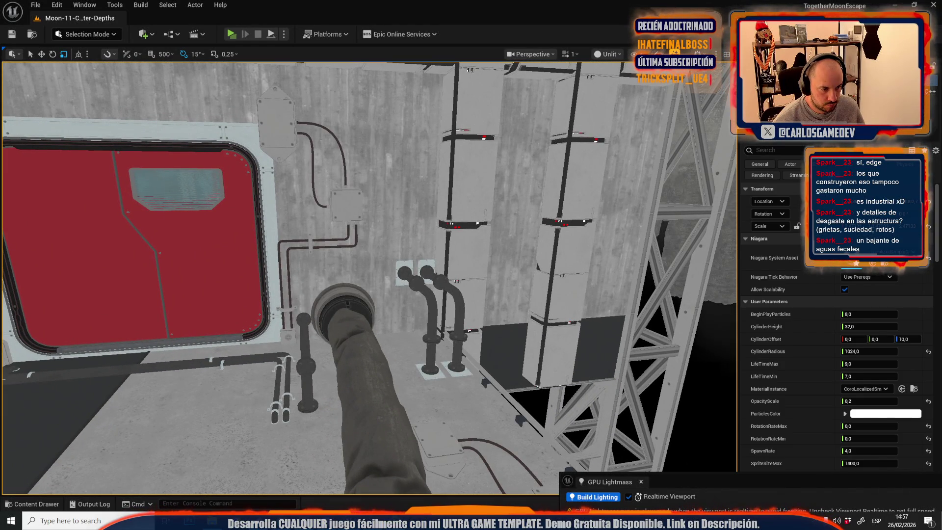
pyautogui.click(421, 286)
pyautogui.keyDown('ctrl'); pyautogui.click(305, 322); pyautogui.keyUp('ctrl')
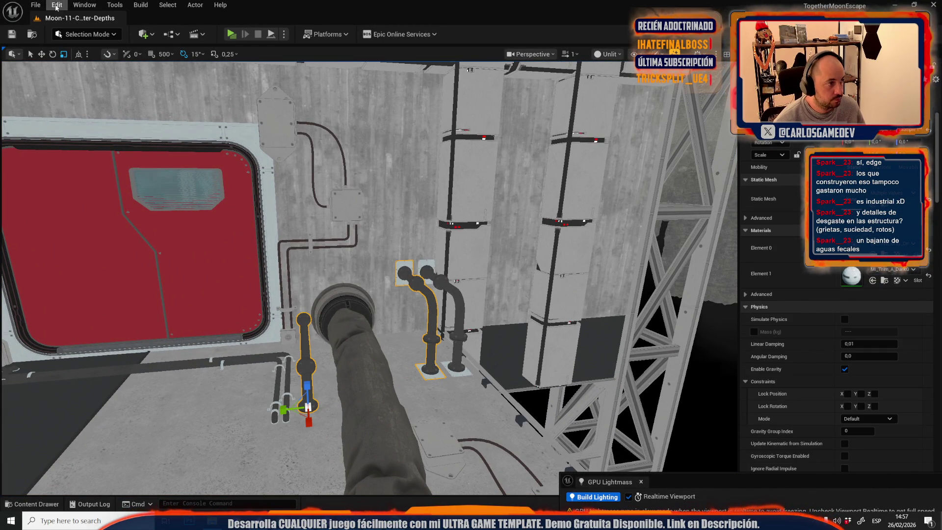
# Step: Add the wall panel to the selection and check the recent levels and viewport shading modes
pyautogui.click(38, 4)
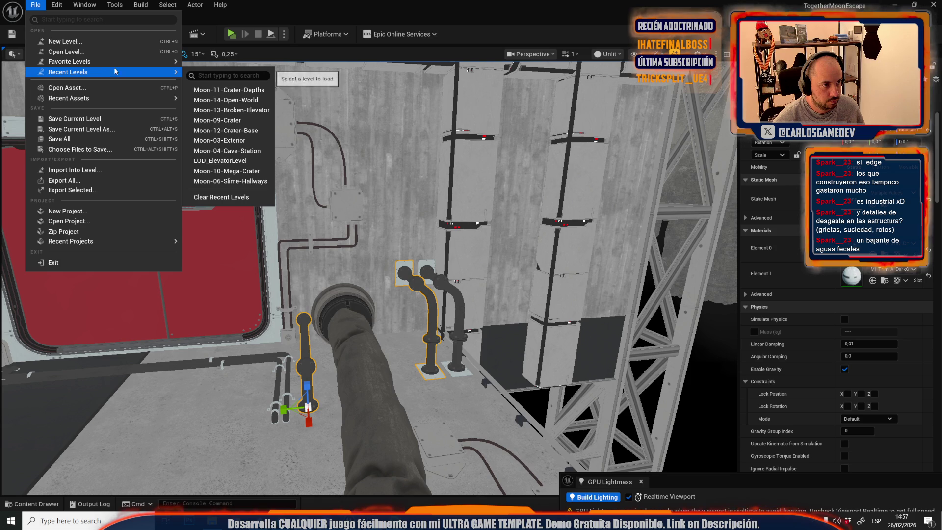
pyautogui.press('Escape')
pyautogui.keyDown('ctrl'); pyautogui.click(471, 176); pyautogui.keyUp('ctrl')
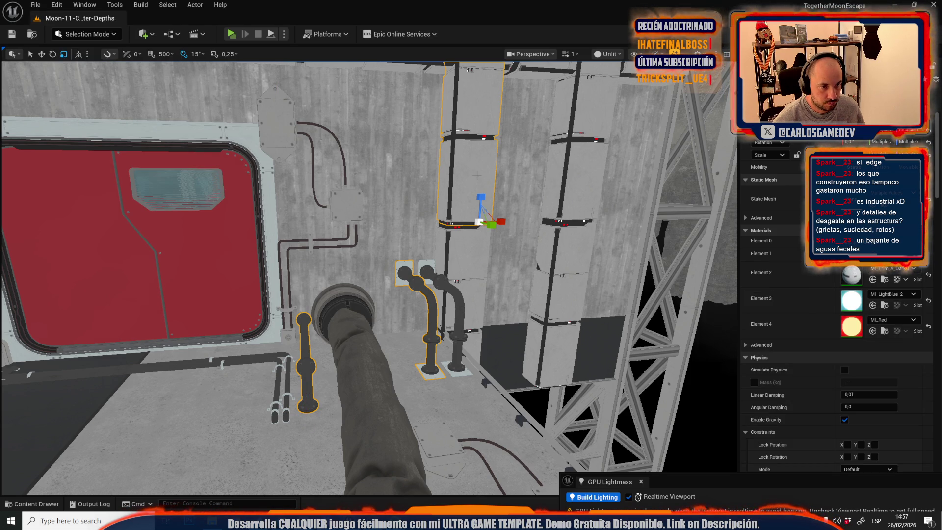
pyautogui.click(36, 5)
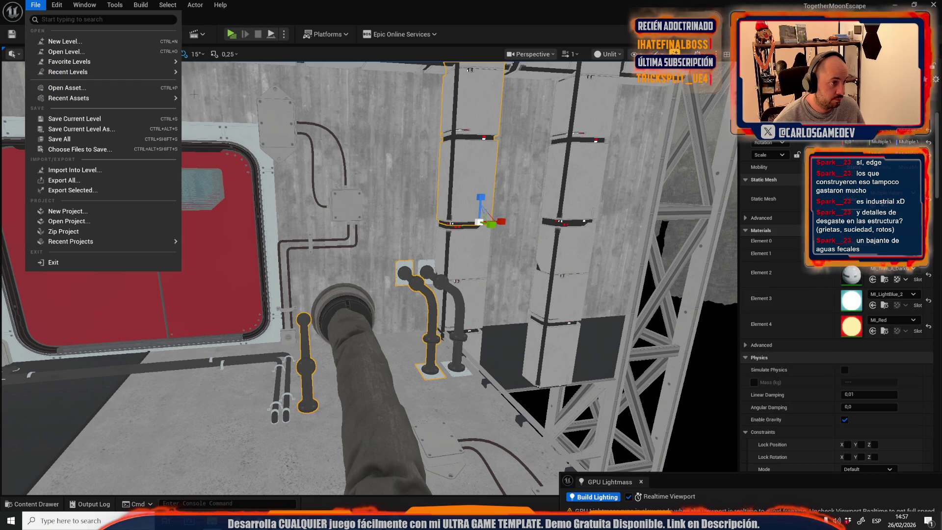
pyautogui.press('Escape')
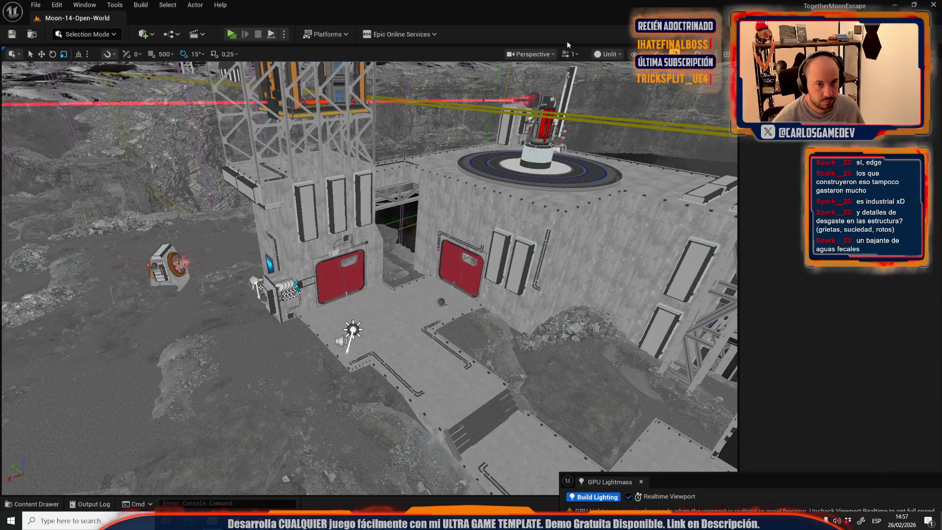
pyautogui.click(608, 54)
# Step: Switch the viewport to Lit, paste the copied pillars and pipes, and delete the stray pillar
pyautogui.click(616, 90)
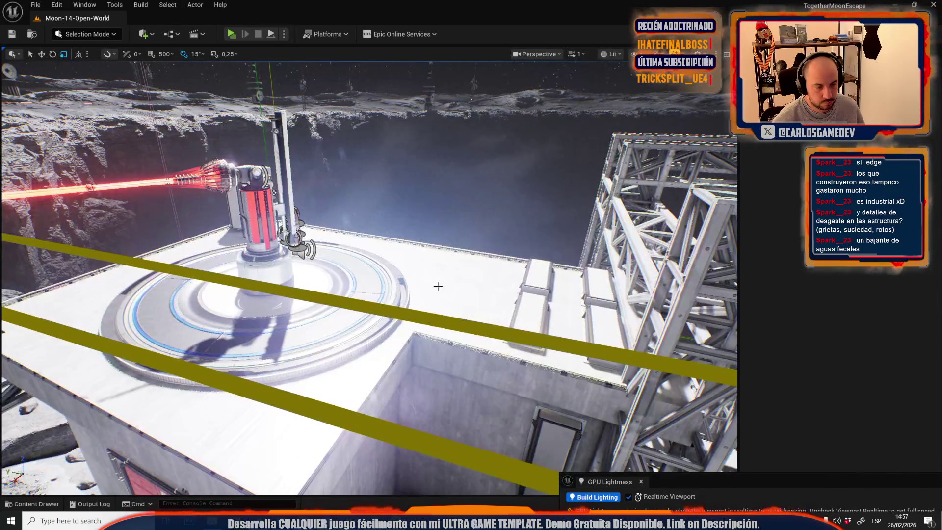
pyautogui.hotkey('ctrl', 'v')
pyautogui.scroll(5, 400, 220)
pyautogui.click(400, 221)
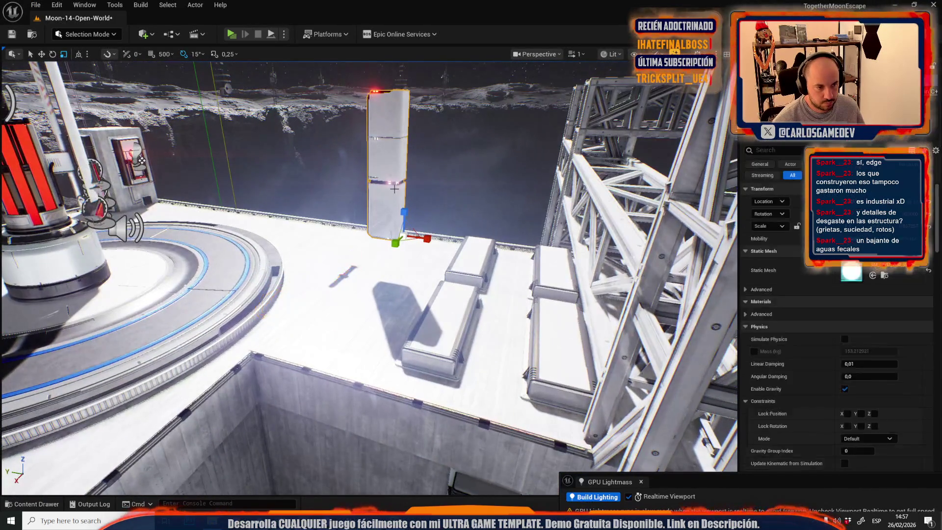
pyautogui.press('Delete')
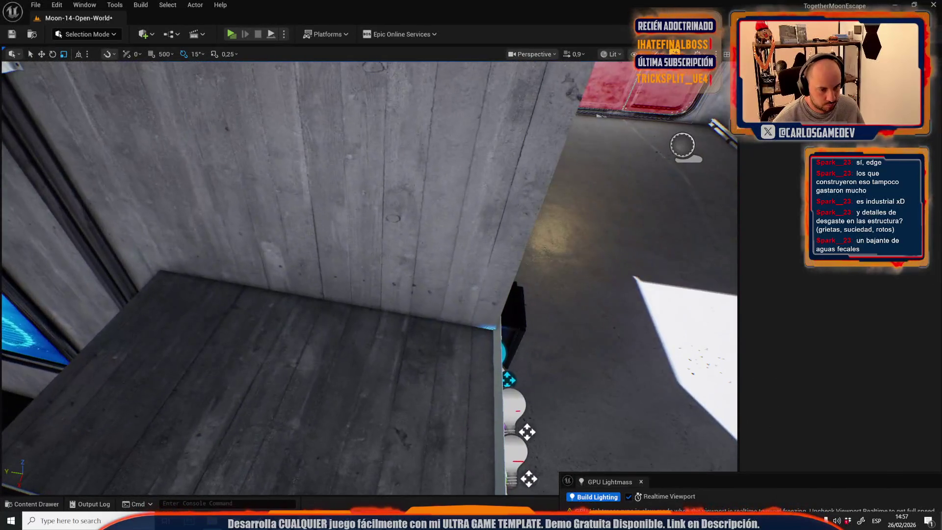
# Step: Select a wall pillar on the building, undo the last change, and switch to rotation
pyautogui.click(402, 339)
pyautogui.hotkey('ctrl', 'z')
pyautogui.scroll(-10, 402, 338)
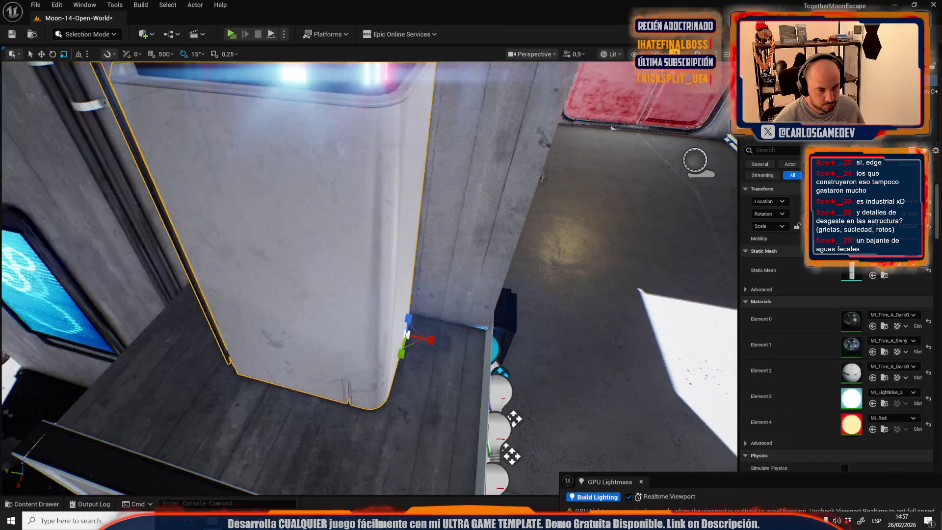
pyautogui.press('e')
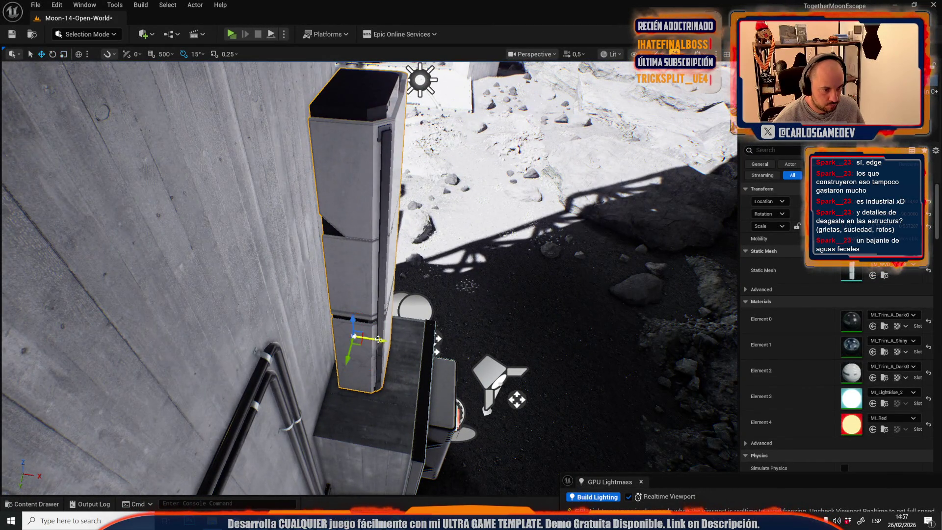
pyautogui.scroll(1, 367, 274)
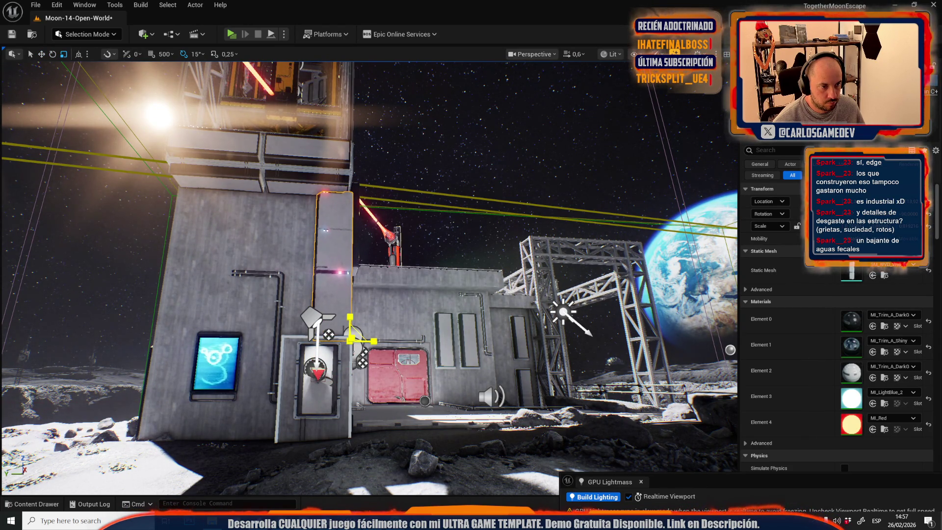
# Step: Rotate the wall pillar near the red doors -90° around its vertical axis
pyautogui.press('w')
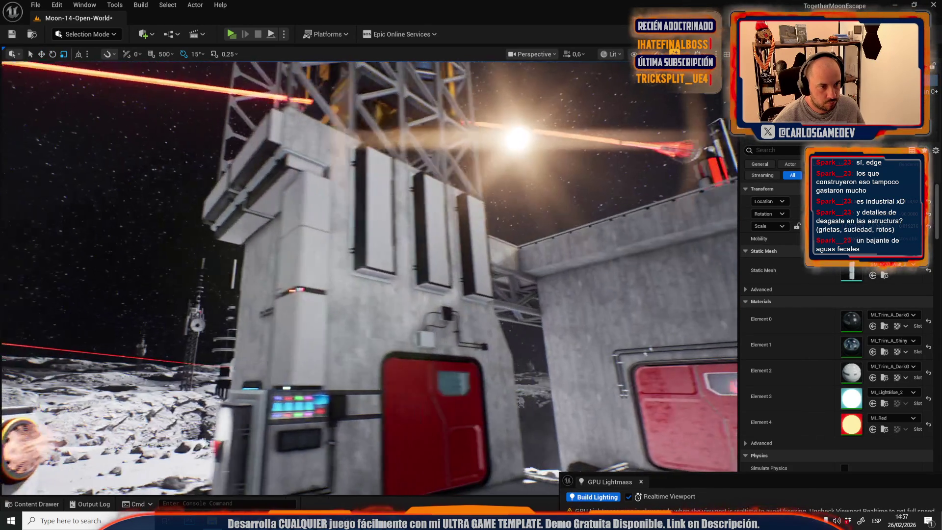
pyautogui.scroll(2, 368, 277)
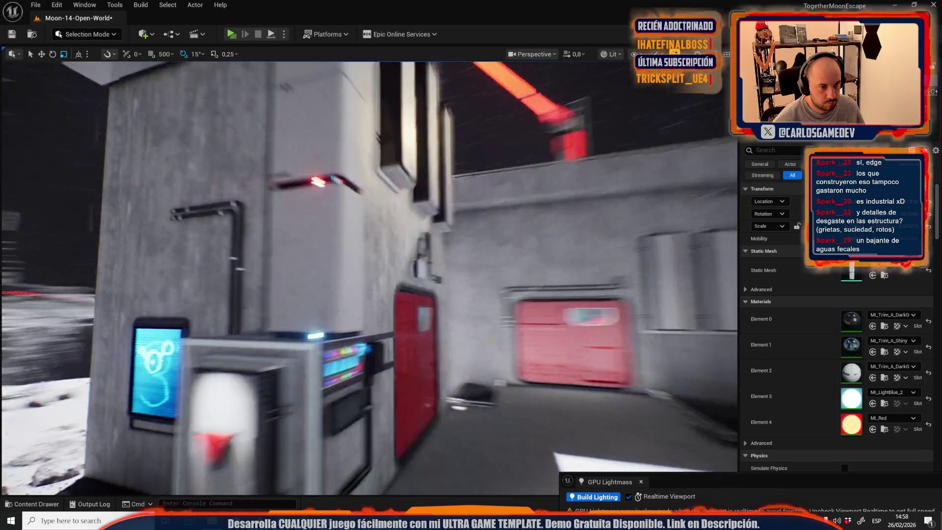
pyautogui.press('w')
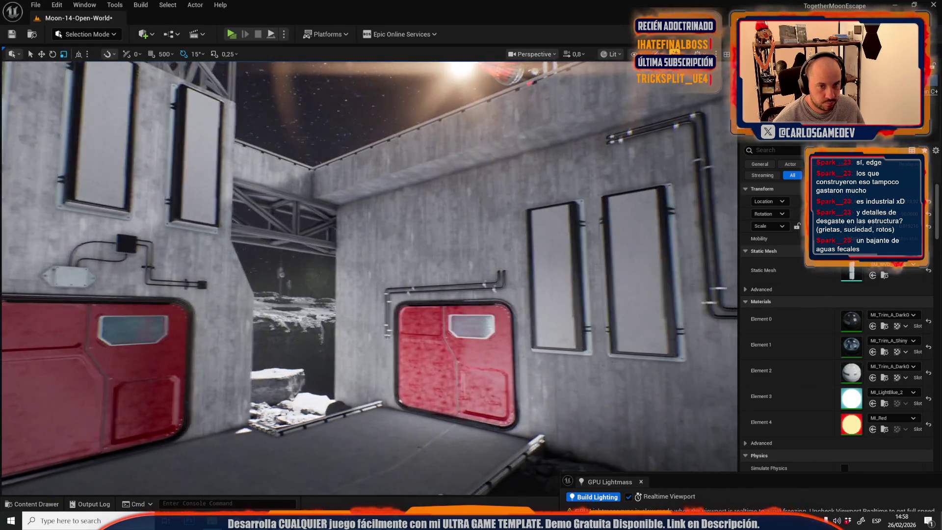
pyautogui.press('w')
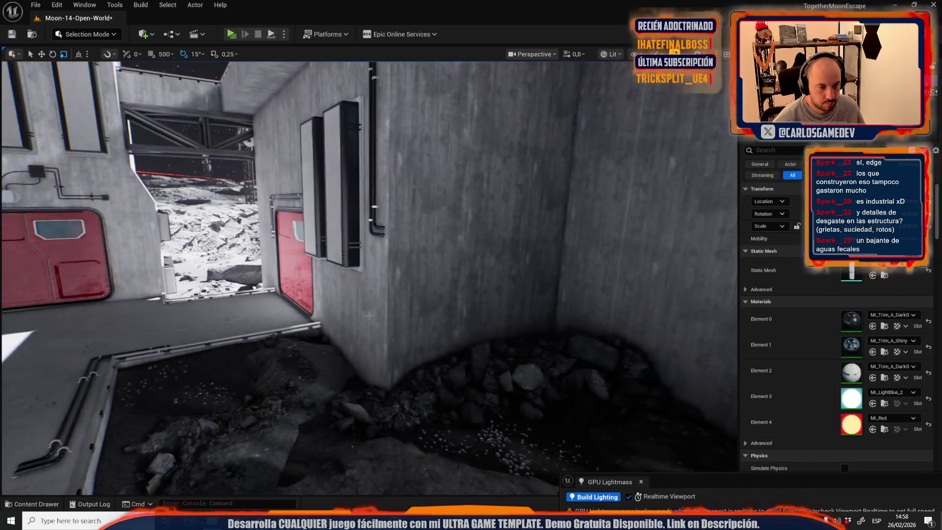
pyautogui.press('s')
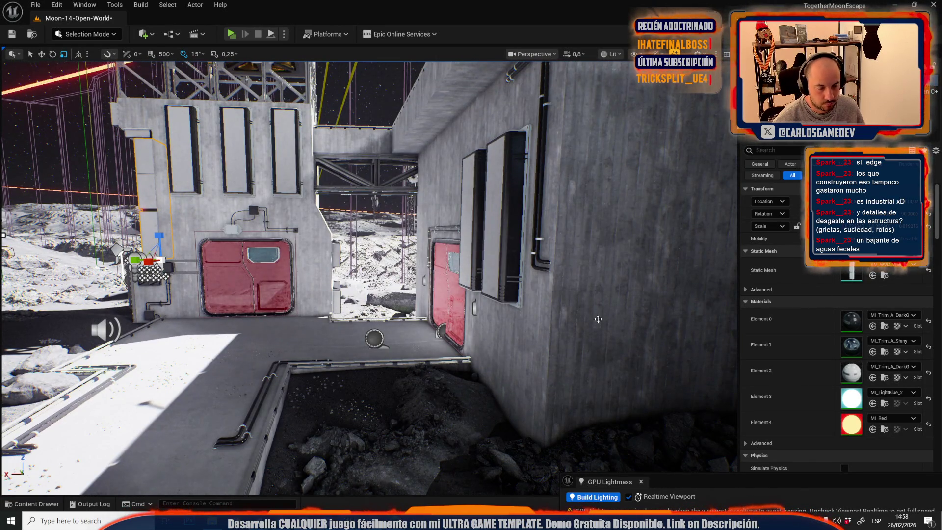
pyautogui.click(598, 320)
pyautogui.press('e')
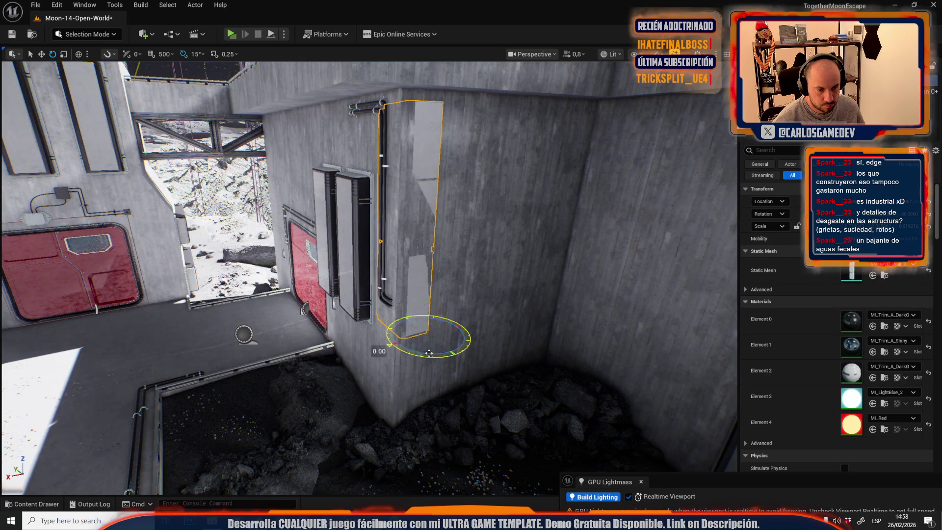
pyautogui.moveTo(429, 353); pyautogui.dragTo(456, 354)
# Step: Lower the pillar down into the inner wall corner beside the rocky pit, then select the adjoining section
pyautogui.press('f')
pyautogui.press('r')
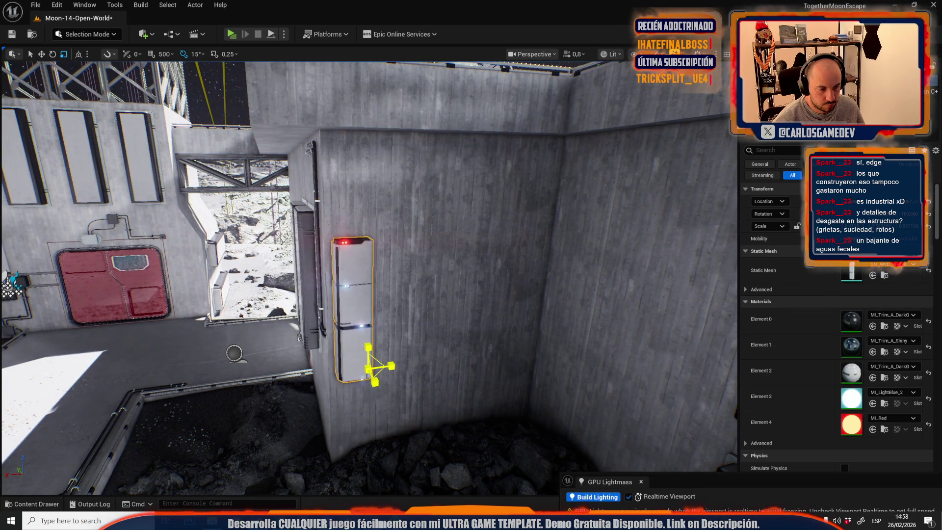
pyautogui.press('w')
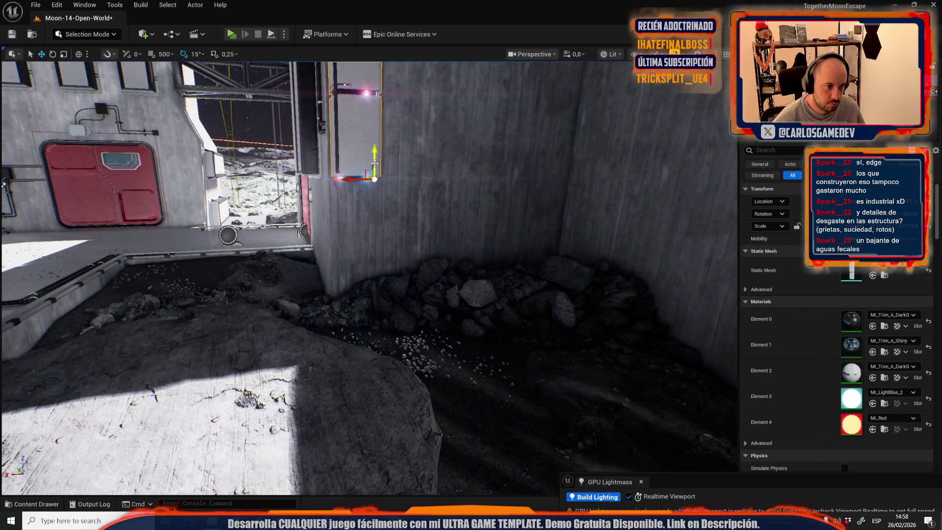
pyautogui.moveTo(376, 253)
pyautogui.mouseDown()
pyautogui.moveTo(375, 292)
pyautogui.moveTo(365, 101)
pyautogui.mouseUp()
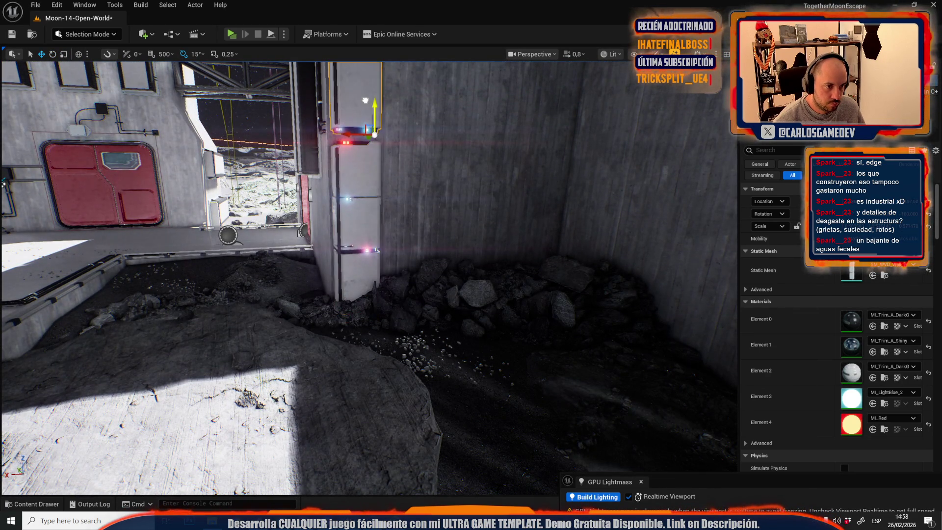
pyautogui.scroll(-5, 368, 275)
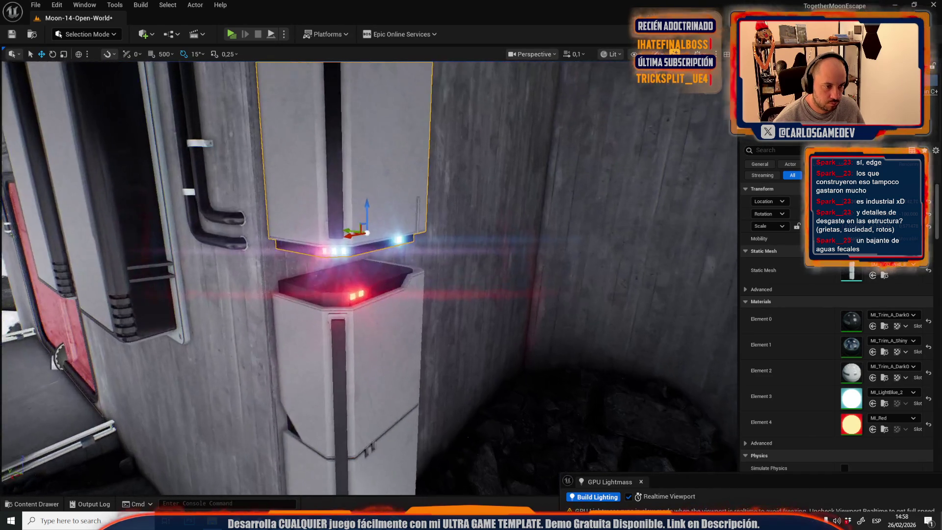
pyautogui.scroll(-3, 387, 233)
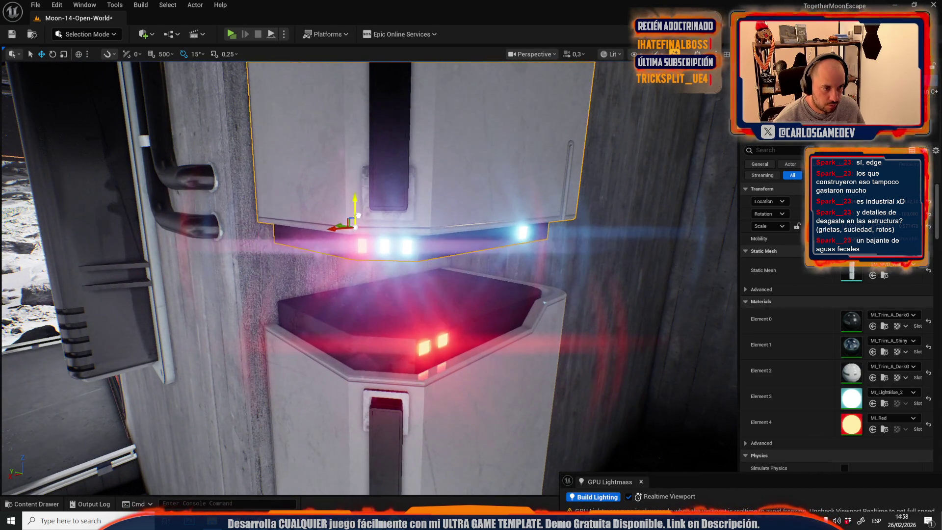
pyautogui.click(360, 305)
pyautogui.scroll(5, 333, 340)
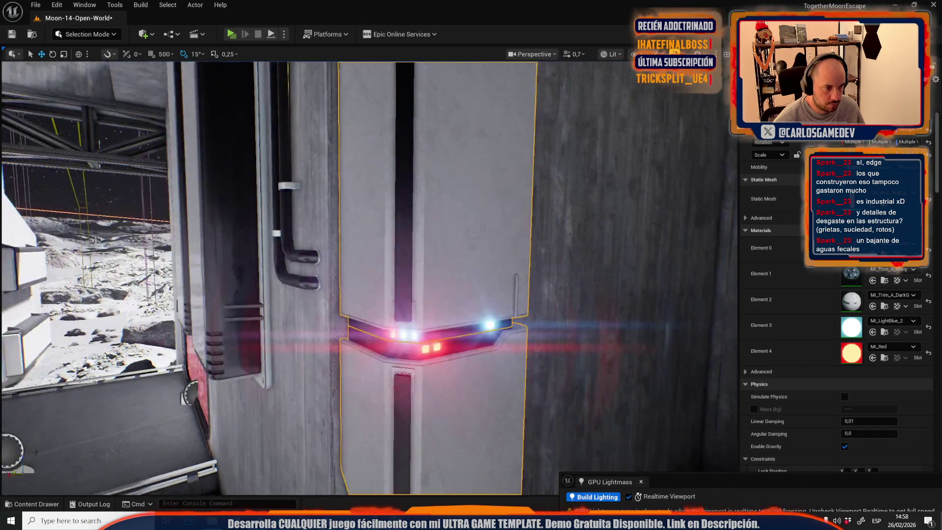
pyautogui.scroll(1, 396, 428)
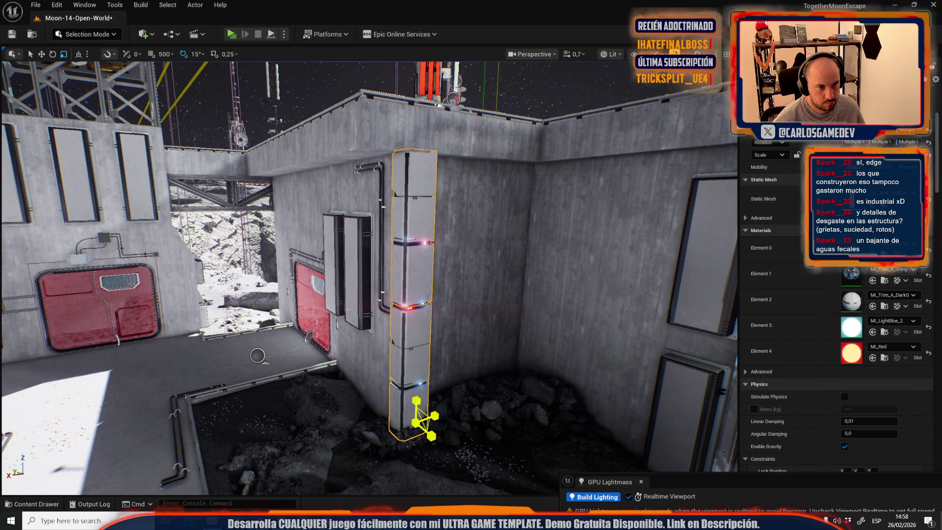
pyautogui.press('w')
pyautogui.scroll(5, 415, 423)
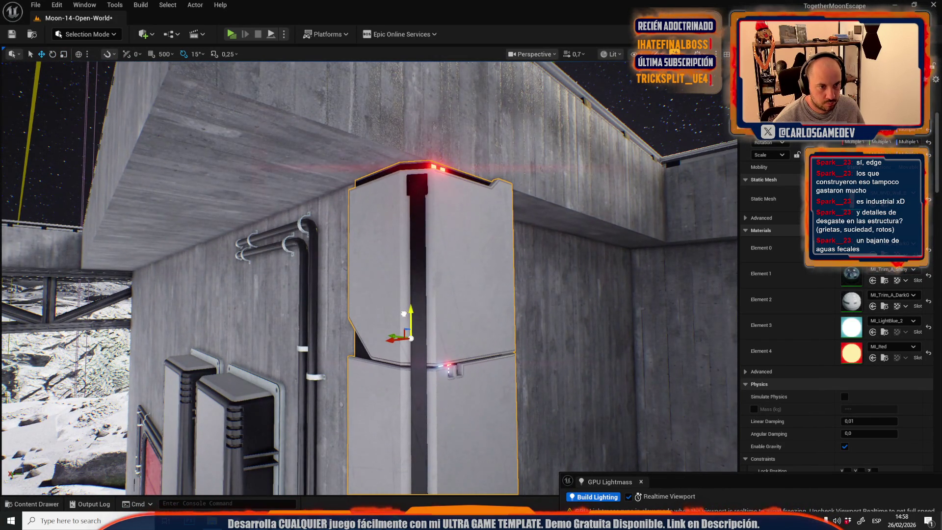
# Step: Rotate the lit trim column 90° around its vertical axis
pyautogui.scroll(-3, 402, 313)
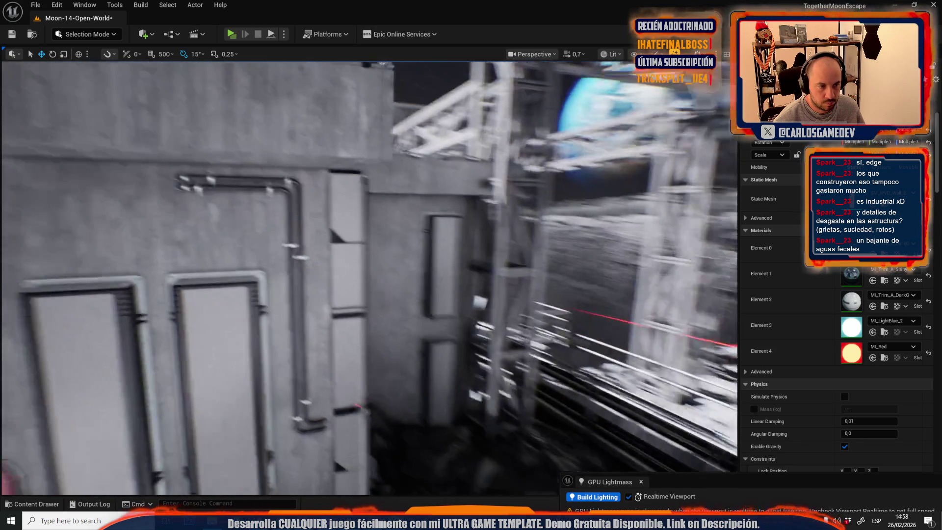
pyautogui.scroll(3, 403, 313)
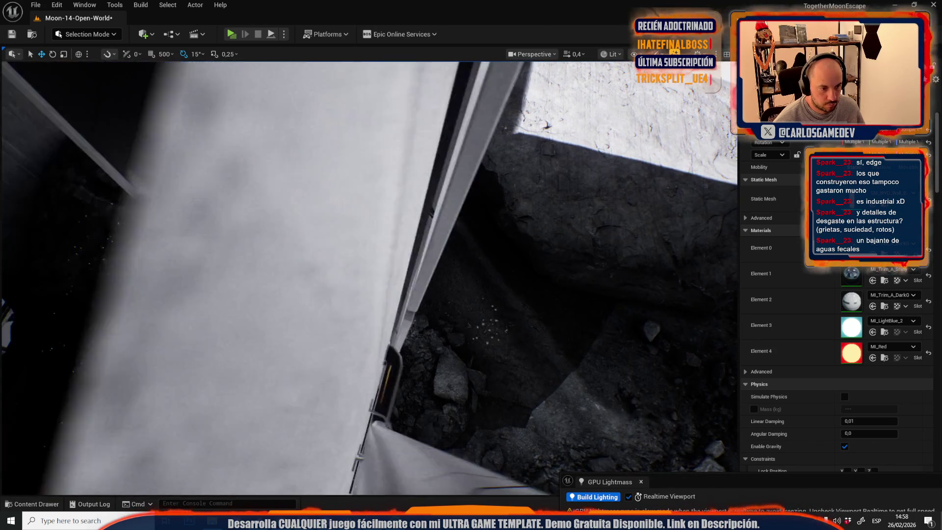
pyautogui.press('s')
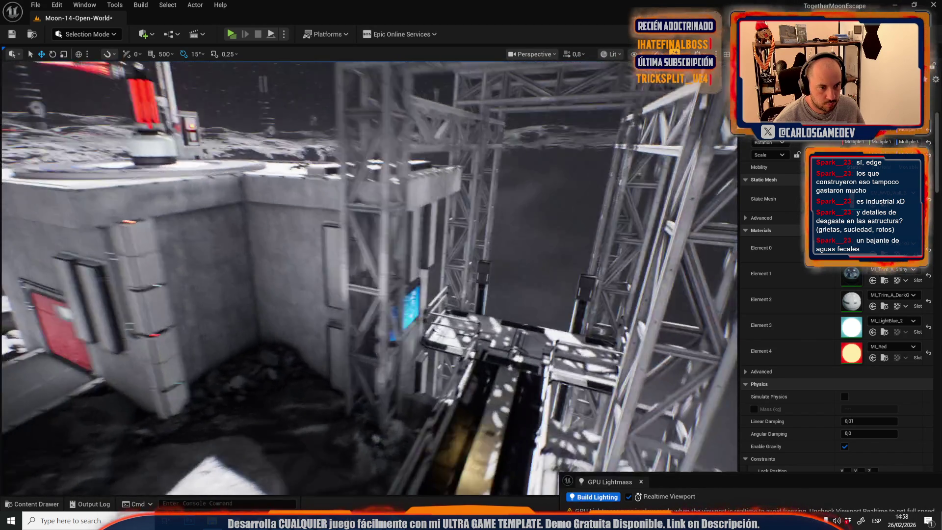
pyautogui.press('w')
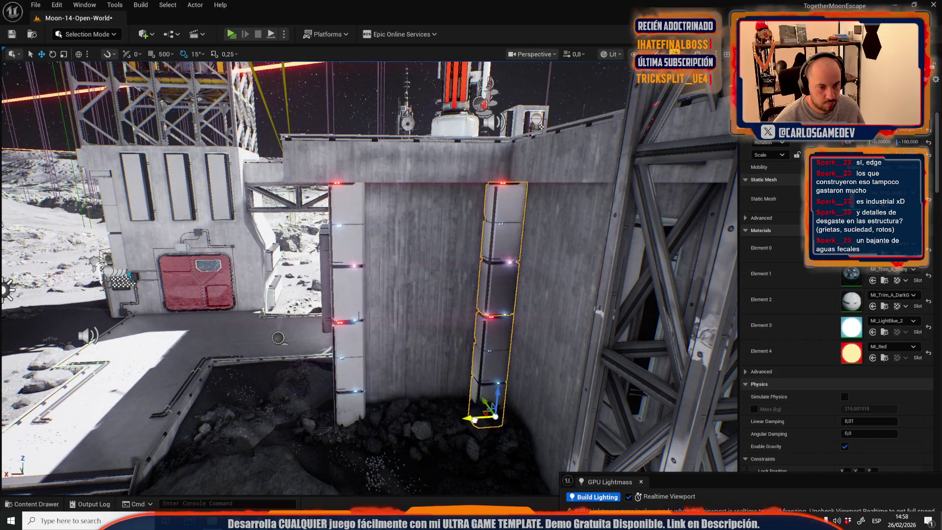
pyautogui.scroll(2, 367, 278)
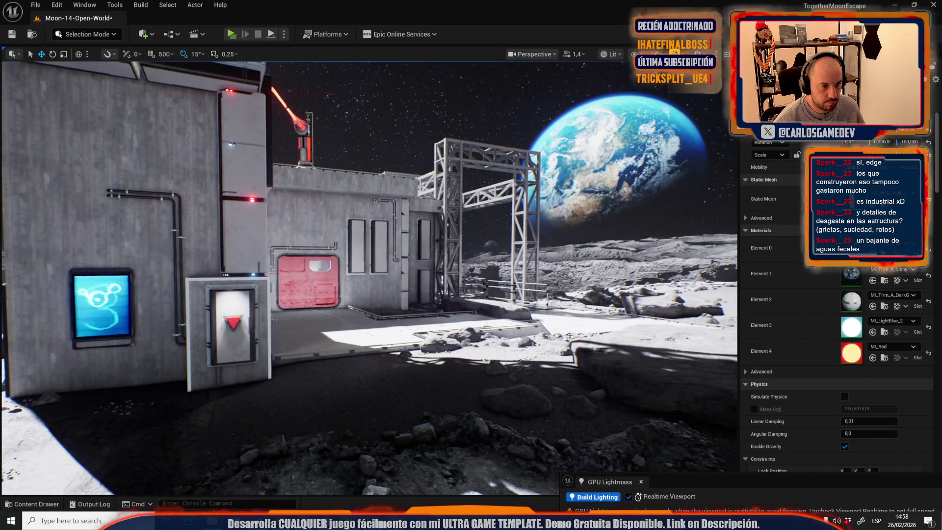
pyautogui.press('Delete')
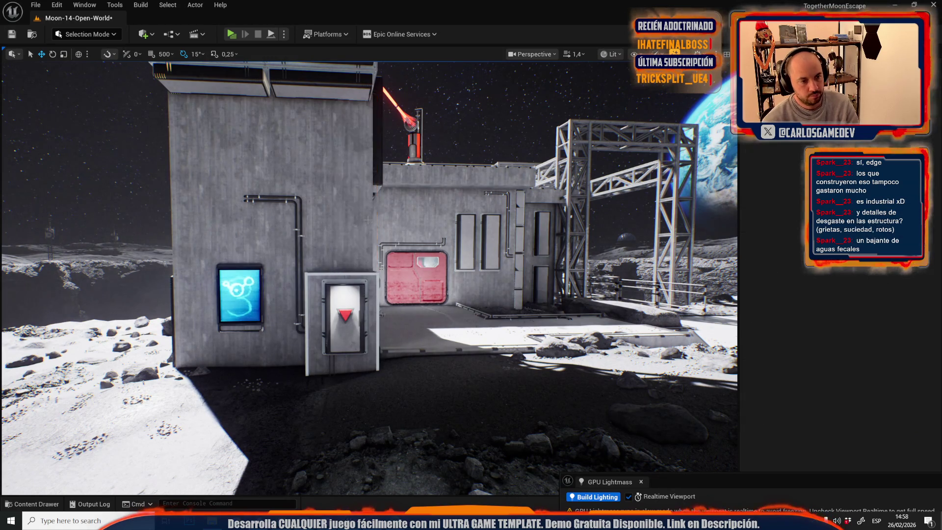
pyautogui.hotkey('ctrl', 'z')
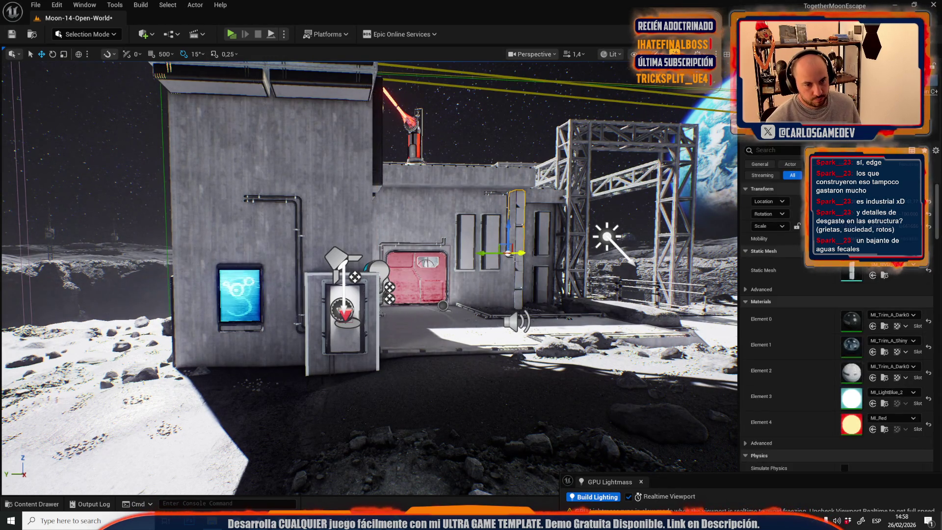
pyautogui.moveTo(508, 252); pyautogui.dragTo(509, 245)
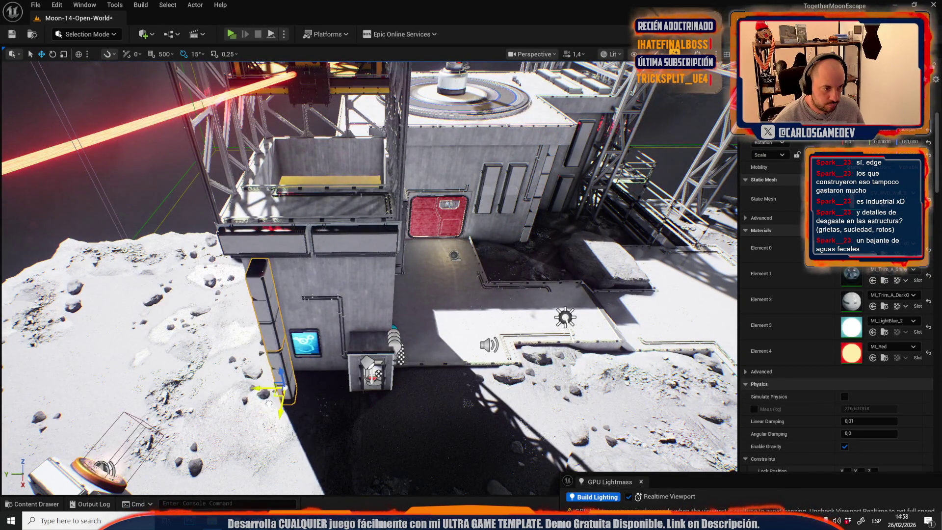
pyautogui.press('f')
pyautogui.press('e')
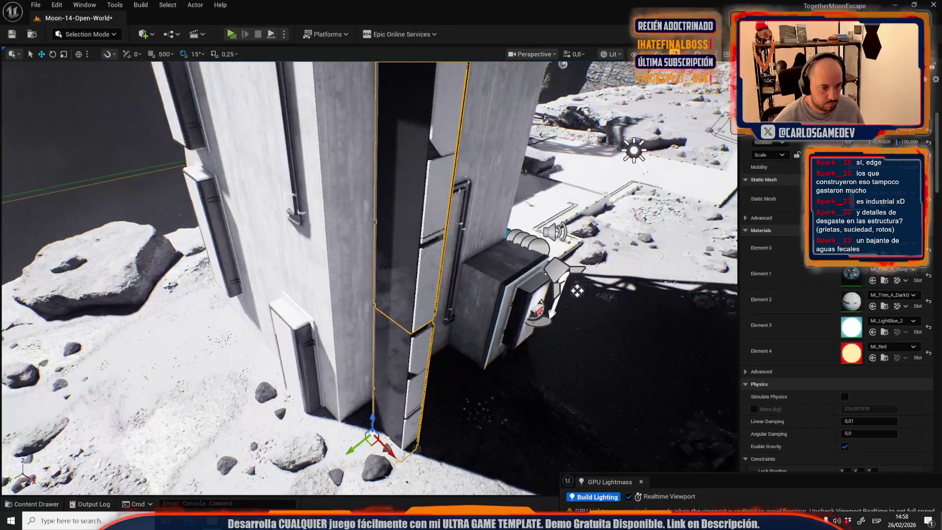
pyautogui.moveTo(374, 471); pyautogui.dragTo(403, 465)
# Step: Slide the column along the wall until it sits flush beside the blue glyph screen
pyautogui.moveTo(576, 290)
pyautogui.mouseDown()
pyautogui.moveTo(368, 462)
pyautogui.moveTo(336, 451)
pyautogui.moveTo(326, 410)
pyautogui.moveTo(373, 373)
pyautogui.mouseUp()
pyautogui.scroll(-2, 472, 377)
pyautogui.press('w')
pyautogui.press('f')
pyautogui.moveTo(304, 444); pyautogui.dragTo(297, 449)
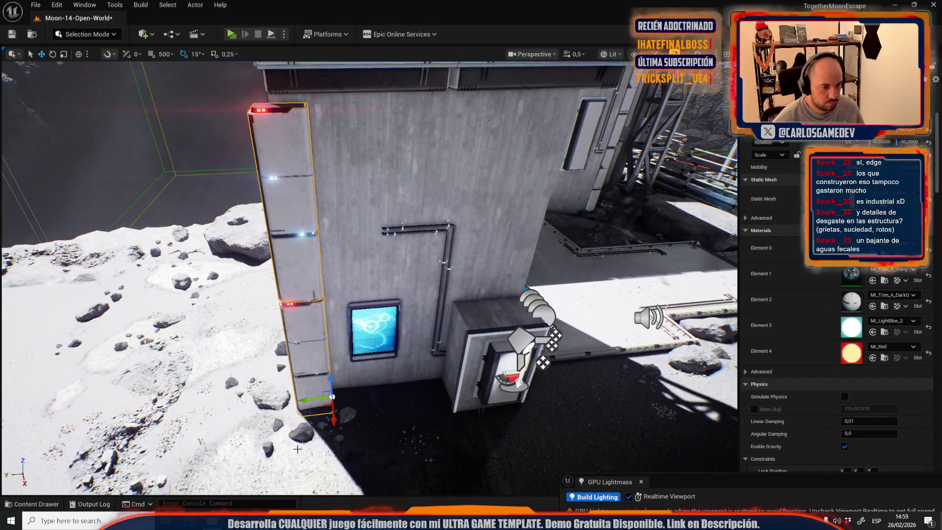
pyautogui.moveTo(306, 396)
pyautogui.mouseDown()
pyautogui.moveTo(319, 395)
pyautogui.moveTo(323, 339)
pyautogui.mouseUp()
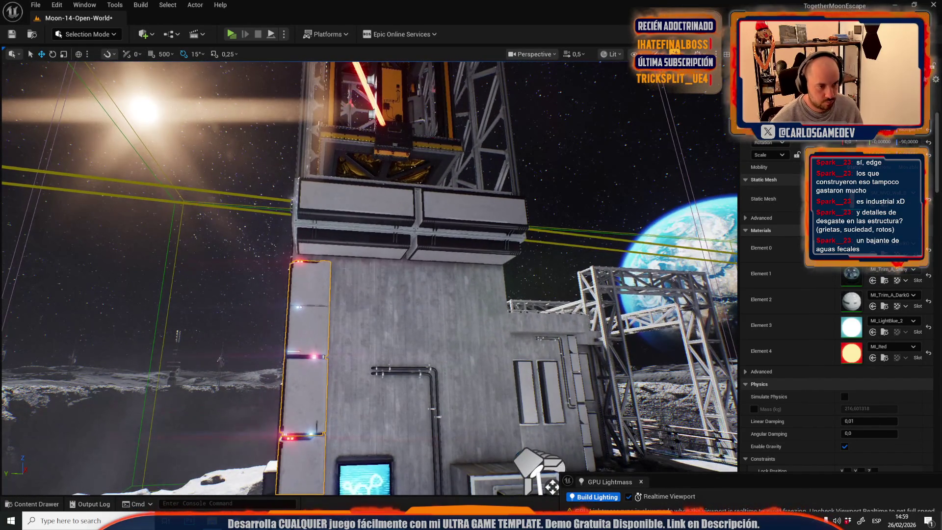
# Step: Reselect the column's lower section and check its placement from above
pyautogui.press('Escape')
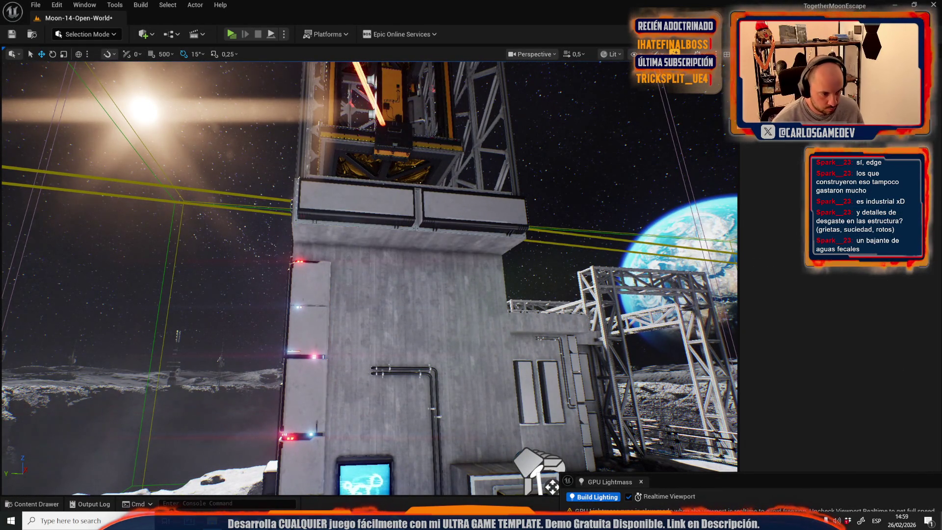
pyautogui.hotkey('ctrl', 'z')
pyautogui.click(284, 304)
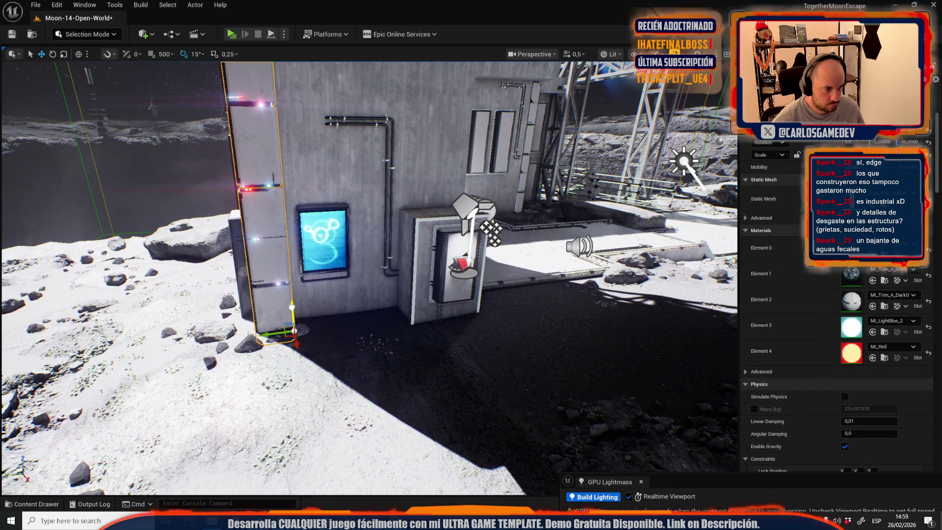
pyautogui.press('f')
pyautogui.press('r')
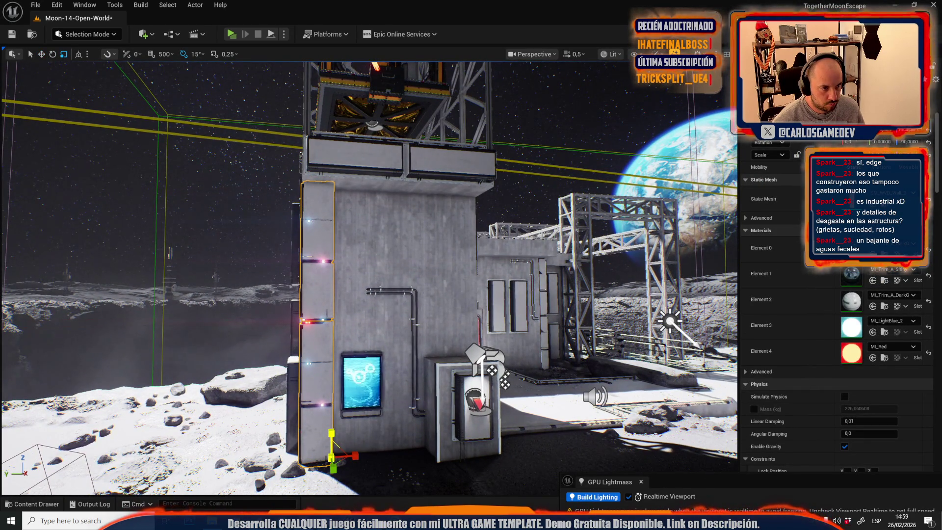
pyautogui.press('w')
pyautogui.scroll(5, 358, 395)
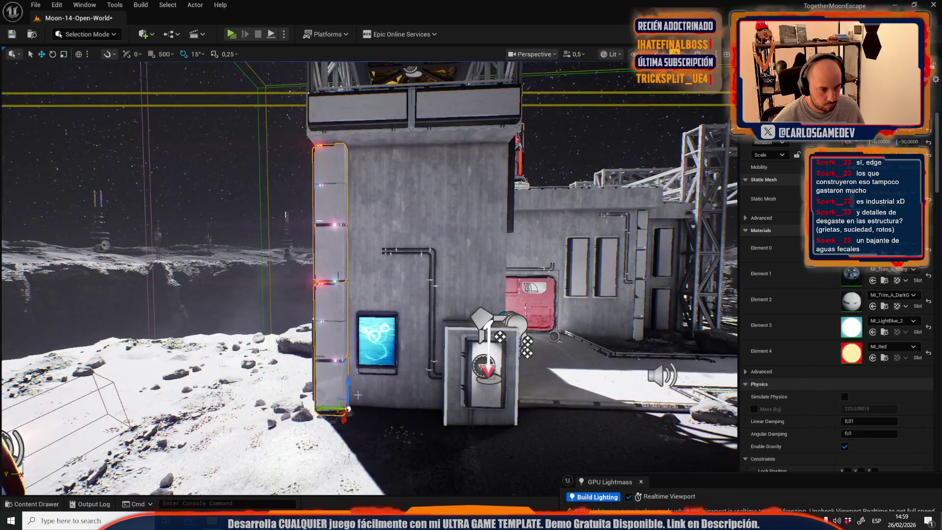
pyautogui.scroll(3, 368, 278)
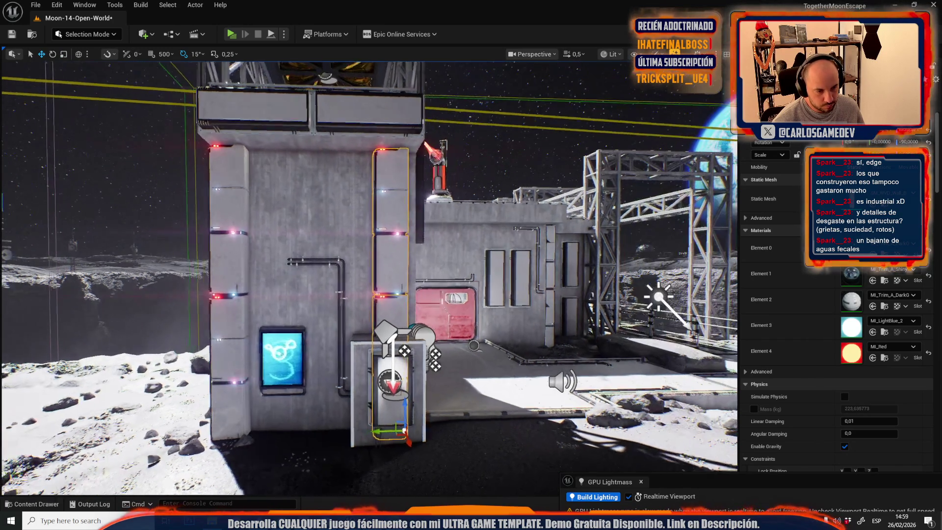
pyautogui.moveTo(368, 277)
pyautogui.mouseDown()
pyautogui.moveTo(205, 276)
pyautogui.moveTo(216, 299)
pyautogui.mouseUp()
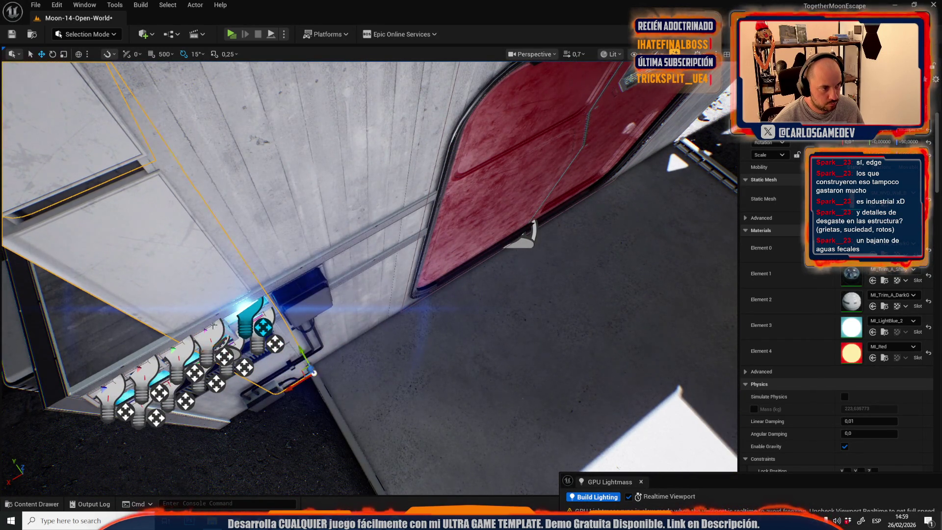
# Step: Select the upper and lower stacked wall panels on the red door wall
pyautogui.scroll(3, 368, 275)
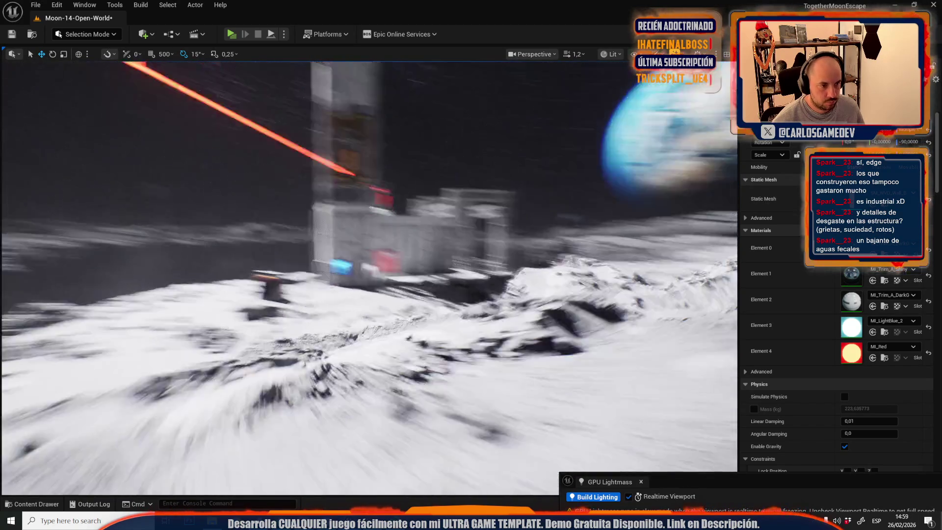
pyautogui.scroll(1, 368, 275)
pyautogui.press('w')
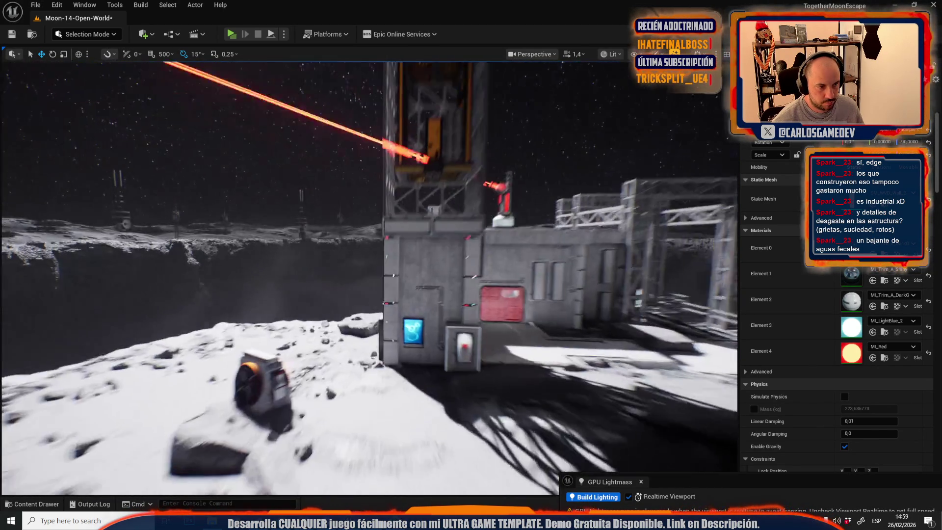
pyautogui.scroll(-3, 368, 274)
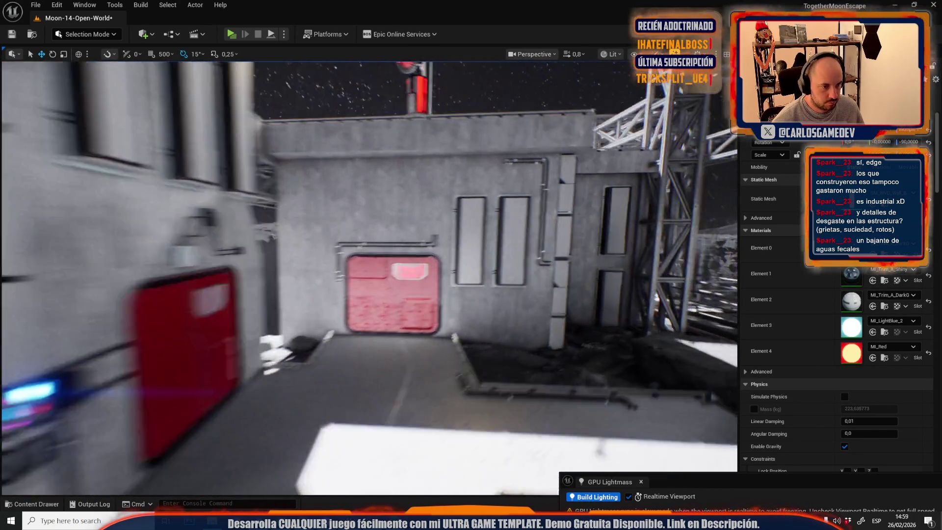
pyautogui.press('w')
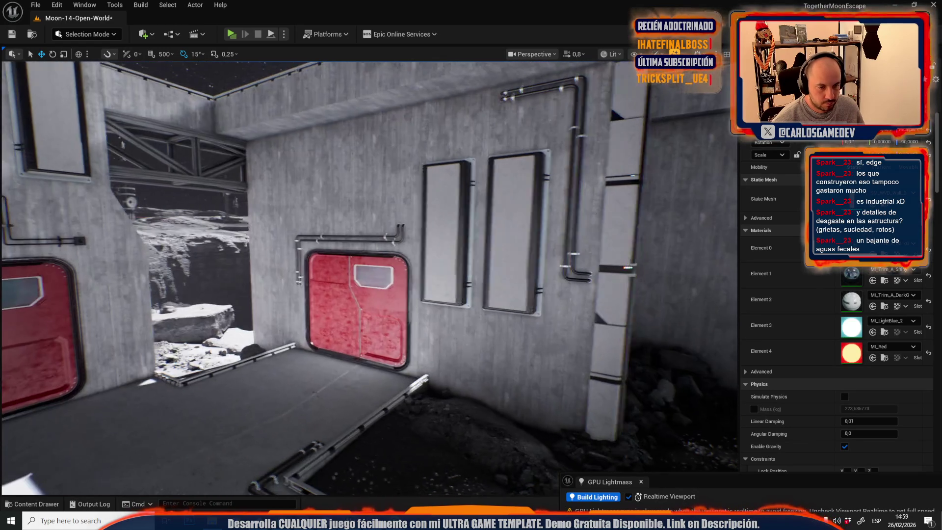
pyautogui.click(607, 303)
pyautogui.keyDown('ctrl'); pyautogui.click(607, 303); pyautogui.keyUp('ctrl')
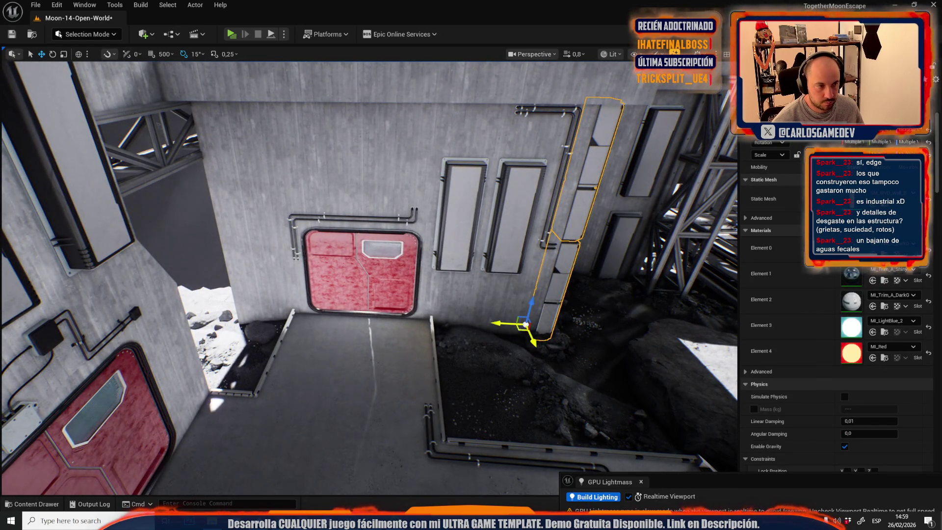
# Step: Alt-drag a copy of both panels onto the courtyard wall left of the red door
pyautogui.moveTo(526, 324); pyautogui.dragTo(182, 362)
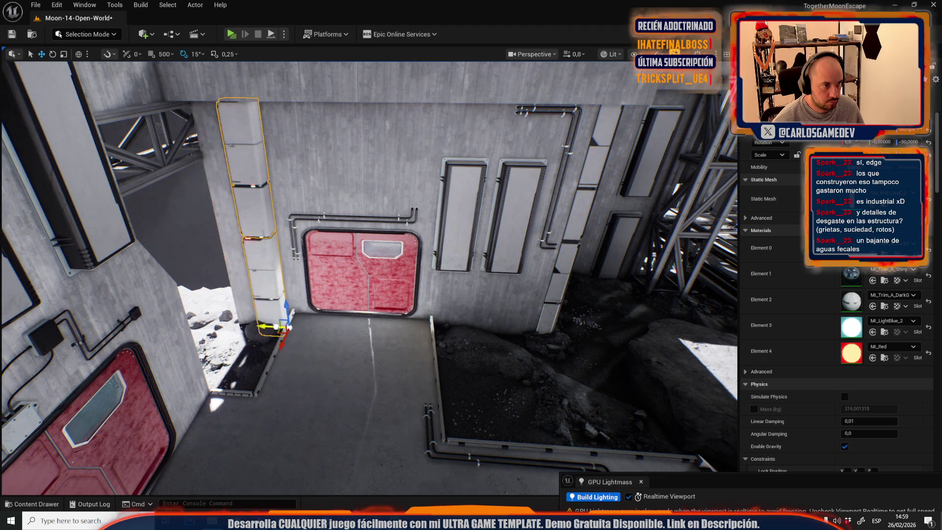
pyautogui.scroll(-2, 265, 328)
pyautogui.press('w')
pyautogui.scroll(-1, 327, 436)
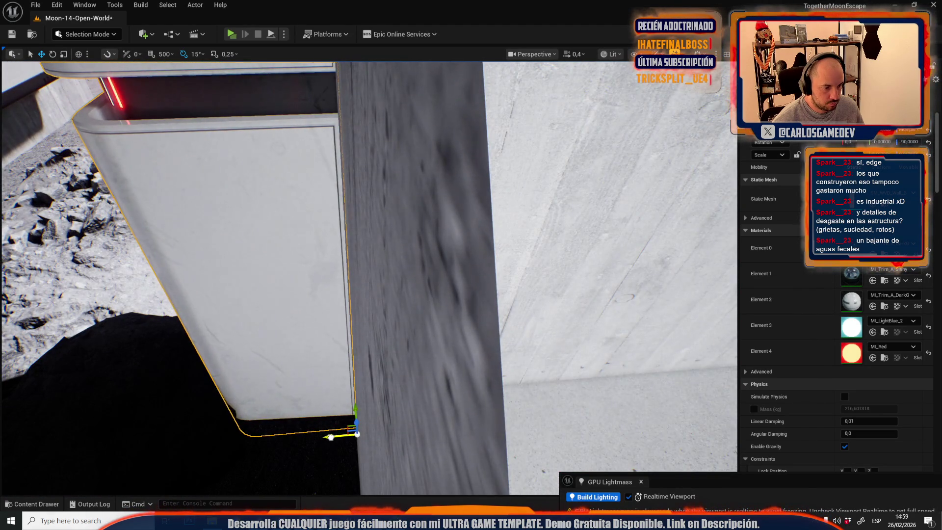
pyautogui.scroll(1, 327, 437)
pyautogui.scroll(2, 509, 418)
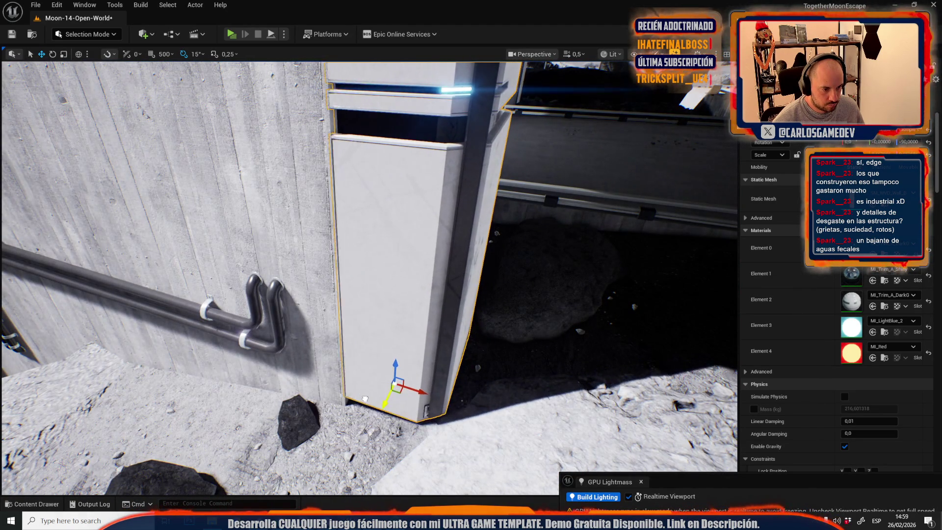
pyautogui.scroll(1, 387, 388)
pyautogui.scroll(4, 368, 277)
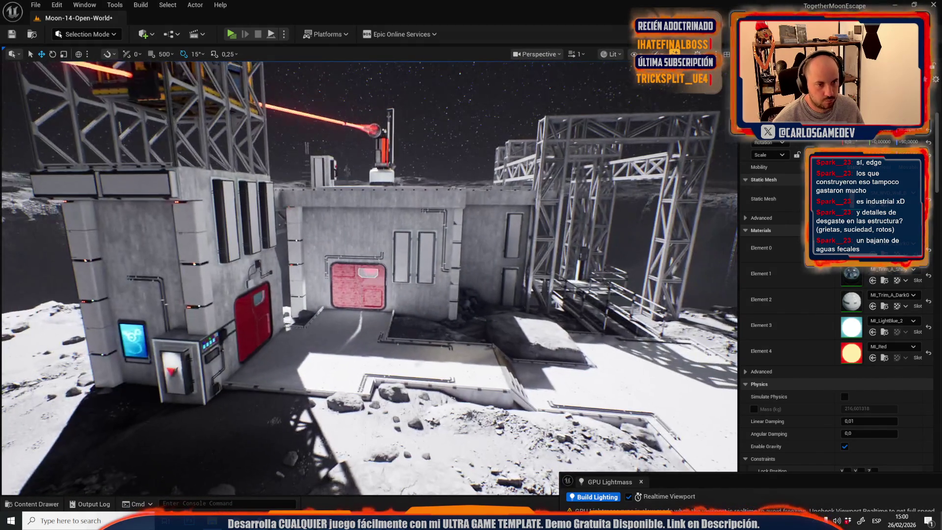
# Step: Nudge the L-shaped trim on the middle building slightly right along the wall
pyautogui.press('g')
pyautogui.click(448, 265)
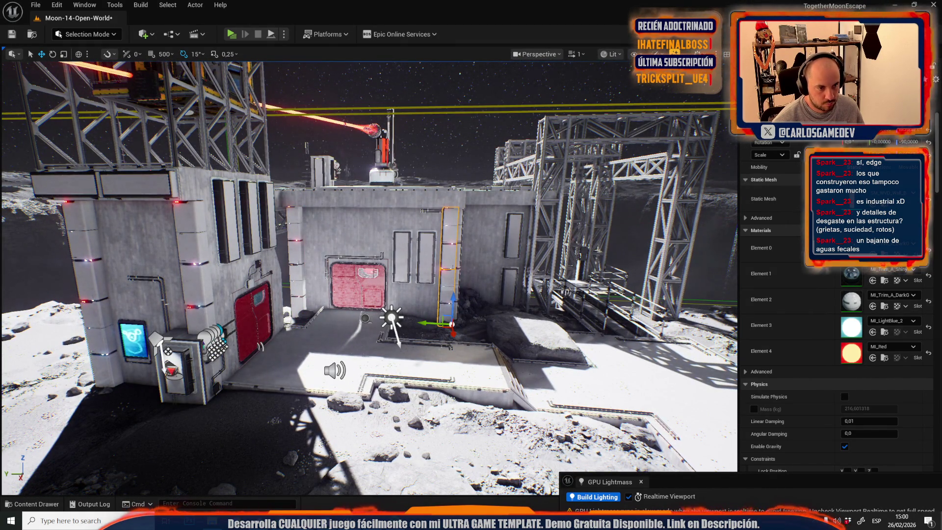
pyautogui.click(426, 255)
pyautogui.click(410, 211)
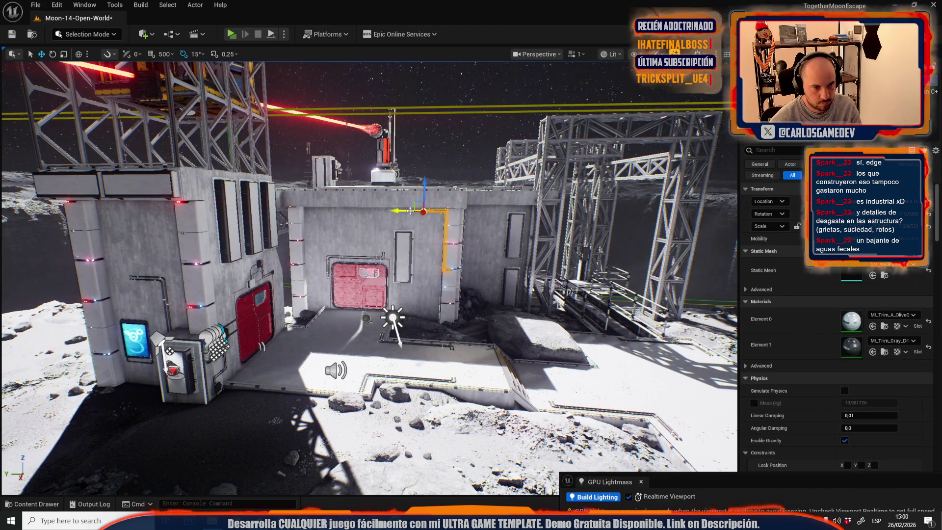
pyautogui.moveTo(397, 212); pyautogui.dragTo(394, 226)
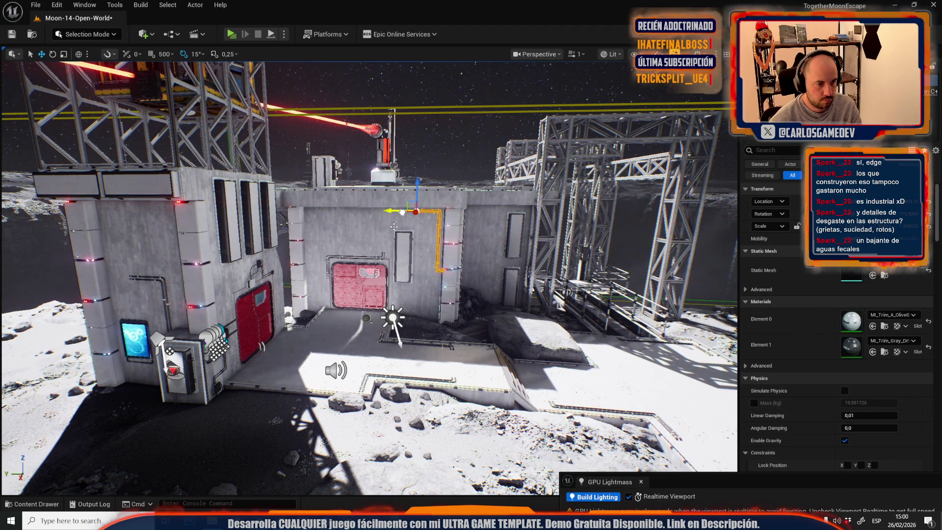
# Step: Duplicate the narrow window frame just to its right and hide editor icons
pyautogui.click(403, 255)
pyautogui.keyDown('alt'); pyautogui.moveTo(388, 284); pyautogui.dragTo(413, 287); pyautogui.keyUp('alt')
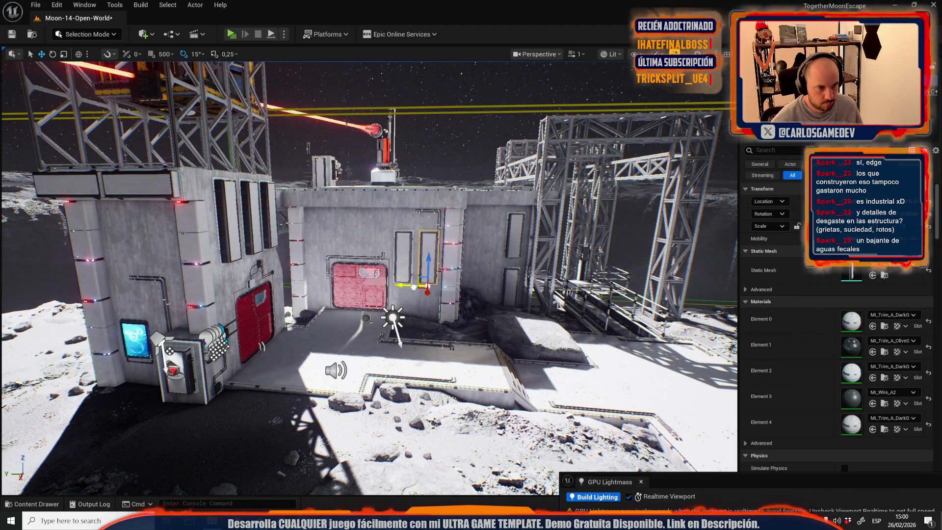
pyautogui.press('g')
pyautogui.moveTo(400, 321)
pyautogui.mouseDown()
pyautogui.moveTo(382, 226)
pyautogui.moveTo(399, 330)
pyautogui.moveTo(350, 242)
pyautogui.mouseUp()
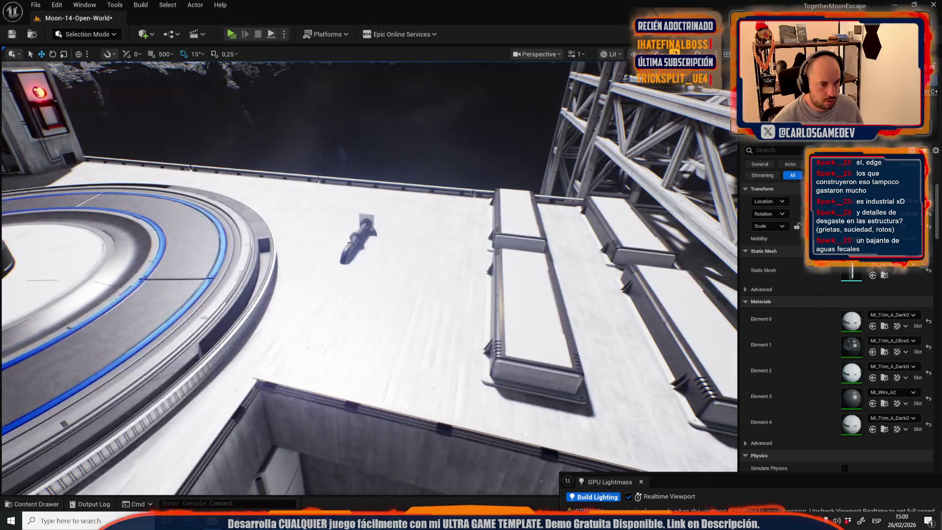
# Step: Lay the pipe flat along the wall and enlarge it with locked scale proportions
pyautogui.click(350, 242)
pyautogui.press('f')
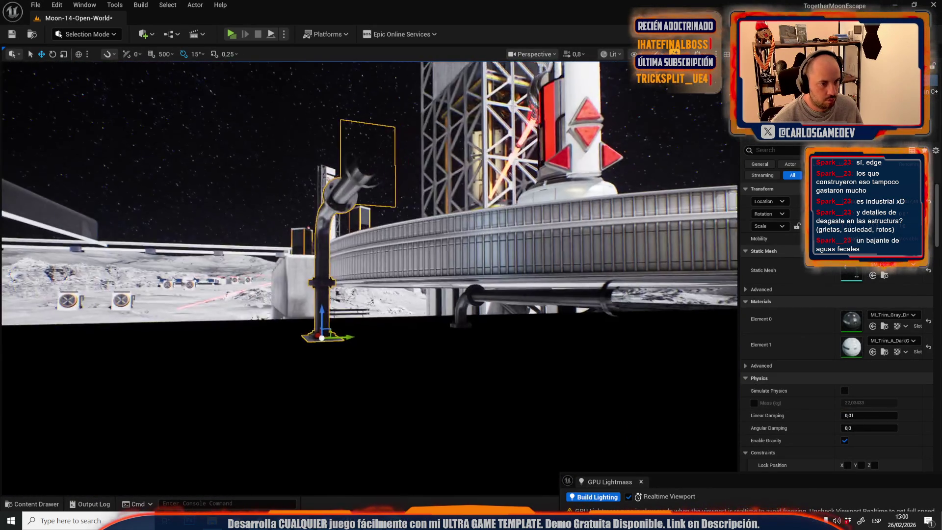
pyautogui.moveTo(339, 319)
pyautogui.mouseDown()
pyautogui.moveTo(343, 275)
pyautogui.moveTo(363, 260)
pyautogui.moveTo(367, 287)
pyautogui.mouseUp()
pyautogui.hotkey('ctrl', 'z')
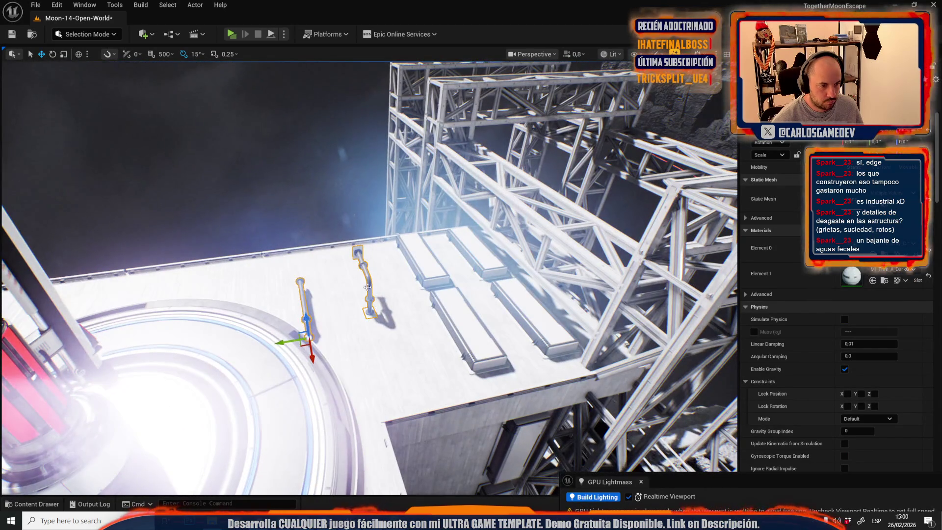
pyautogui.click(396, 320)
pyautogui.moveTo(395, 319); pyautogui.dragTo(396, 294)
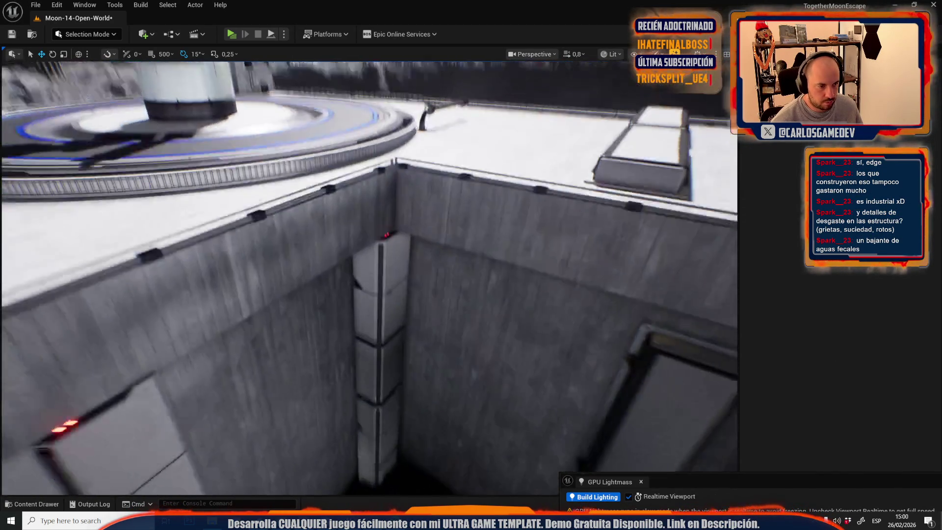
pyautogui.hotkey('ctrl', 'z')
pyautogui.moveTo(329, 176); pyautogui.dragTo(340, 192)
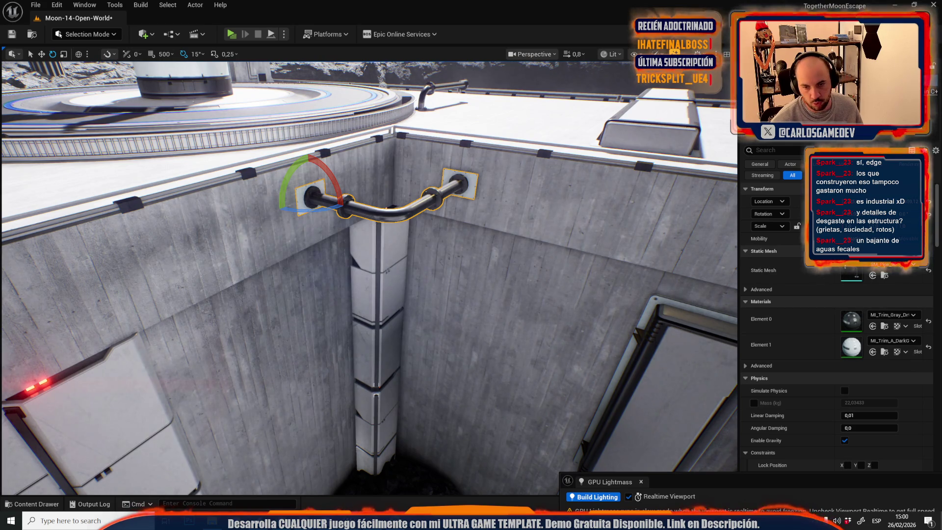
pyautogui.click(797, 226)
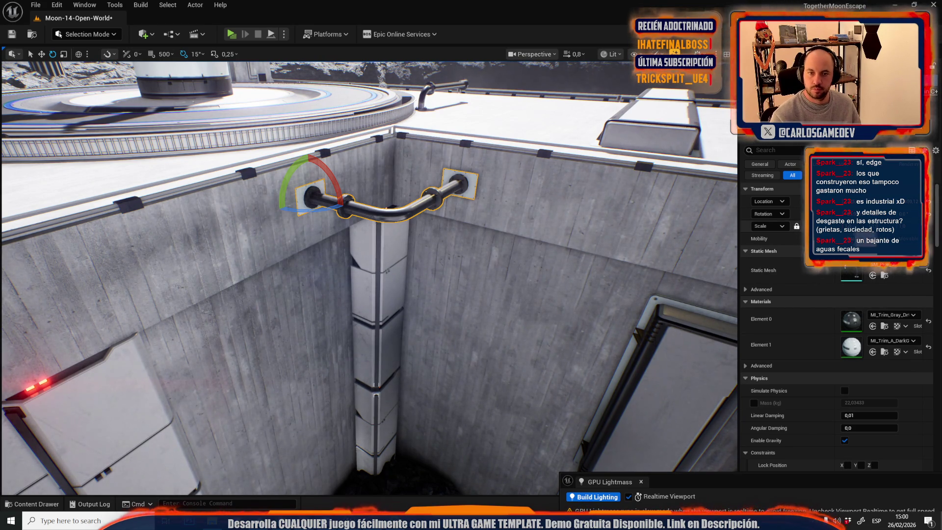
pyautogui.press('Return')
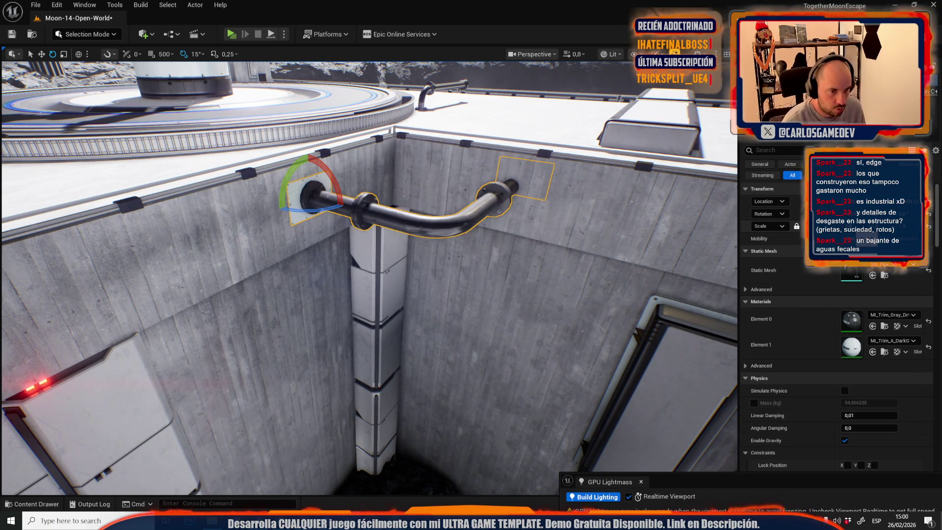
# Step: Slide the pipe left along the concrete wall and raise it into position
pyautogui.press('r')
pyautogui.press('f')
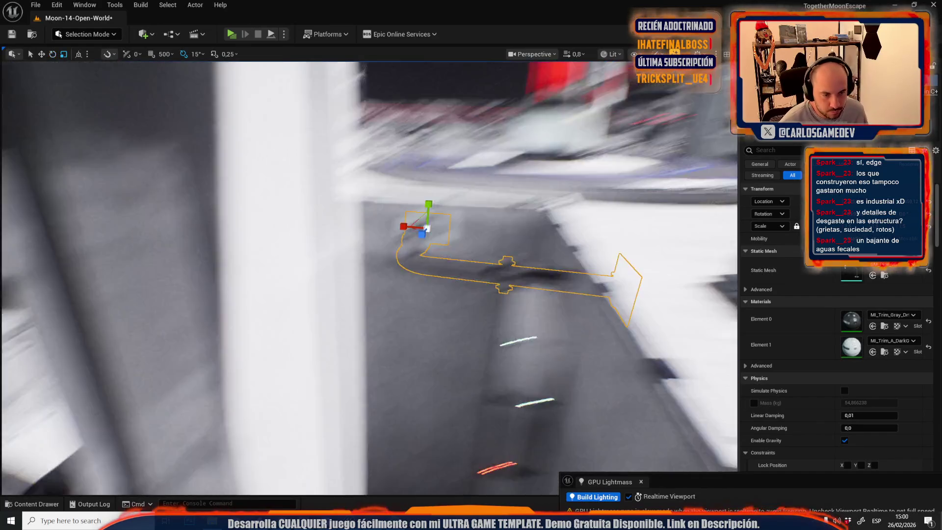
pyautogui.press('w')
pyautogui.middleClick(595, 319)
pyautogui.press('f')
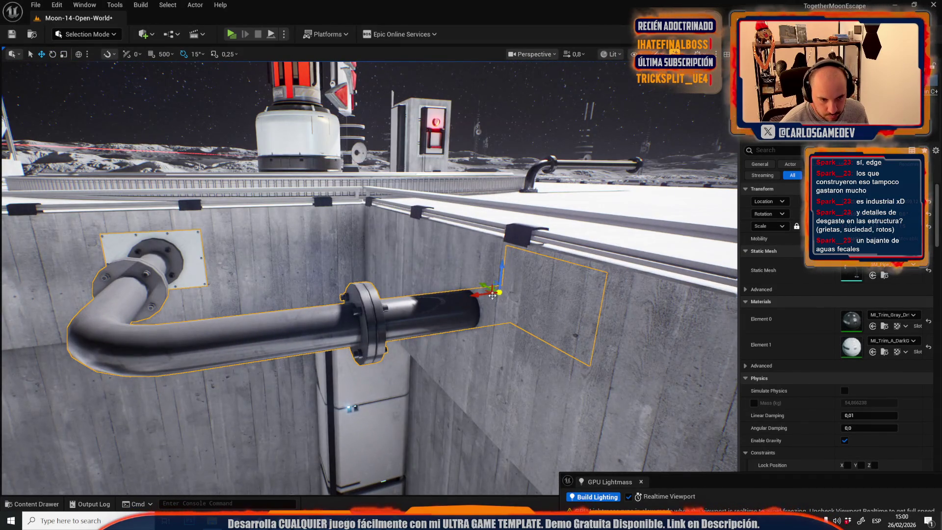
pyautogui.moveTo(481, 295); pyautogui.dragTo(377, 323)
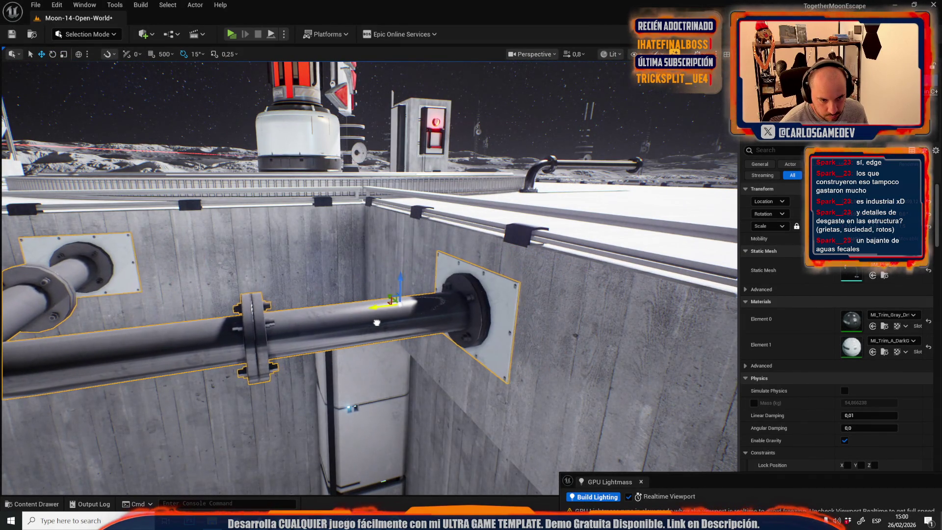
pyautogui.scroll(1, 377, 323)
pyautogui.press('s')
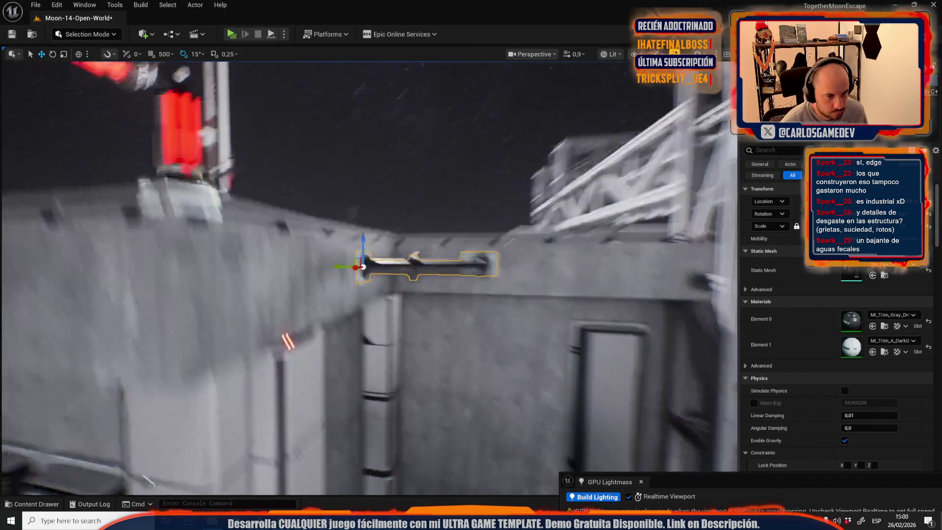
pyautogui.press('w')
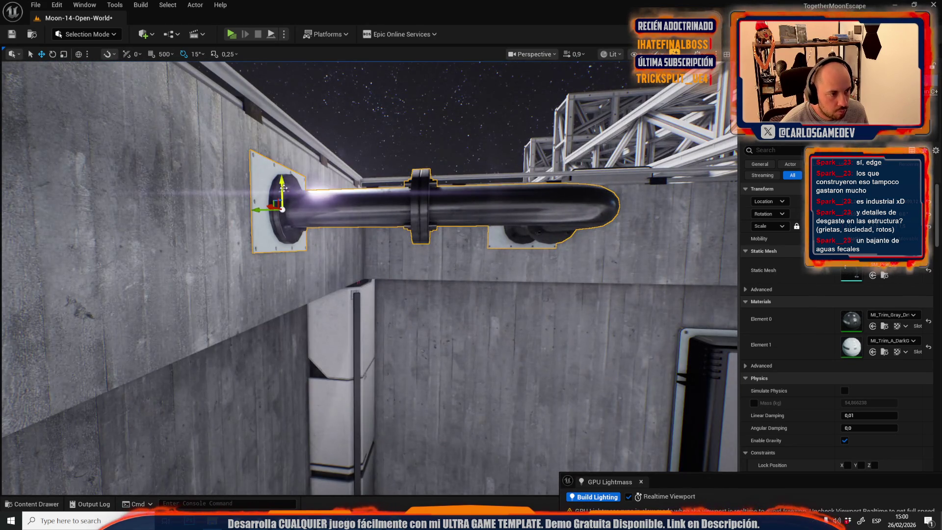
pyautogui.moveTo(283, 191)
pyautogui.mouseDown()
pyautogui.moveTo(283, 168)
pyautogui.moveTo(290, 249)
pyautogui.mouseUp()
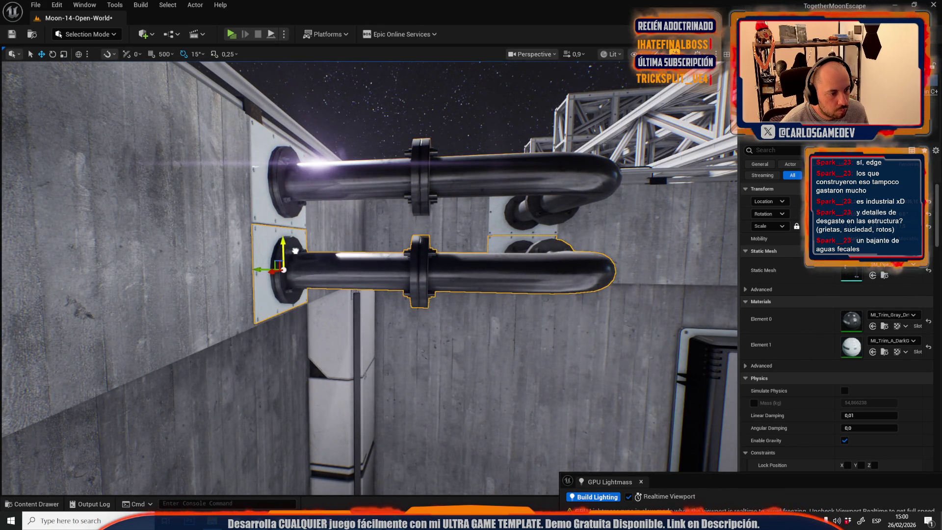
pyautogui.scroll(-10, 292, 249)
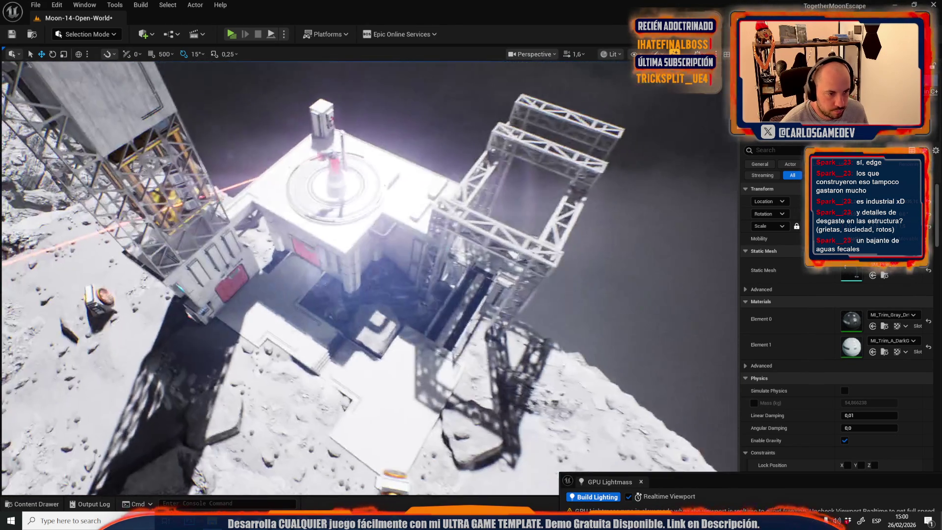
# Step: Carry the pipe copy to the left wall, rotate it about −165° and shift it down-right
pyautogui.press('f')
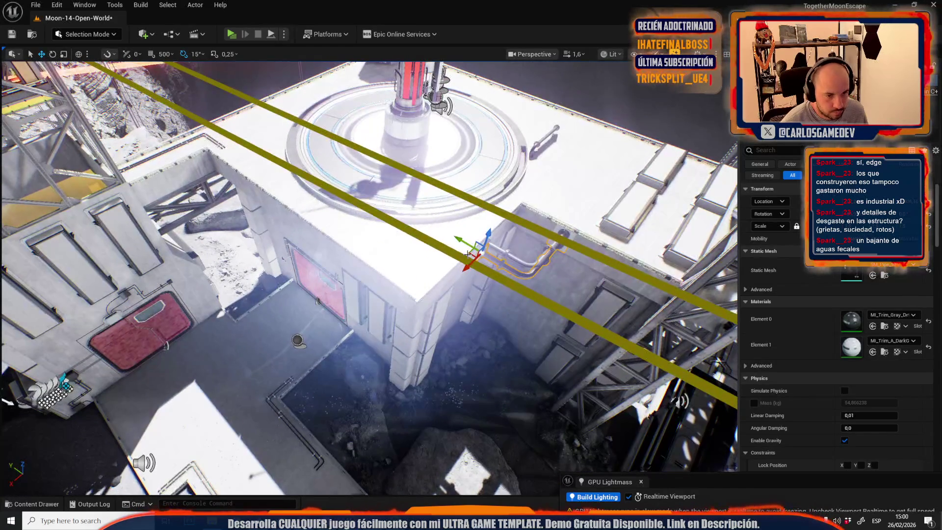
pyautogui.moveTo(475, 249)
pyautogui.mouseDown()
pyautogui.moveTo(295, 337)
pyautogui.moveTo(211, 208)
pyautogui.moveTo(150, 188)
pyautogui.mouseUp()
pyautogui.press('f')
pyautogui.scroll(-4, 150, 188)
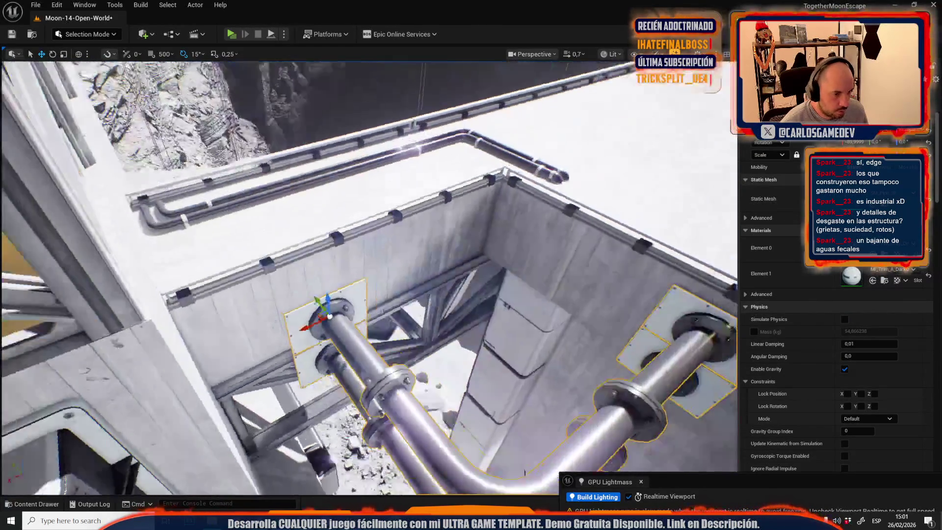
pyautogui.press('d')
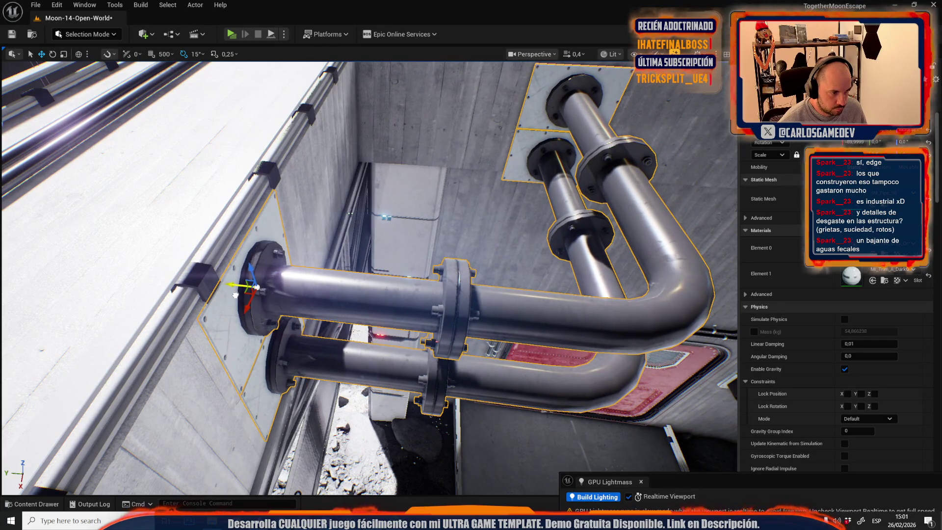
pyautogui.scroll(-1, 236, 294)
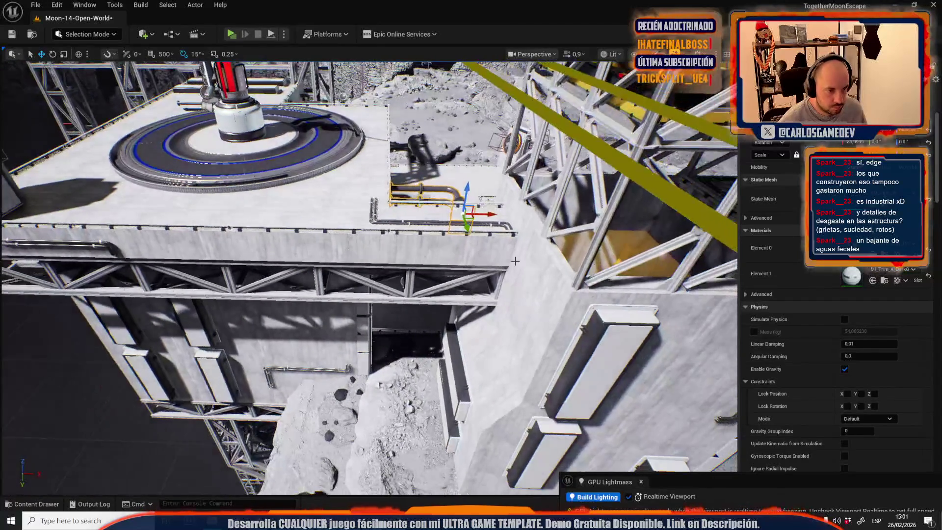
pyautogui.press('e')
pyautogui.moveTo(500, 216)
pyautogui.mouseDown()
pyautogui.moveTo(490, 228)
pyautogui.moveTo(464, 230)
pyautogui.mouseUp()
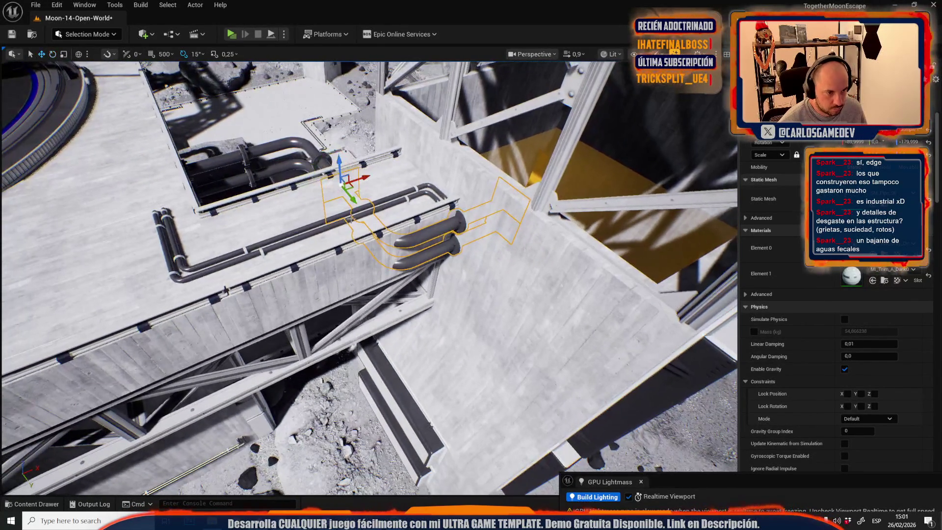
pyautogui.moveTo(354, 200); pyautogui.dragTo(426, 263)
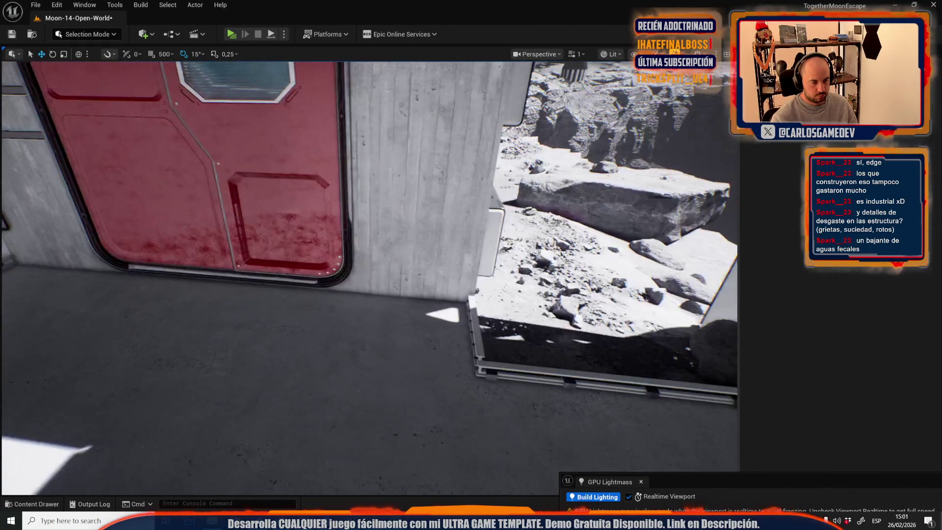
# Step: Rotate the pipe beside the red door 90° so it hangs vertically
pyautogui.click(426, 277)
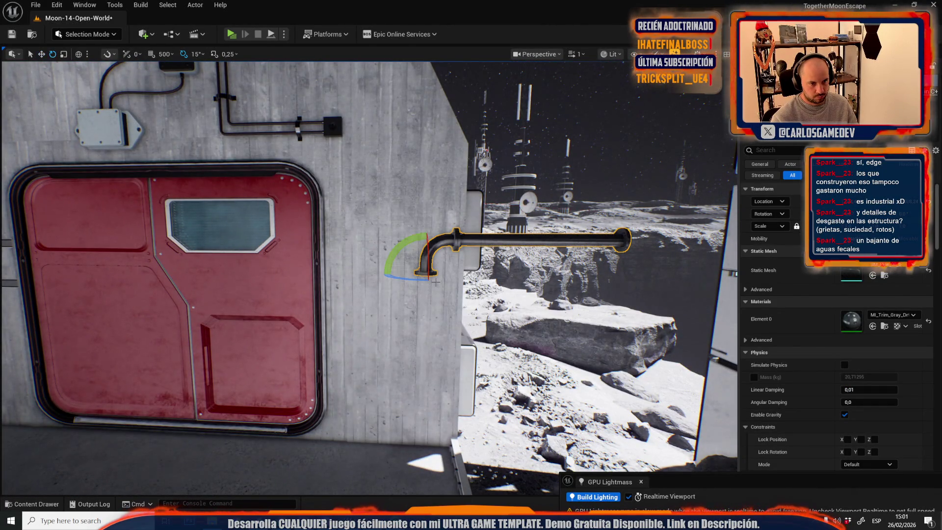
pyautogui.moveTo(417, 240); pyautogui.dragTo(394, 275)
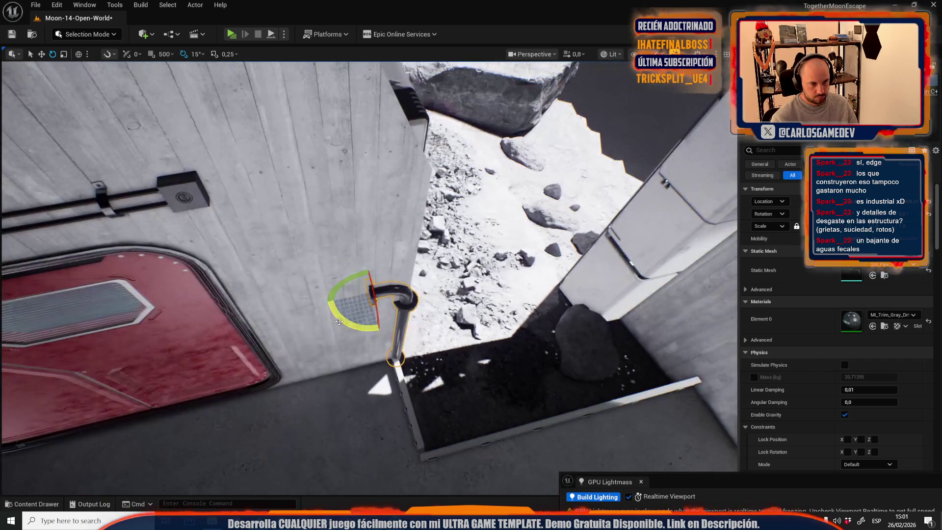
pyautogui.moveTo(339, 287); pyautogui.dragTo(361, 265)
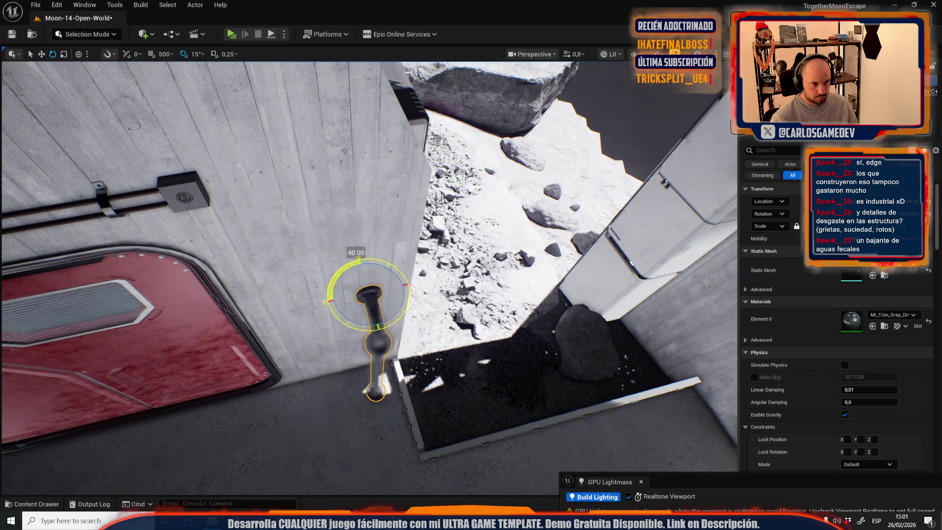
pyautogui.scroll(-5, 351, 328)
pyautogui.press('r')
pyautogui.press('w')
pyautogui.moveTo(334, 327); pyautogui.dragTo(339, 410)
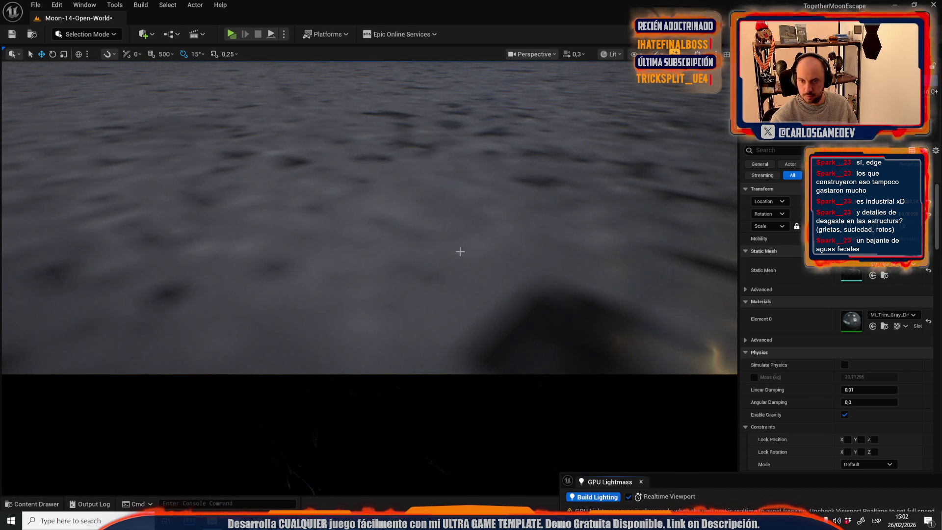
pyautogui.press('f')
pyautogui.scroll(2, 370, 277)
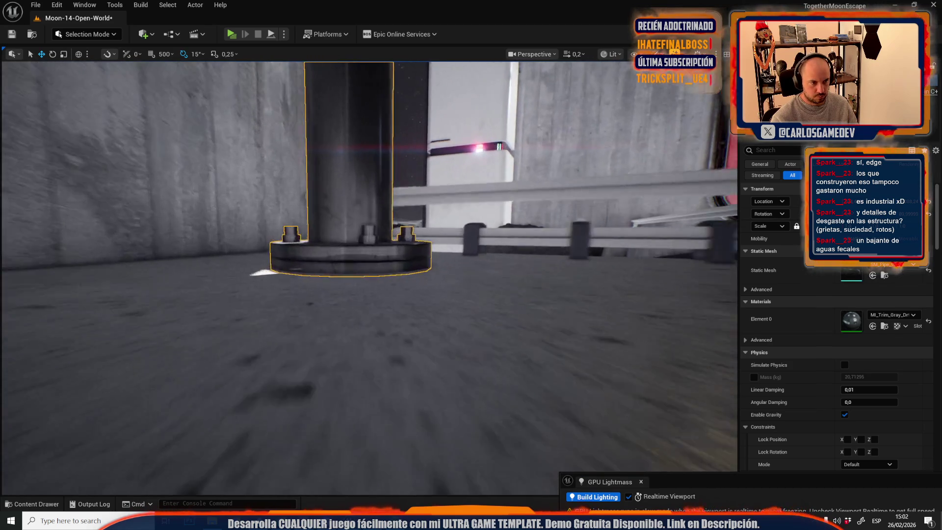
pyautogui.press('s')
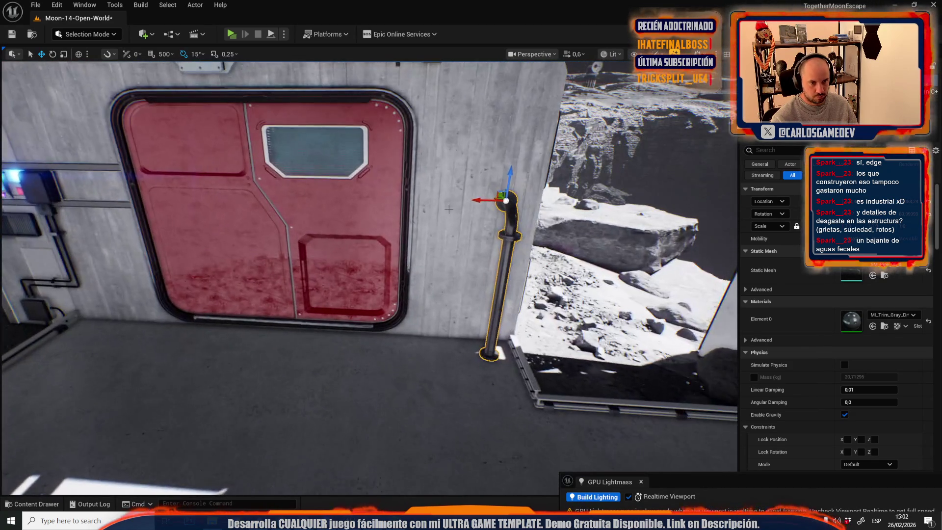
# Step: Copy the pipe along the wall and even out its spacing toward the control panel
pyautogui.moveTo(489, 201); pyautogui.dragTo(396, 201)
pyautogui.hotkey('ctrl', 'z')
pyautogui.hotkey('ctrl', 'z')
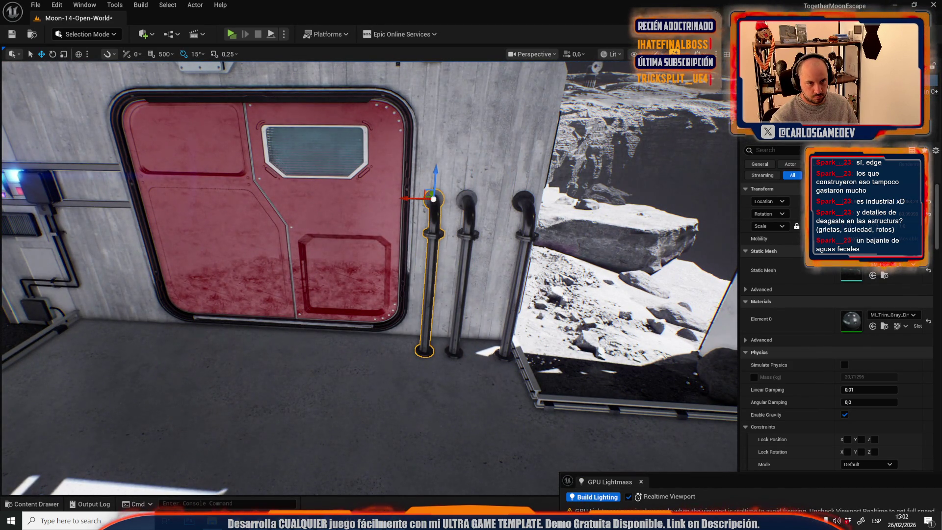
pyautogui.moveTo(488, 202); pyautogui.dragTo(476, 204)
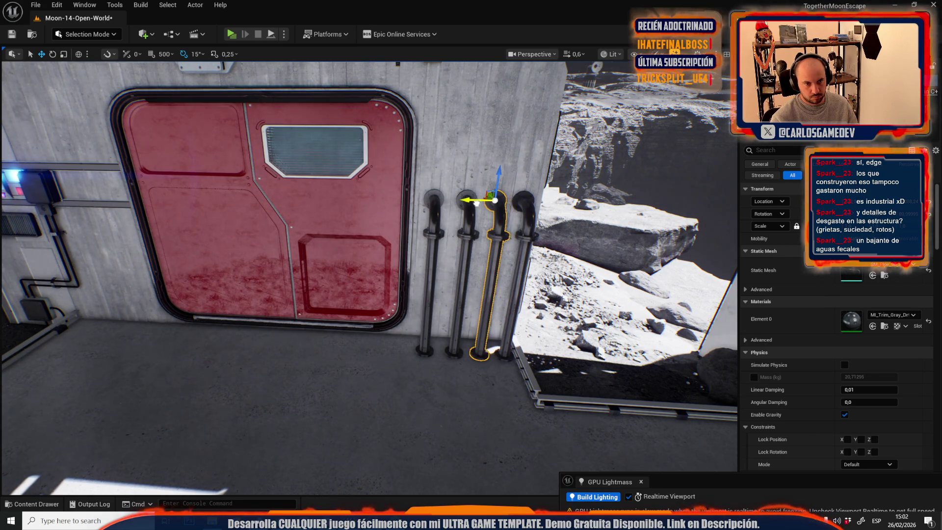
pyautogui.press('a')
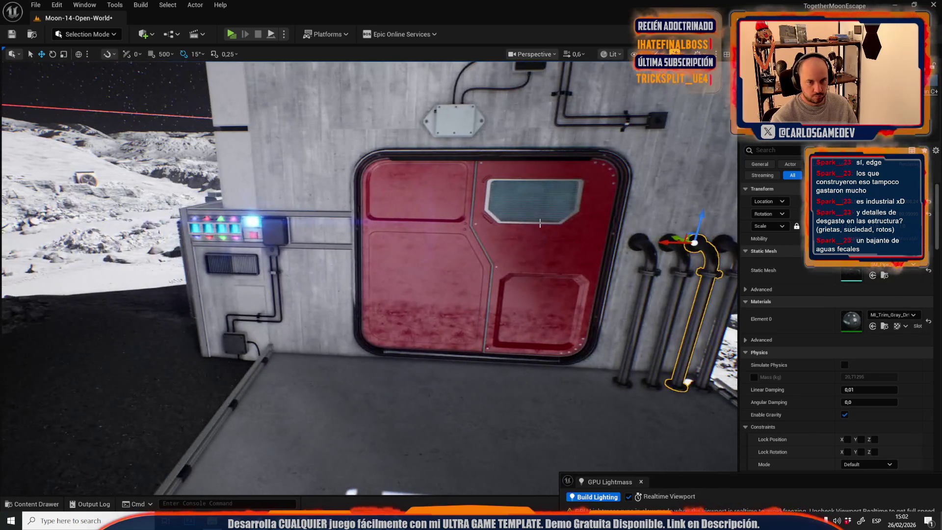
pyautogui.moveTo(660, 239); pyautogui.dragTo(580, 250)
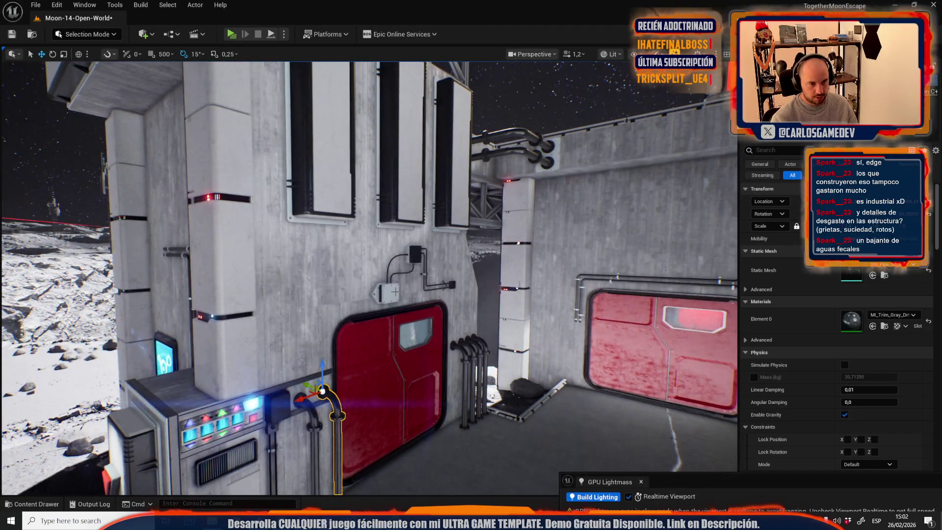
# Step: Place a copy of the cable box on the wall, turn it 105° and lower it near the ground
pyautogui.click(395, 292)
pyautogui.press('f')
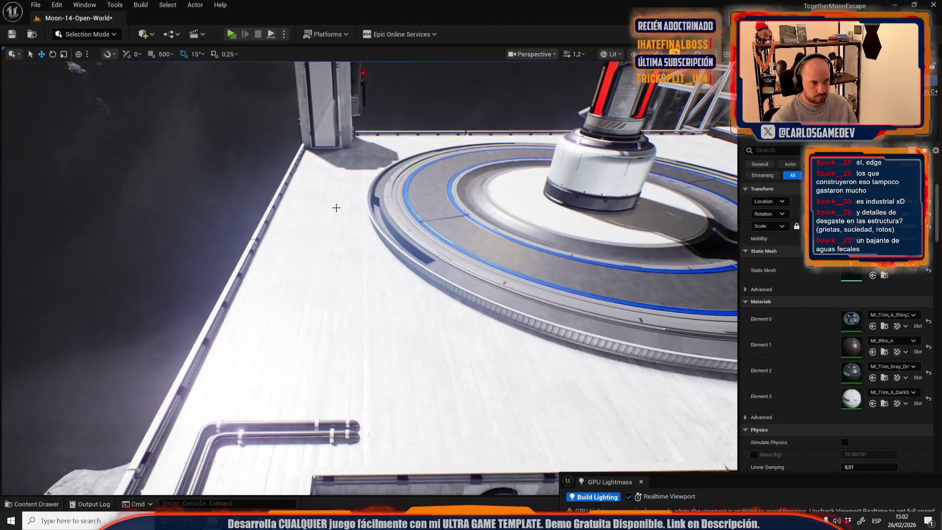
pyautogui.click(352, 172)
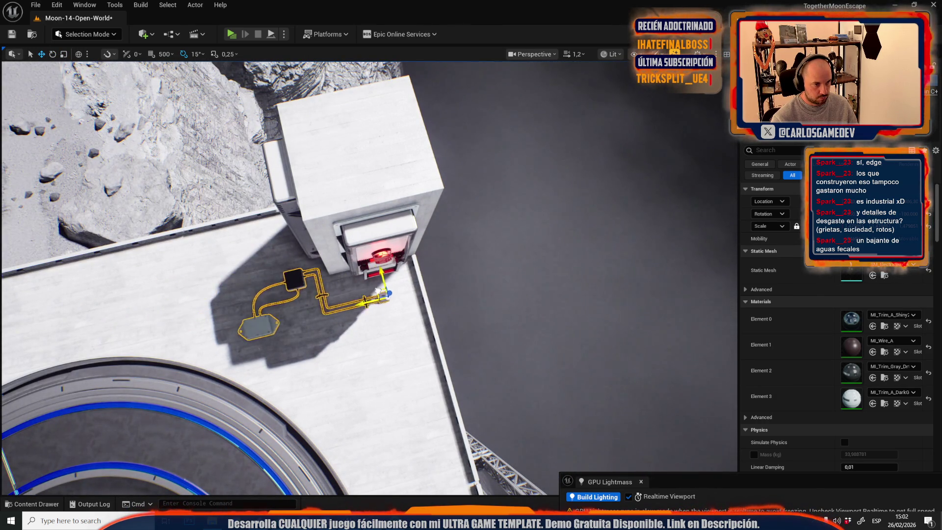
pyautogui.moveTo(380, 284); pyautogui.dragTo(344, 275)
pyautogui.press('f')
pyautogui.press('e')
pyautogui.moveTo(442, 230); pyautogui.dragTo(626, 303)
pyautogui.scroll(-5, 572, 325)
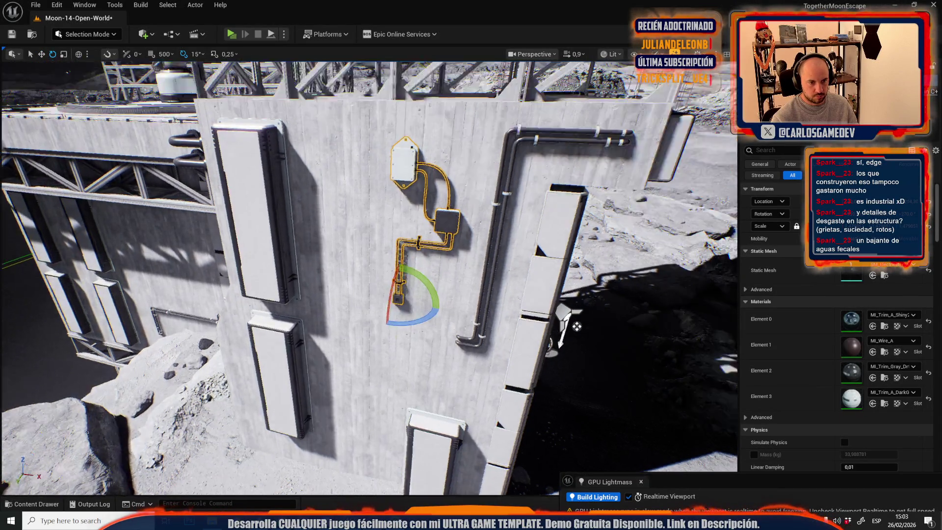
pyautogui.press('r')
pyautogui.press('w')
pyautogui.moveTo(337, 252)
pyautogui.mouseDown()
pyautogui.moveTo(293, 445)
pyautogui.moveTo(291, 168)
pyautogui.moveTo(296, 178)
pyautogui.moveTo(287, 168)
pyautogui.mouseUp()
pyautogui.press('w')
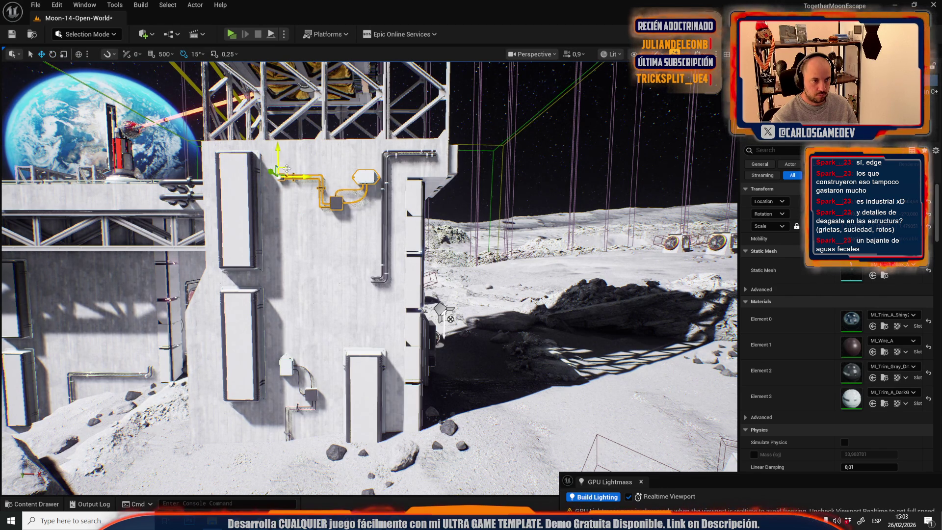
# Step: Rotate the cable box 90° and move it up and left on the wall by the red door
pyautogui.press('1')
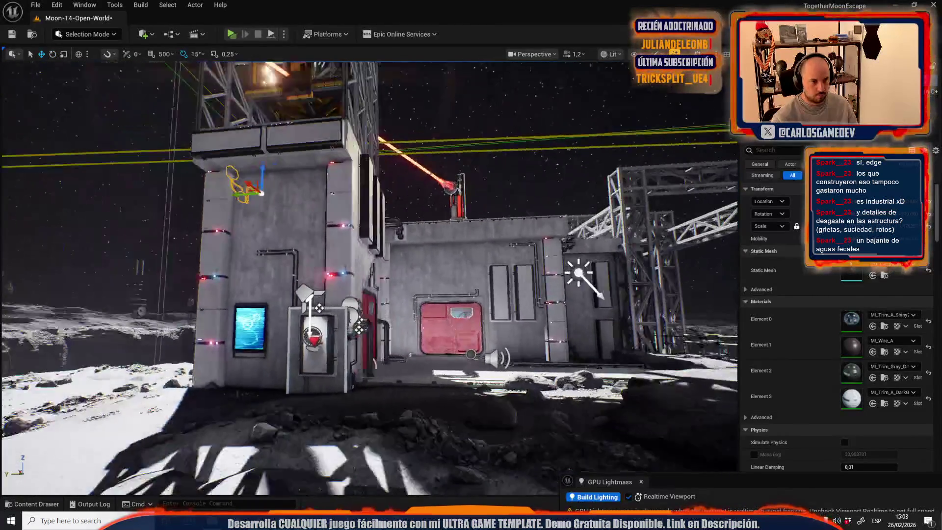
pyautogui.press('w')
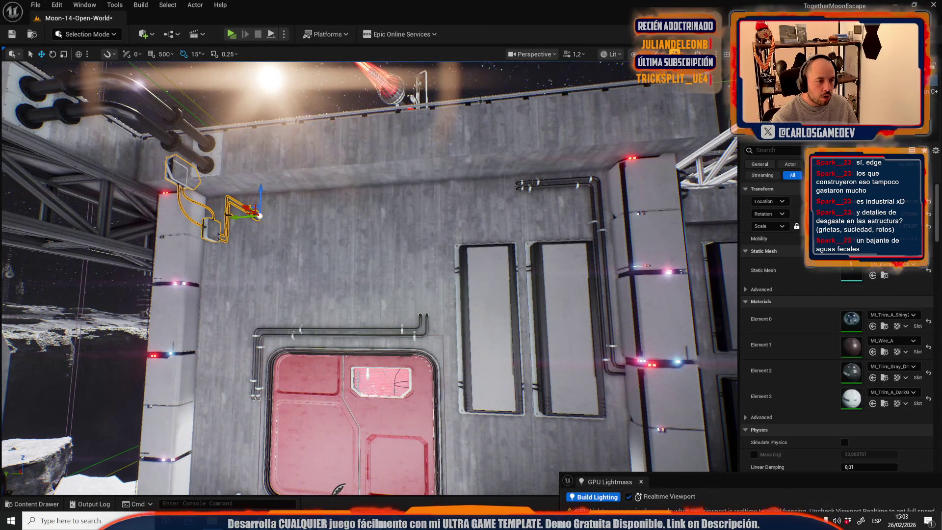
pyautogui.press('e')
pyautogui.moveTo(231, 206); pyautogui.dragTo(299, 218)
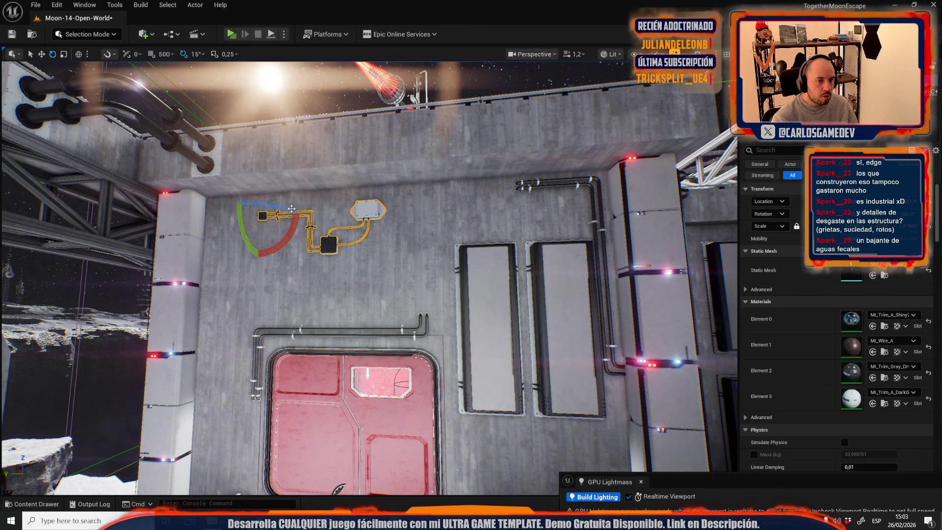
pyautogui.press('w')
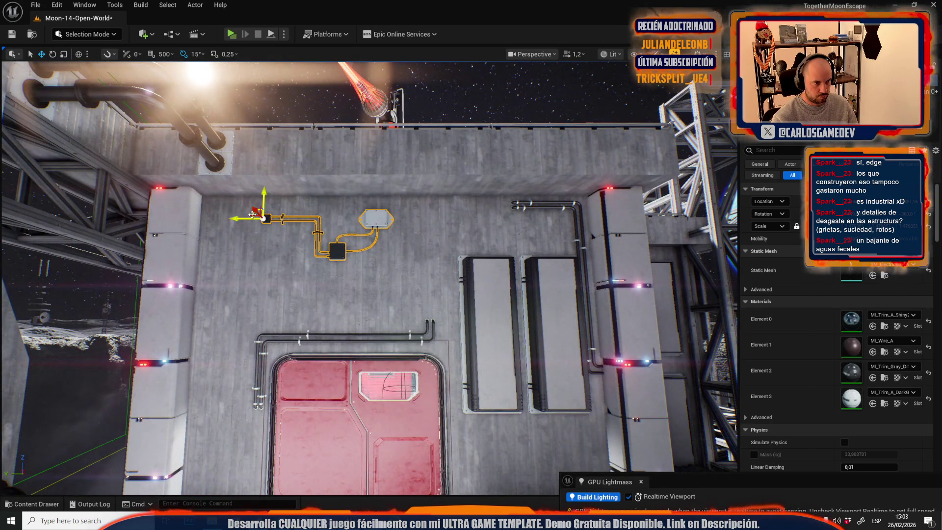
pyautogui.moveTo(252, 214); pyautogui.dragTo(209, 201)
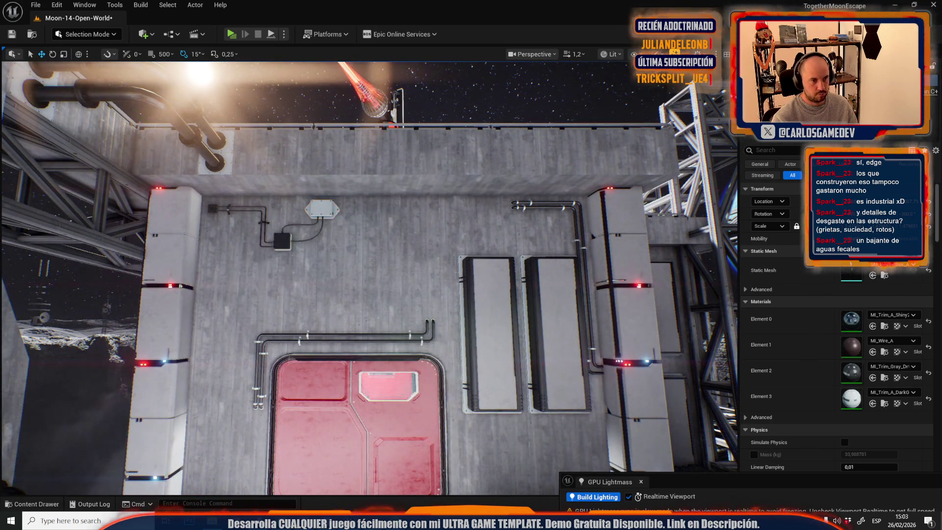
# Step: Fly around the base and preview the red-door wall without editor helpers
pyautogui.scroll(2, 208, 200)
pyautogui.press('s')
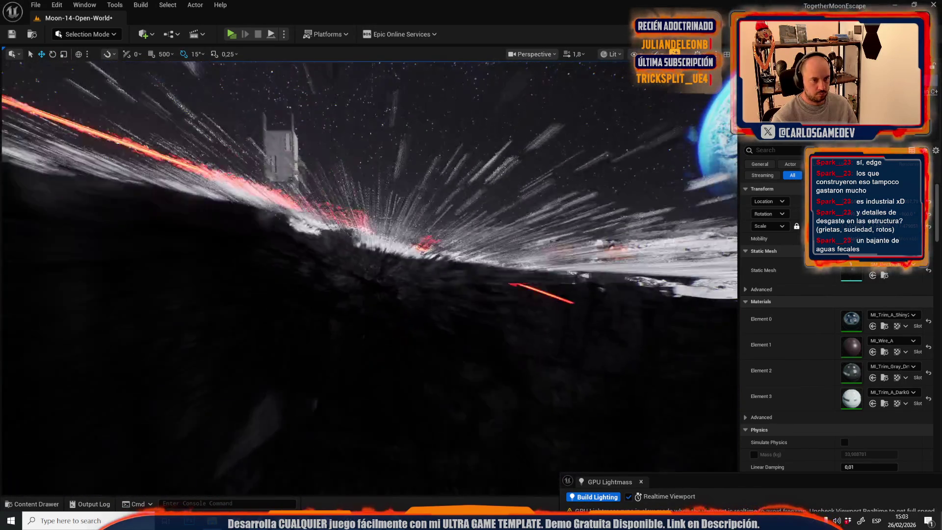
pyautogui.press('w')
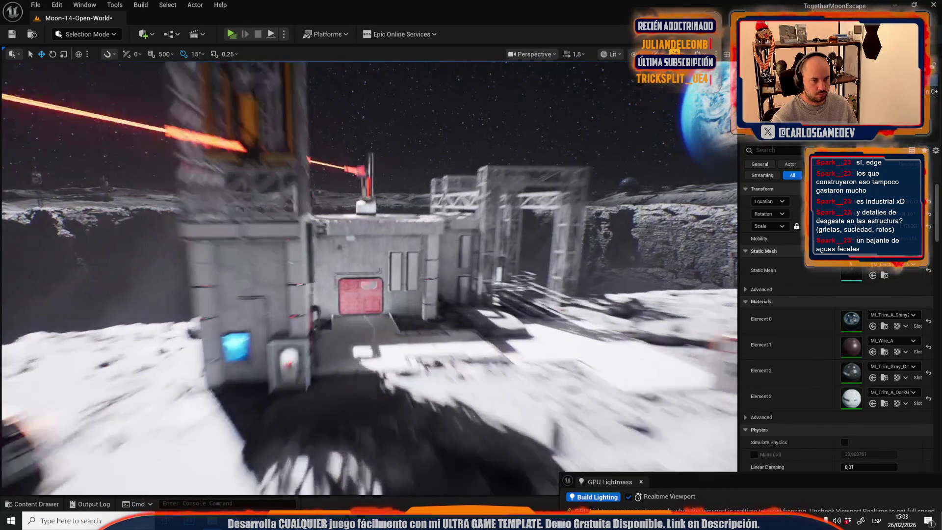
pyautogui.press('g')
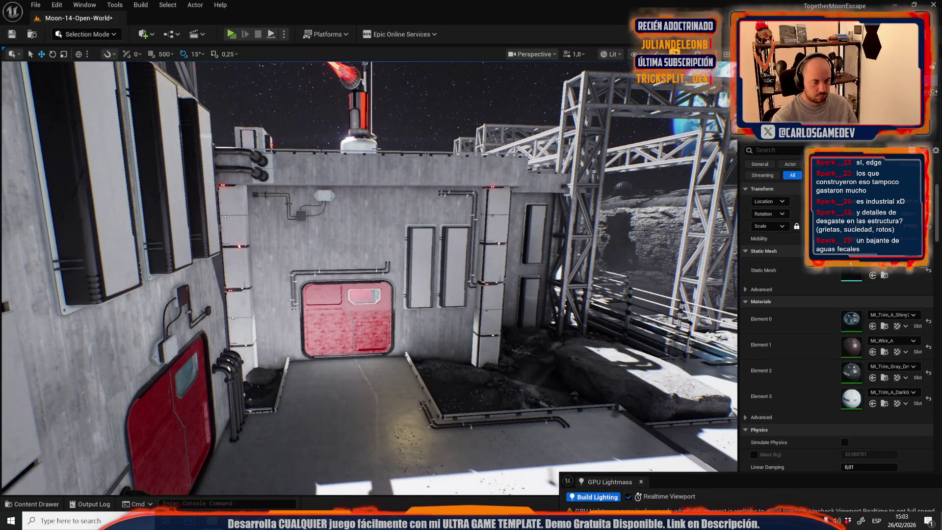
pyautogui.press('s')
pyautogui.press('g')
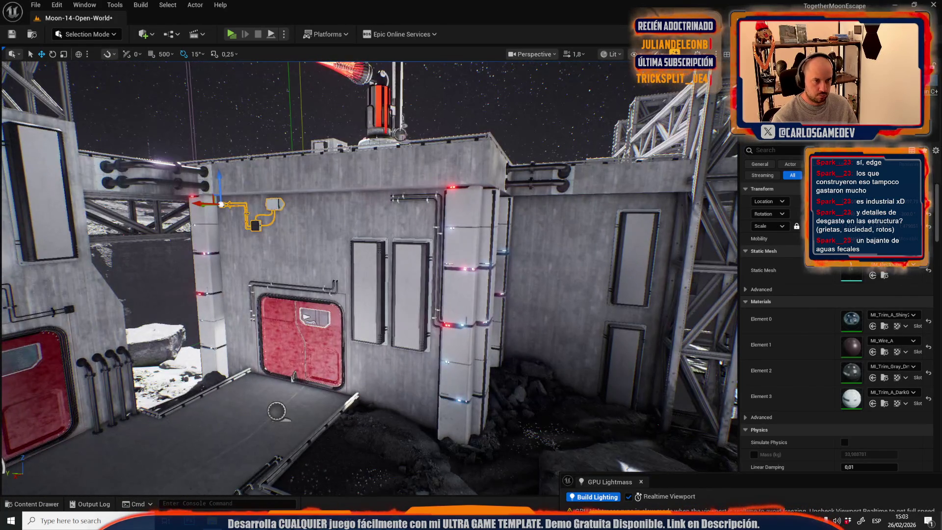
pyautogui.scroll(-1, 368, 275)
pyautogui.press('w')
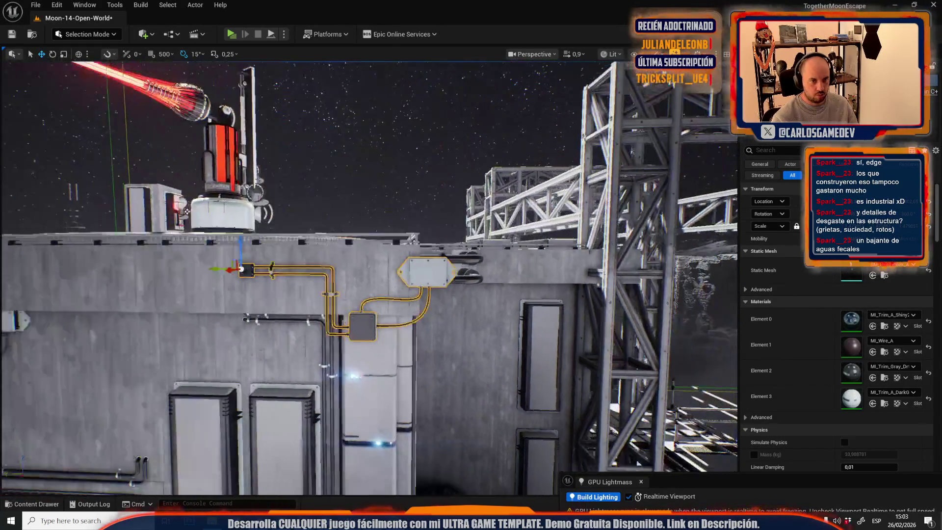
# Step: Turn the cable assembly 180° and slide it right along the upper wall
pyautogui.press('w')
pyautogui.press('e')
pyautogui.moveTo(304, 194); pyautogui.dragTo(343, 179)
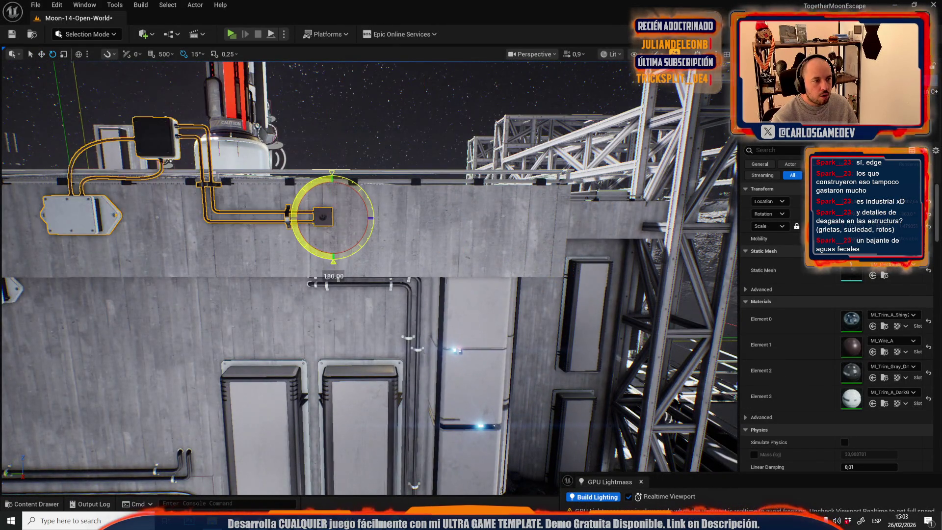
pyautogui.press('w')
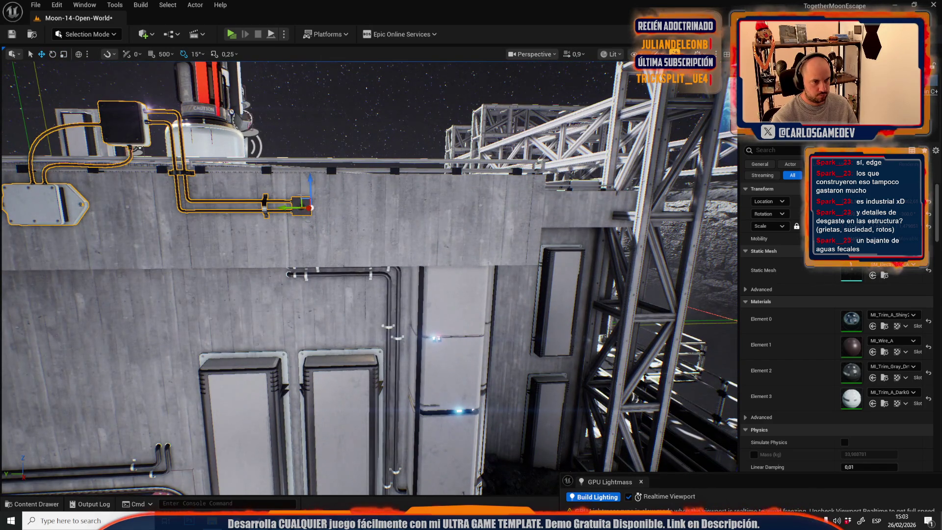
pyautogui.moveTo(302, 204); pyautogui.dragTo(532, 251)
pyautogui.press('r')
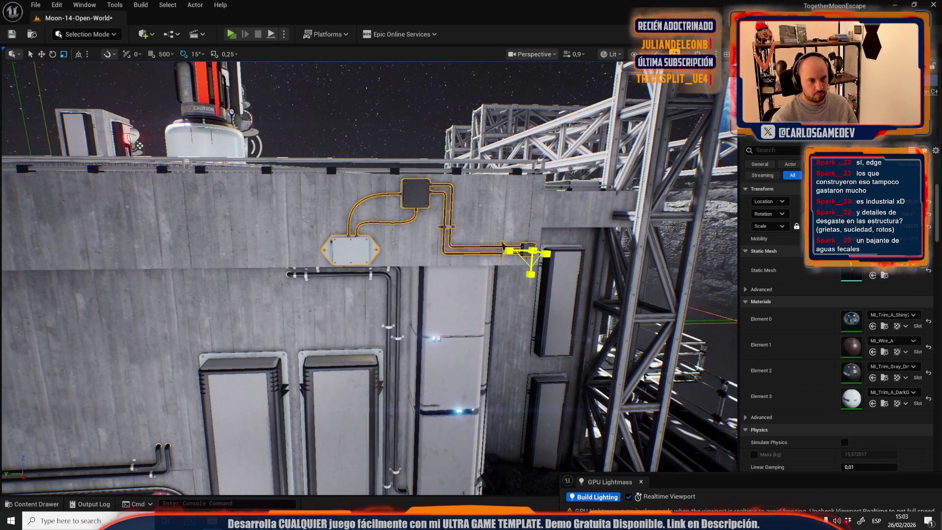
pyautogui.scroll(3, 265, 160)
pyautogui.press('f')
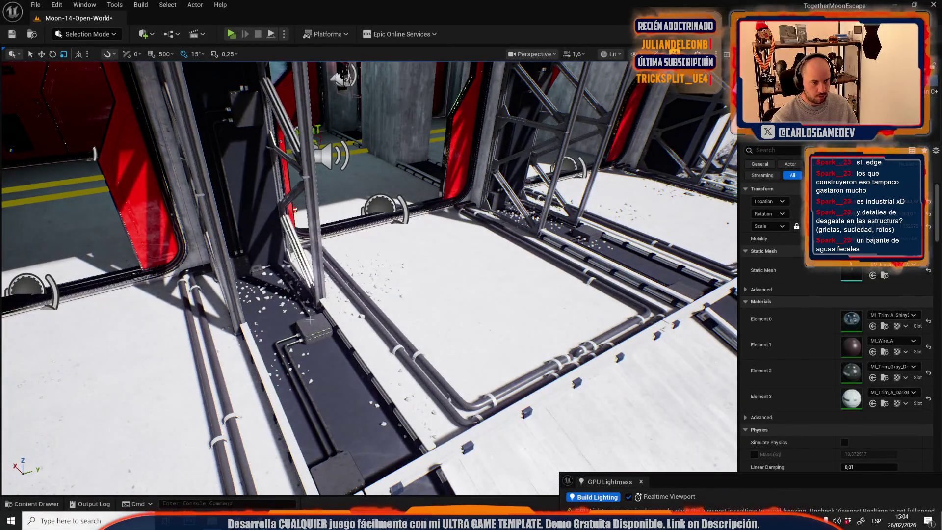
# Step: Paste a copy of the pipe onto the tower wall and stand it upright with a 90° turn
pyautogui.click(288, 326)
pyautogui.scroll(1, 369, 277)
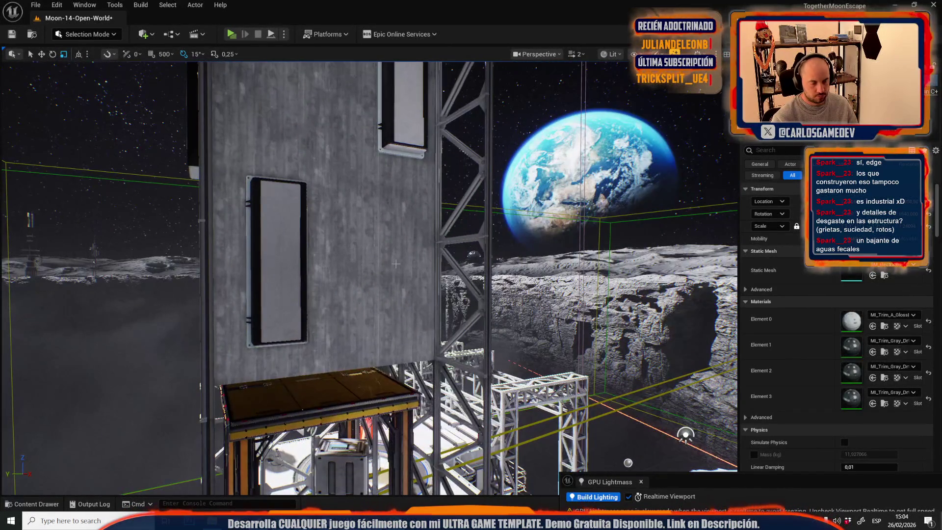
pyautogui.hotkey('ctrl', 'v')
pyautogui.press('e')
pyautogui.moveTo(365, 292); pyautogui.dragTo(395, 314)
pyautogui.moveTo(406, 279); pyautogui.dragTo(413, 292)
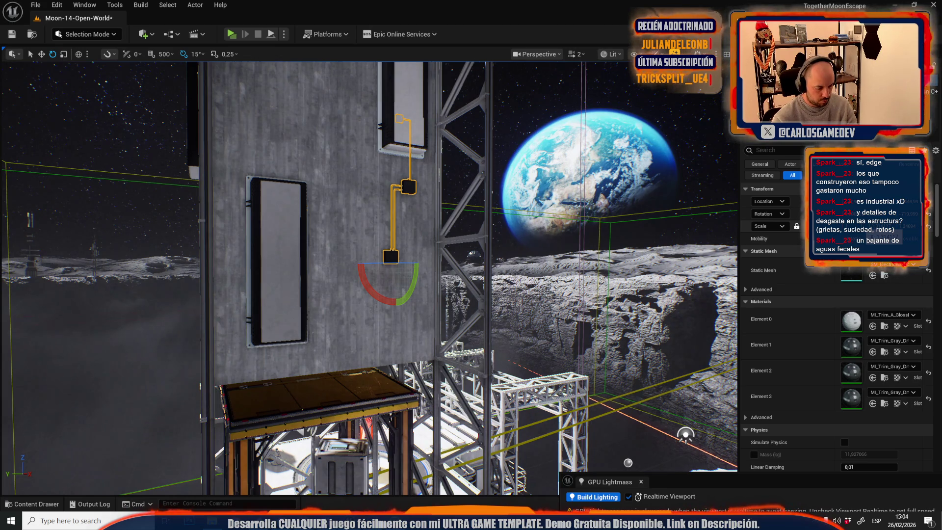
pyautogui.press('f')
# Step: Pull the cable box down the tower wall, stretching its wires
pyautogui.press('r')
pyautogui.press('w')
pyautogui.moveTo(382, 285)
pyautogui.mouseDown()
pyautogui.moveTo(384, 371)
pyautogui.moveTo(382, 358)
pyautogui.mouseUp()
pyautogui.scroll(1, 368, 275)
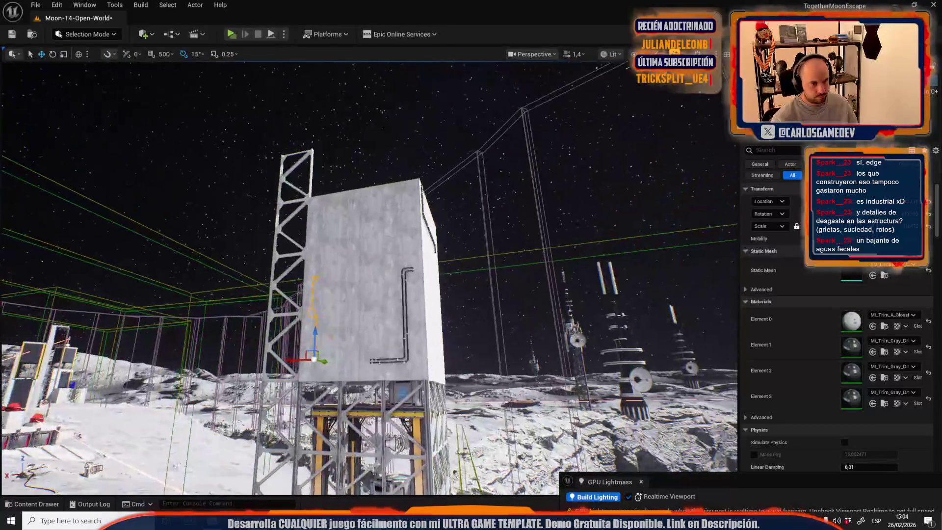
pyautogui.moveTo(368, 275)
pyautogui.mouseDown()
pyautogui.moveTo(319, 318)
pyautogui.moveTo(368, 245)
pyautogui.moveTo(391, 328)
pyautogui.moveTo(422, 343)
pyautogui.mouseUp()
pyautogui.scroll(-1, 368, 245)
# Step: Turn the cable box 180° and rotate the pipe 90° horizontally
pyautogui.press('e')
pyautogui.moveTo(326, 322); pyautogui.dragTo(295, 324)
pyautogui.press('w')
pyautogui.scroll(-5, 367, 303)
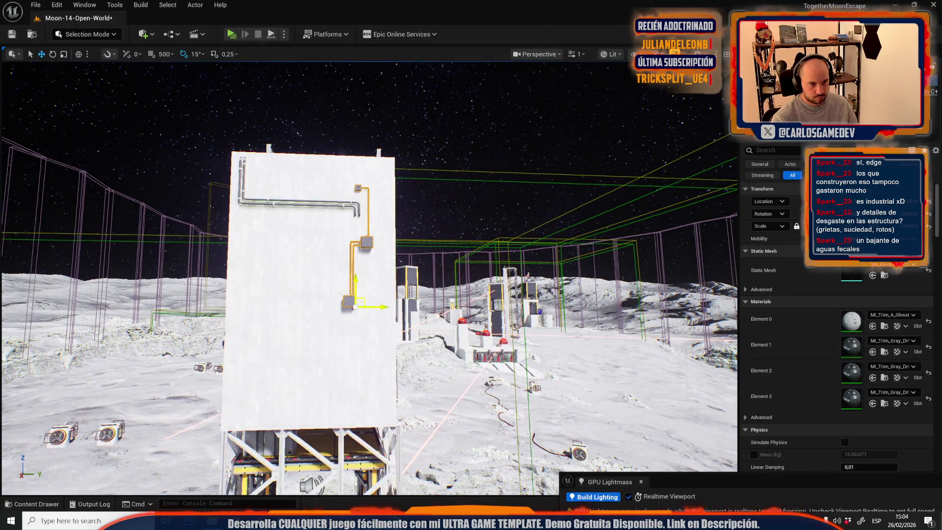
pyautogui.moveTo(382, 416); pyautogui.dragTo(355, 406)
pyautogui.scroll(1, 373, 412)
pyautogui.moveTo(425, 351)
pyautogui.mouseDown()
pyautogui.moveTo(378, 274)
pyautogui.moveTo(393, 273)
pyautogui.moveTo(346, 273)
pyautogui.moveTo(354, 242)
pyautogui.mouseUp()
pyautogui.press('e')
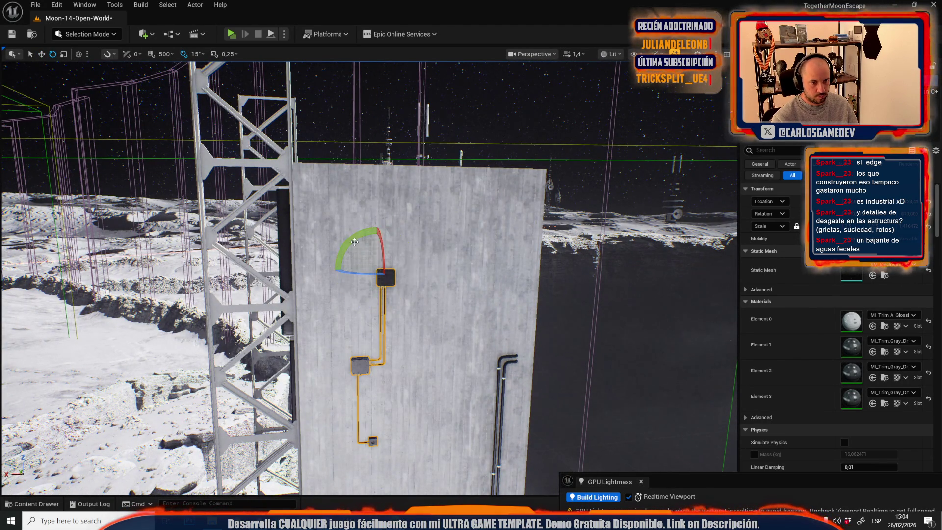
pyautogui.scroll(2, 372, 264)
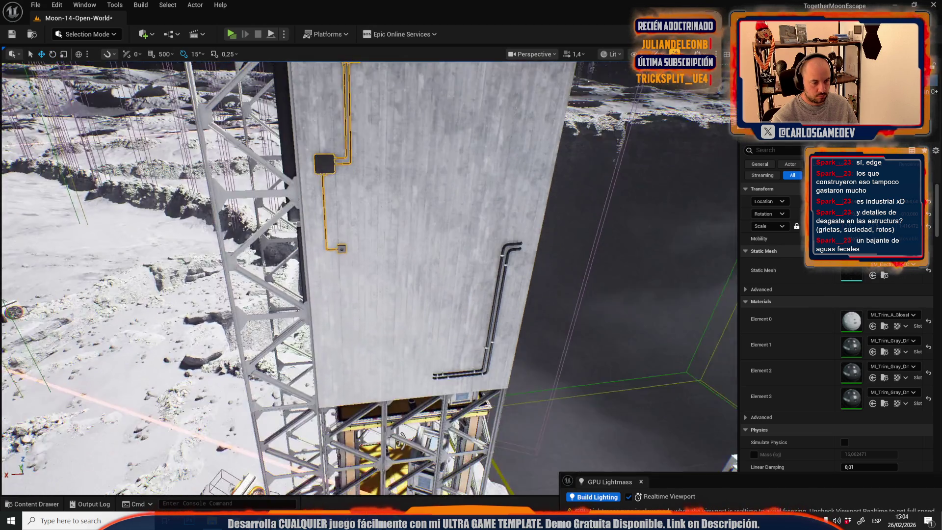
# Step: Paste an electrical box onto the tower wall beside the cable run
pyautogui.press('w')
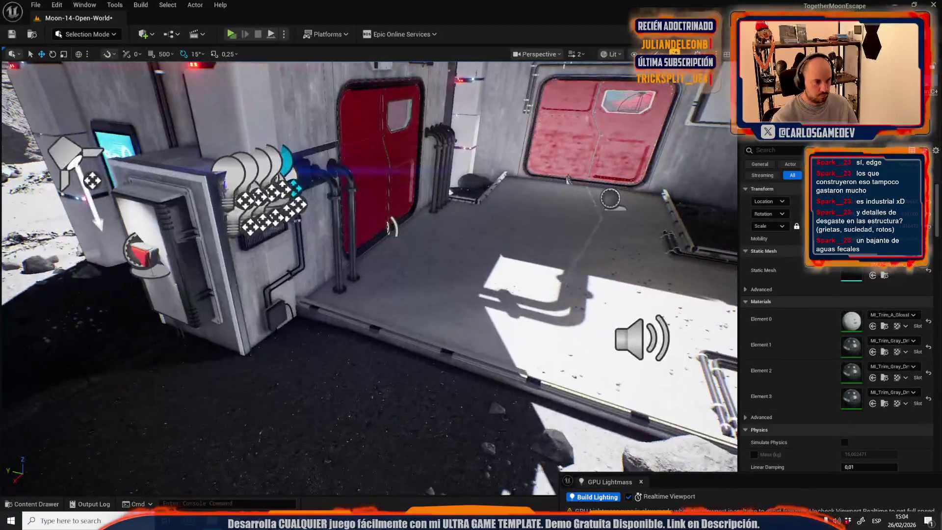
pyautogui.click(192, 242)
pyautogui.scroll(-1, 191, 242)
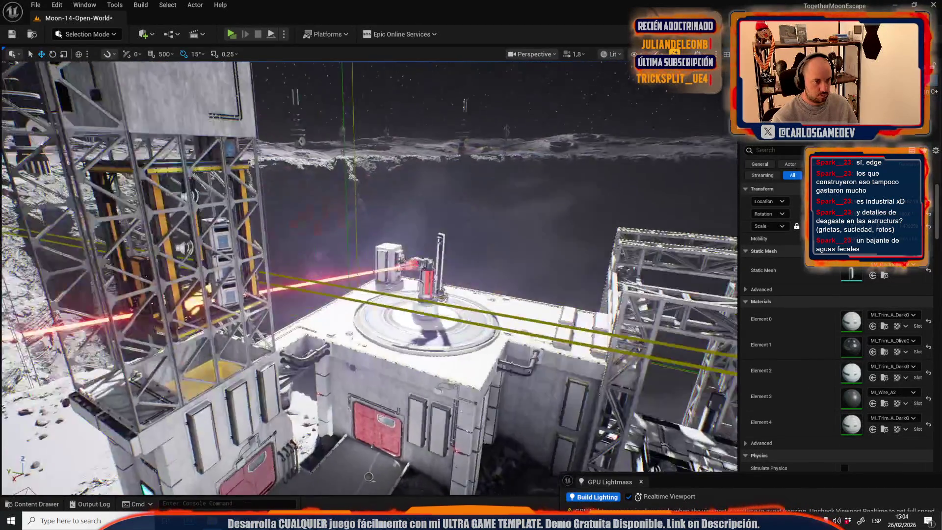
pyautogui.scroll(-2, 340, 241)
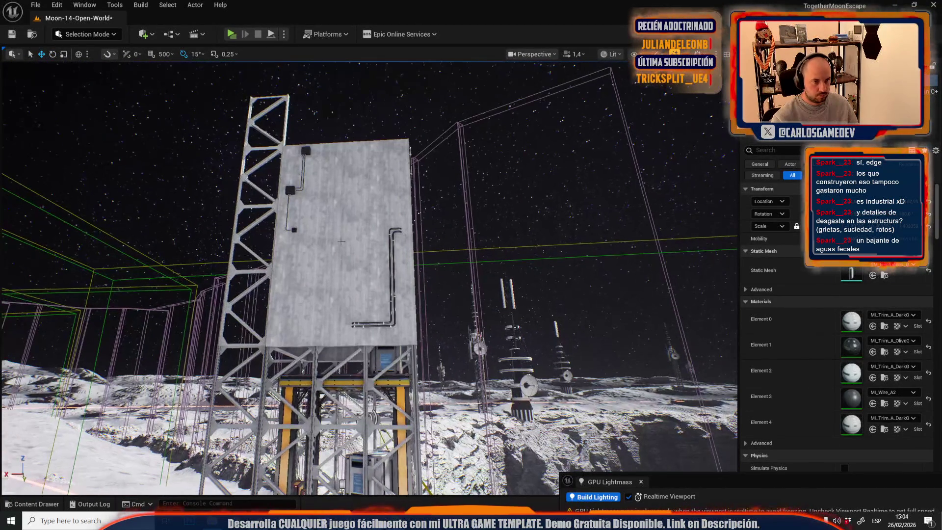
pyautogui.hotkey('ctrl', 'v')
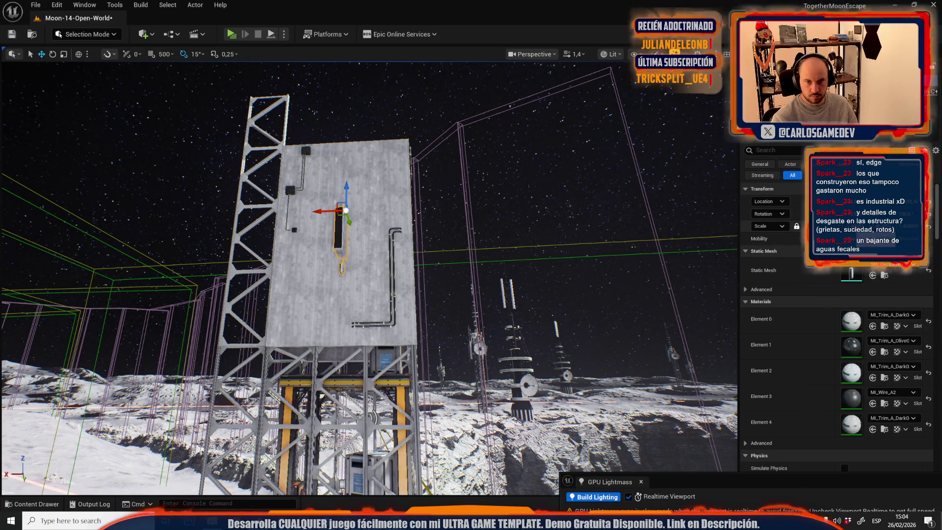
pyautogui.hotkey('ctrl', 'z')
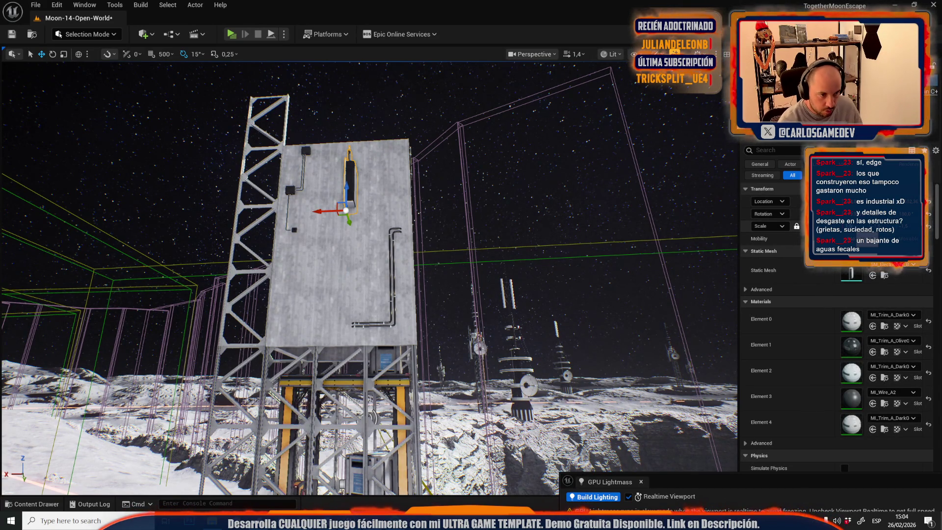
# Step: Rotate the electrical box 90° and move it into place on the wall
pyautogui.press('e')
pyautogui.scroll(5, 382, 202)
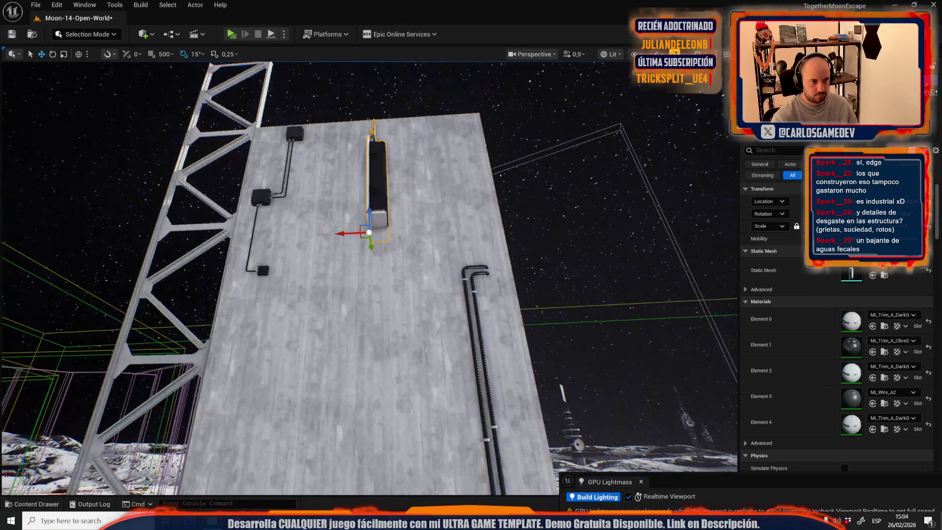
pyautogui.moveTo(381, 201); pyautogui.dragTo(407, 221)
pyautogui.press('w')
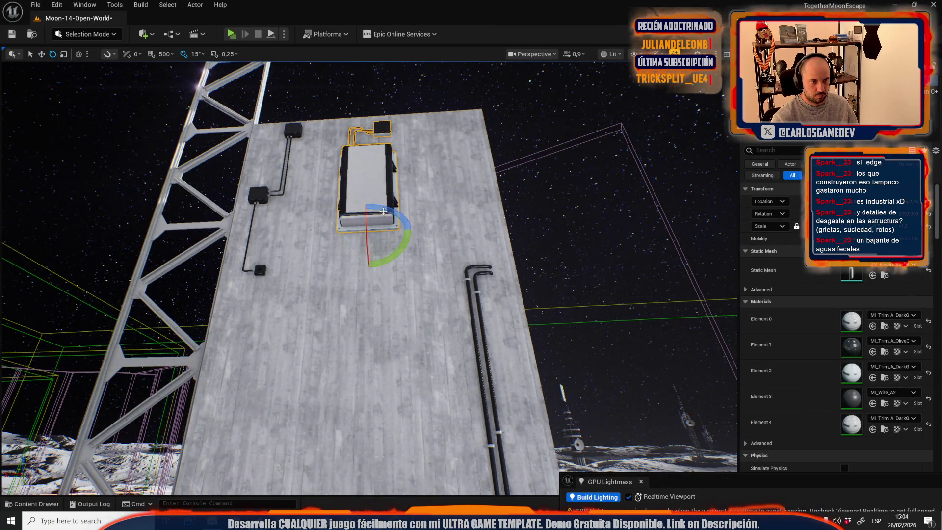
pyautogui.moveTo(349, 227)
pyautogui.mouseDown()
pyautogui.moveTo(308, 225)
pyautogui.moveTo(340, 239)
pyautogui.moveTo(355, 344)
pyautogui.moveTo(387, 309)
pyautogui.moveTo(294, 311)
pyautogui.mouseUp()
pyautogui.press('e')
pyautogui.scroll(-2, 379, 313)
pyautogui.press('w')
# Step: Preview the wall without editor helpers, checking the vertical pipe and wall panel
pyautogui.press('g')
pyautogui.press('g')
pyautogui.click(542, 186)
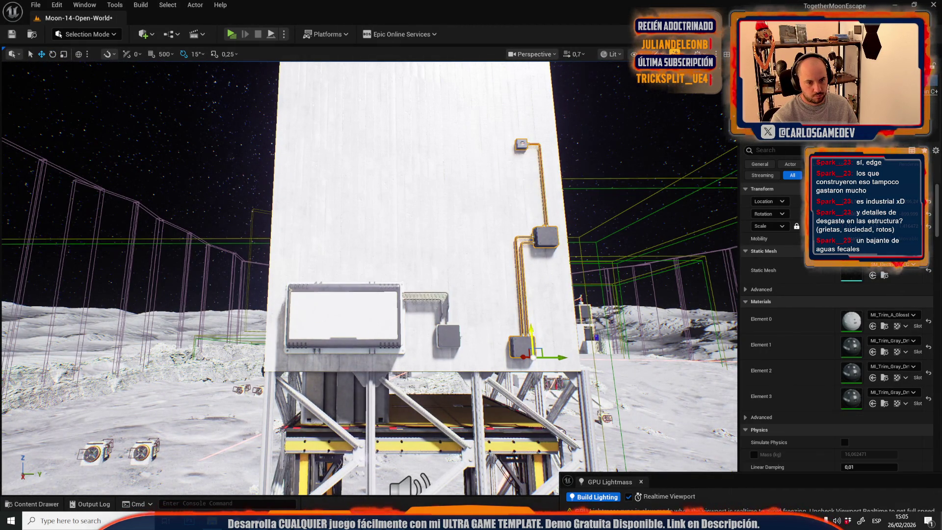
pyautogui.press('g')
pyautogui.press('g')
pyautogui.click(343, 314)
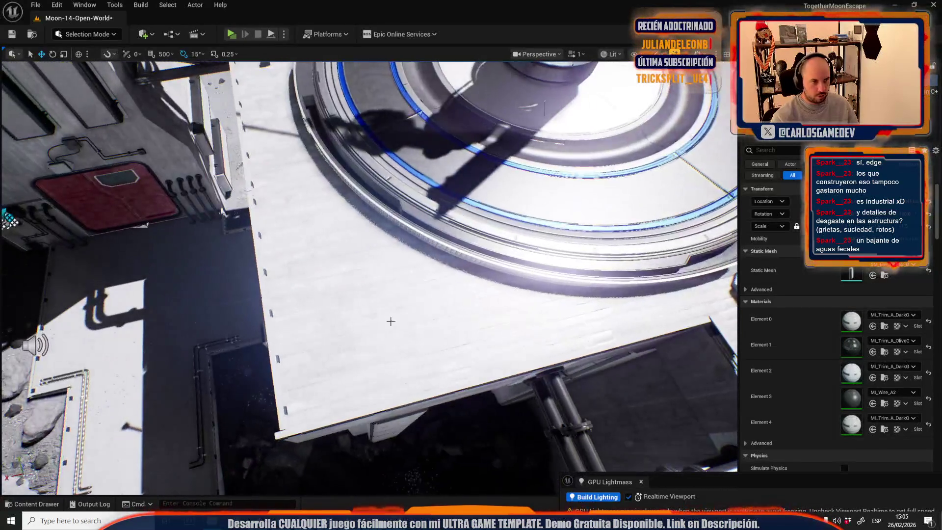
# Step: Turn the rooftop unit 90°, shift it up and left, and save Moon-14-Open-World
pyautogui.click(385, 319)
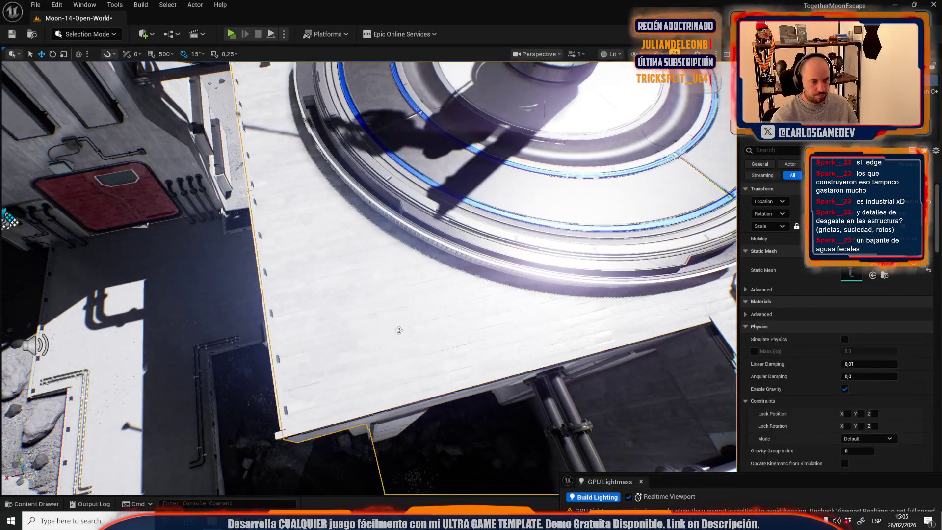
pyautogui.press('f')
pyautogui.press('e')
pyautogui.moveTo(228, 319); pyautogui.dragTo(211, 324)
pyautogui.press('w')
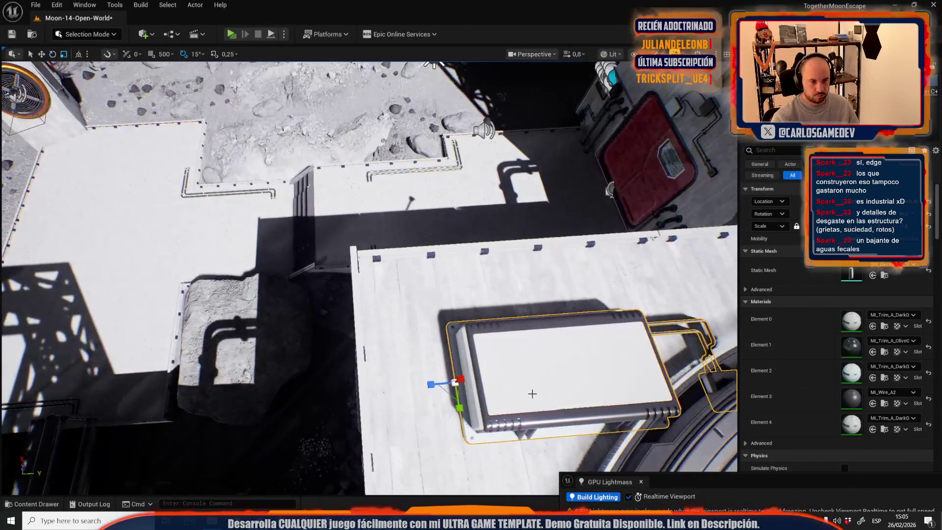
pyautogui.moveTo(463, 373); pyautogui.dragTo(412, 336)
pyautogui.press('1')
pyautogui.hotkey('ctrl', 's')
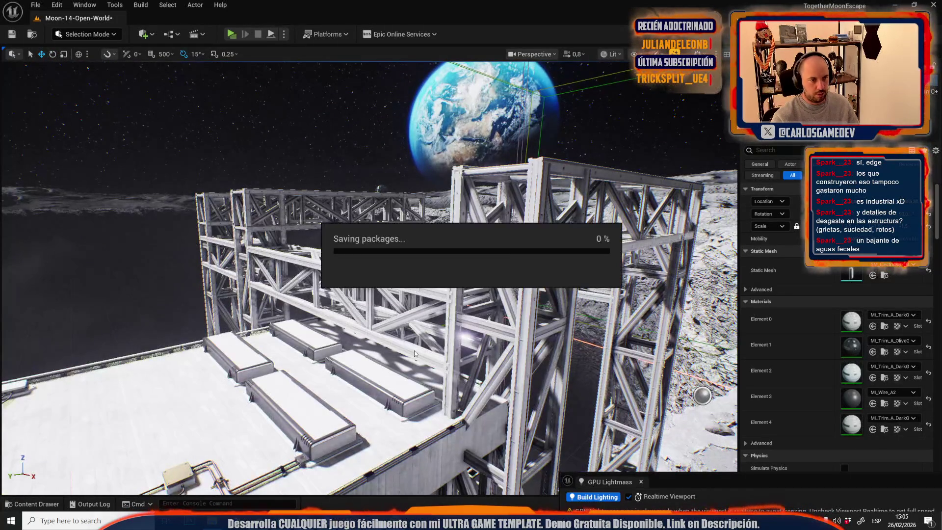
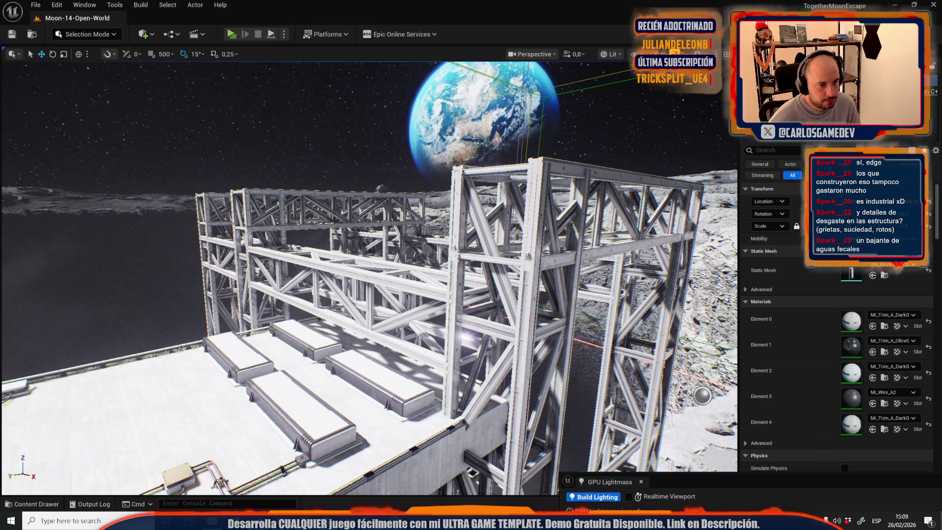
# Step: Select and frame the whole truss structure and its lights on the cliff, then open the File menu
pyautogui.moveTo(367, 274)
pyautogui.mouseDown()
pyautogui.moveTo(339, 246)
pyautogui.moveTo(368, 255)
pyautogui.moveTo(368, 197)
pyautogui.mouseUp()
pyautogui.scroll(2, 368, 275)
pyautogui.click(352, 290)
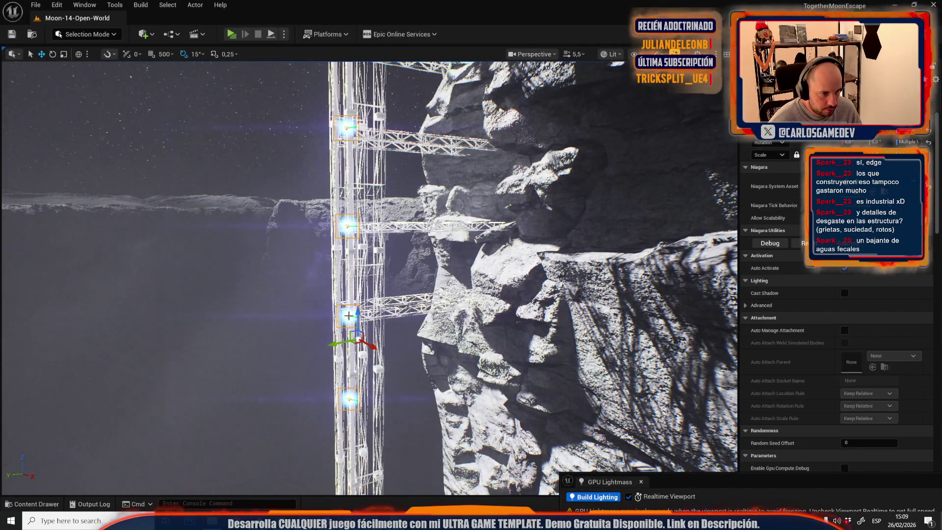
pyautogui.click(366, 229)
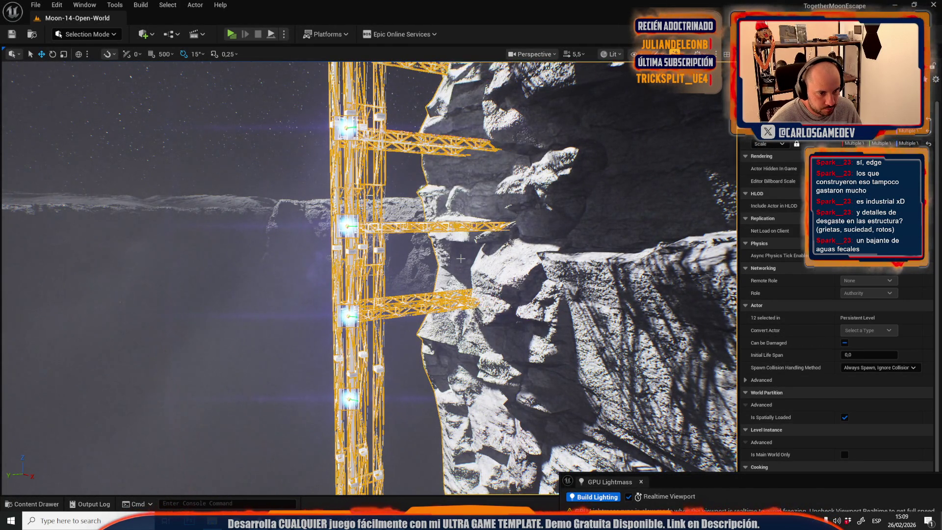
pyautogui.press('f')
pyautogui.moveTo(368, 275); pyautogui.dragTo(380, 230)
pyautogui.click(35, 5)
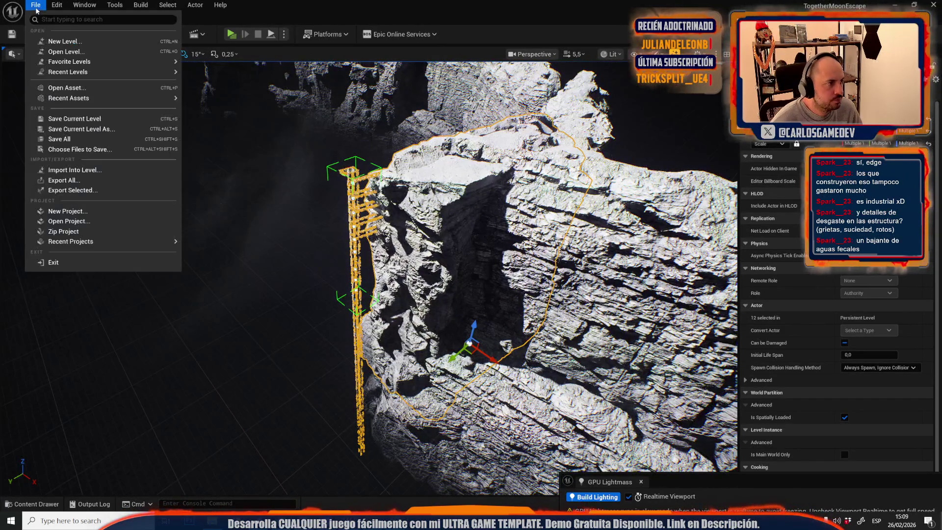
# Step: Open the Moon-13-Broken-Elevator level from Recent Levels
pyautogui.moveTo(147, 72)
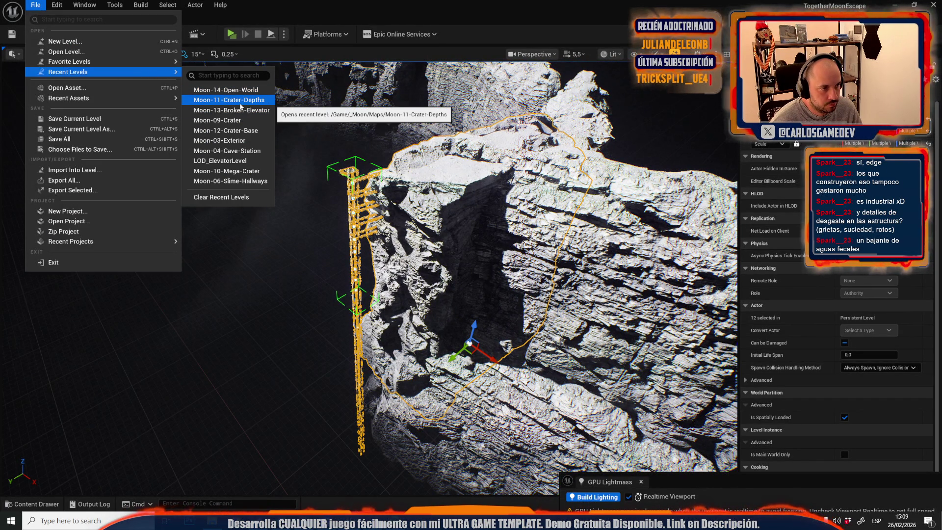
pyautogui.click(234, 114)
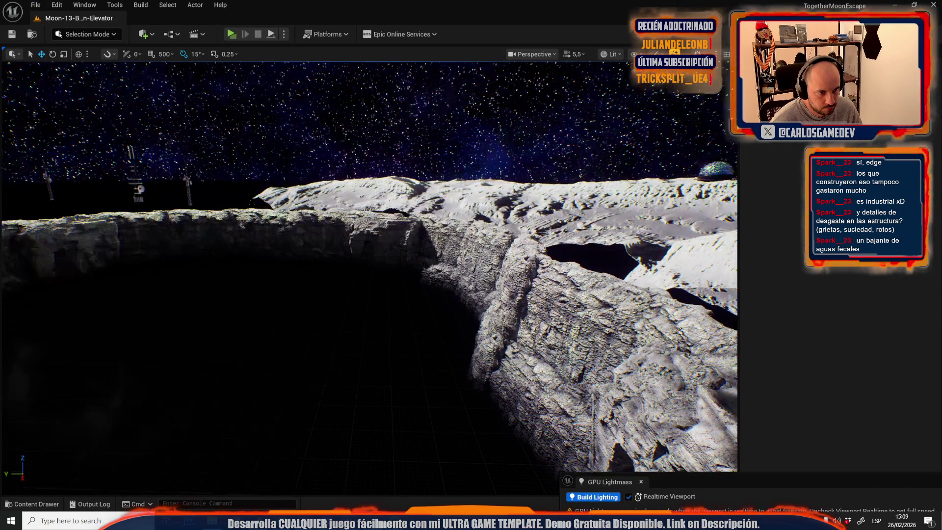
# Step: Fly around the crater, then select and frame the elevator actor group by the cliff
pyautogui.press('w')
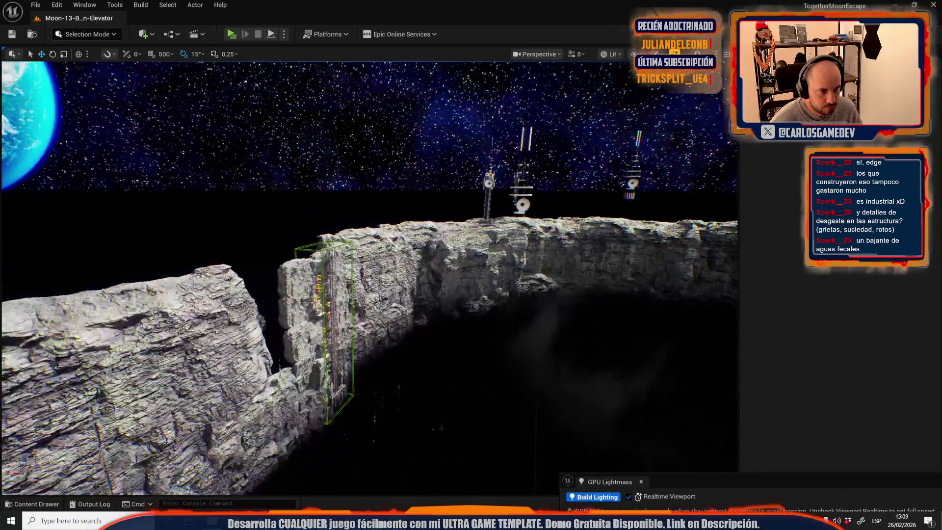
pyautogui.press('s')
pyautogui.scroll(-2, 367, 266)
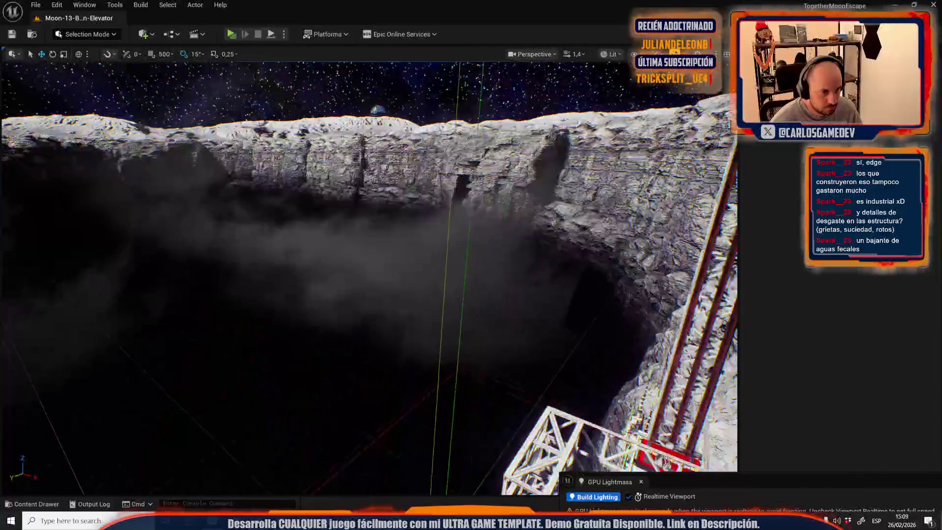
pyautogui.click(367, 265)
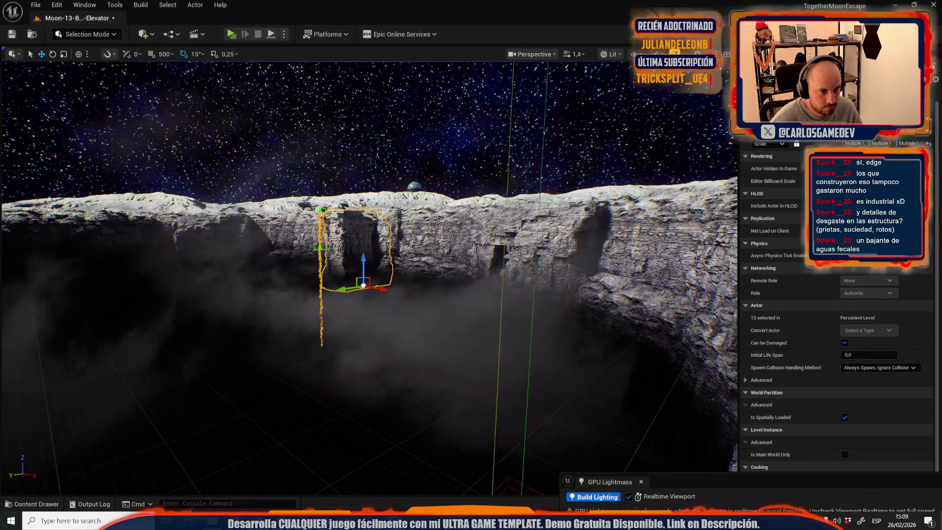
pyautogui.press('g')
pyautogui.scroll(2, 455, 256)
pyautogui.press('w')
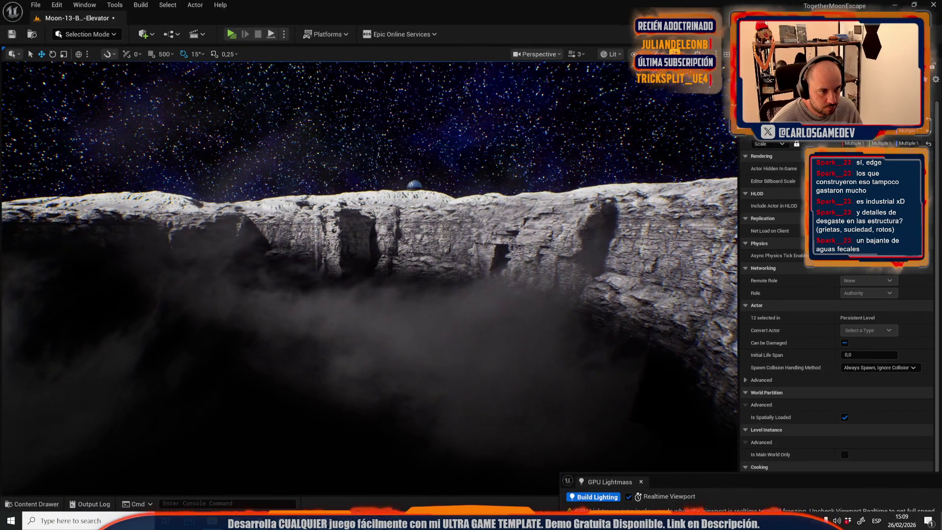
pyautogui.press('w')
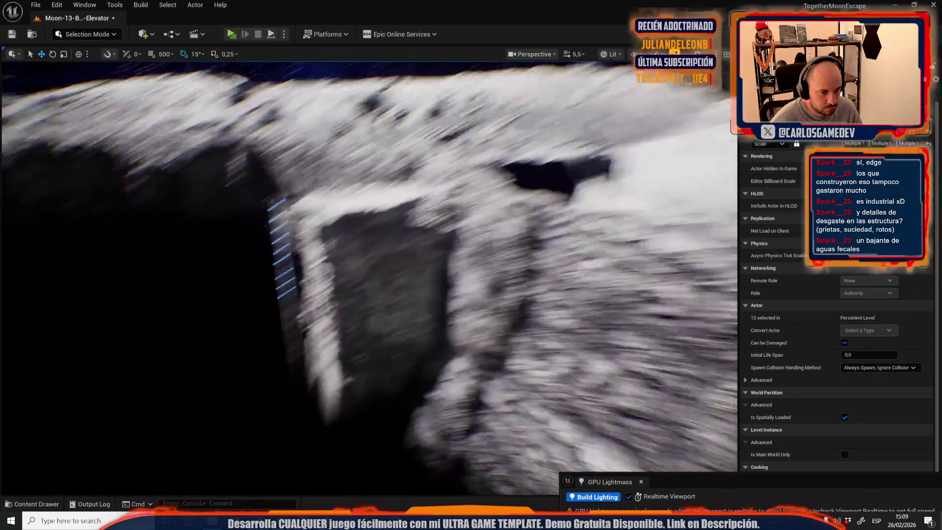
pyautogui.press('g')
pyautogui.press('s')
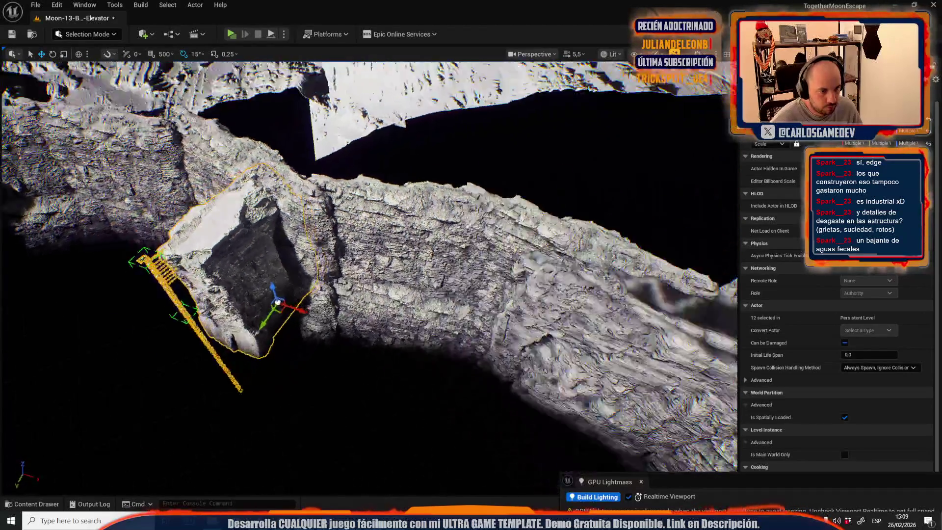
pyautogui.press('f')
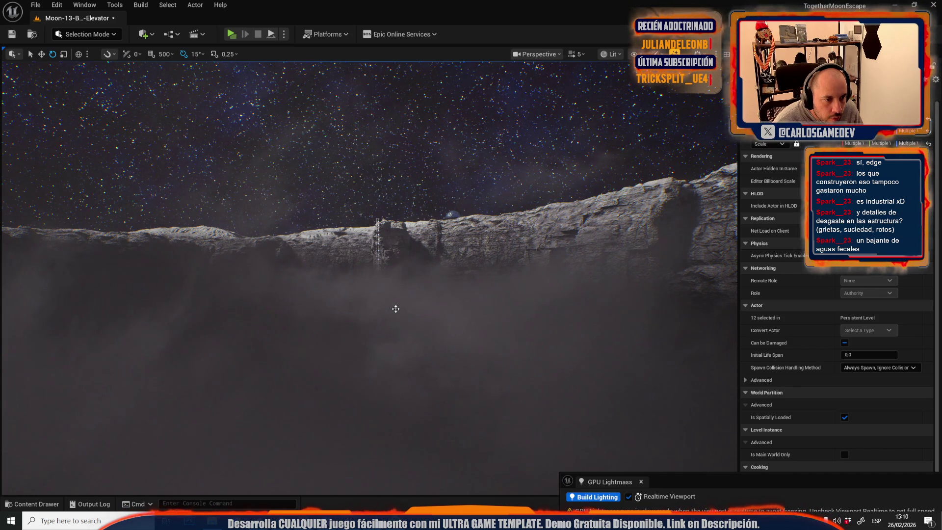
# Step: Select the Easyfog volume and drag it up toward the crater rim beside the elevator cliff
pyautogui.moveTo(396, 308)
pyautogui.mouseDown()
pyautogui.moveTo(396, 241)
pyautogui.moveTo(376, 303)
pyautogui.mouseUp()
pyautogui.scroll(-1, 396, 250)
pyautogui.click(365, 300)
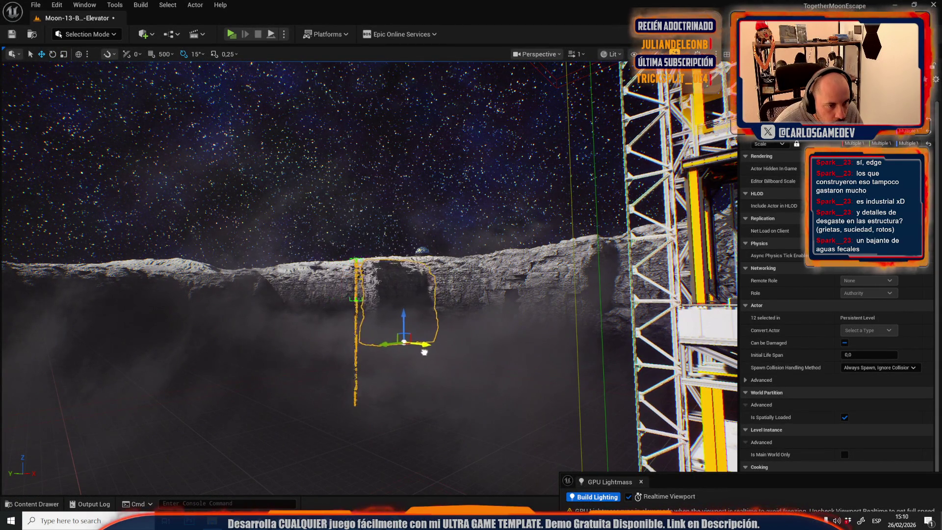
pyautogui.moveTo(418, 355); pyautogui.dragTo(417, 335)
pyautogui.scroll(3, 418, 341)
pyautogui.moveTo(293, 388)
pyautogui.mouseDown()
pyautogui.moveTo(274, 391)
pyautogui.moveTo(440, 309)
pyautogui.mouseUp()
pyautogui.scroll(1, 293, 388)
pyautogui.click(274, 391)
pyautogui.scroll(3, 275, 391)
pyautogui.moveTo(497, 312)
pyautogui.mouseDown()
pyautogui.moveTo(415, 294)
pyautogui.moveTo(381, 242)
pyautogui.moveTo(409, 253)
pyautogui.mouseUp()
pyautogui.scroll(2, 409, 252)
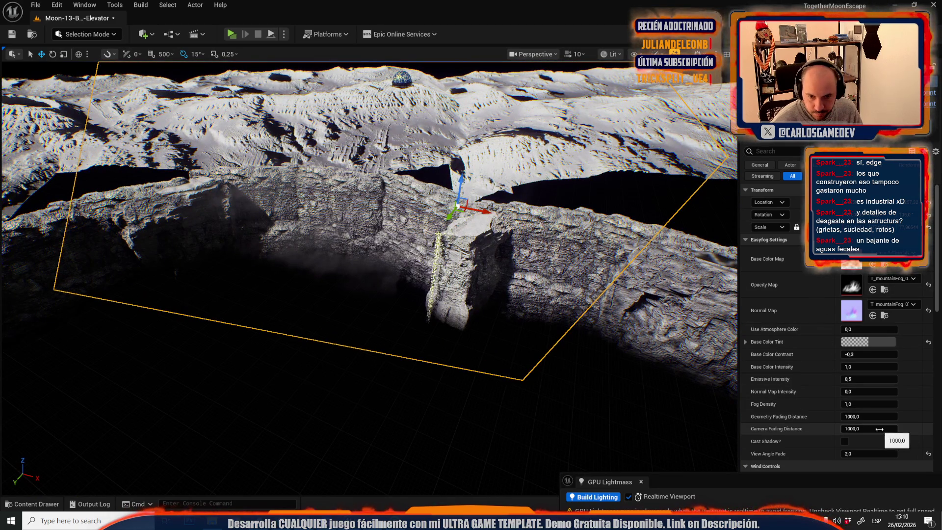
# Step: Set the fog's Geometry and Camera Fading Distance to 1
pyautogui.write('1')
pyautogui.hotkey('shift', 'Tab')
pyautogui.write('1')
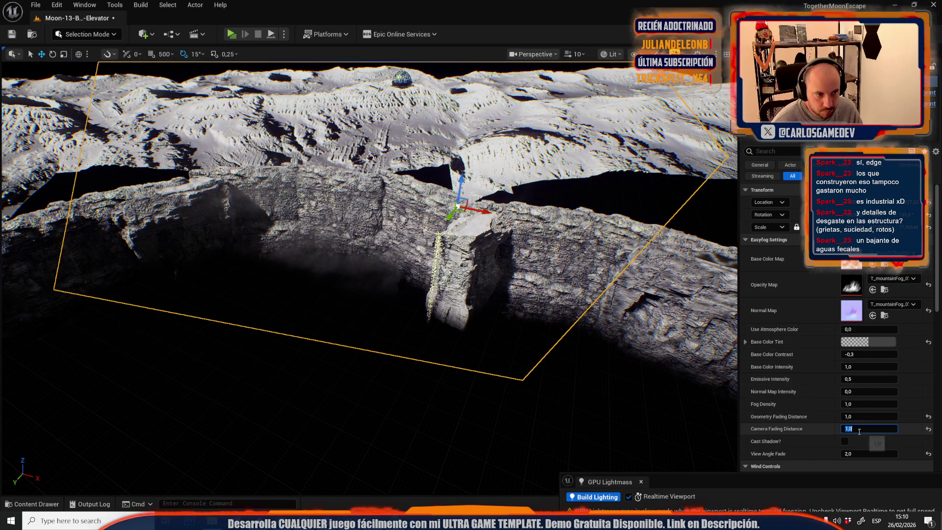
# Step: Rotate the fog volume about 105 degrees off the left cliff
pyautogui.moveTo(409, 252); pyautogui.dragTo(409, 252)
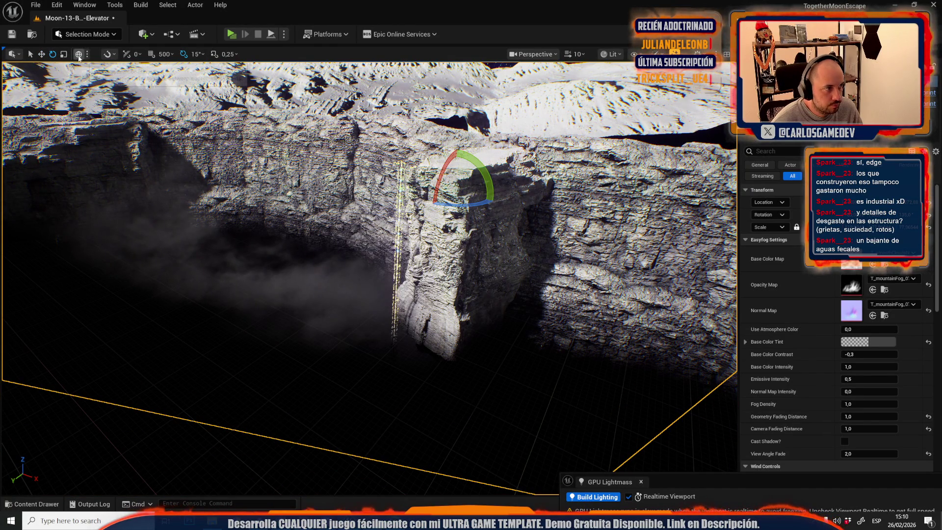
pyautogui.moveTo(484, 188)
pyautogui.mouseDown()
pyautogui.moveTo(456, 228)
pyautogui.moveTo(468, 167)
pyautogui.mouseUp()
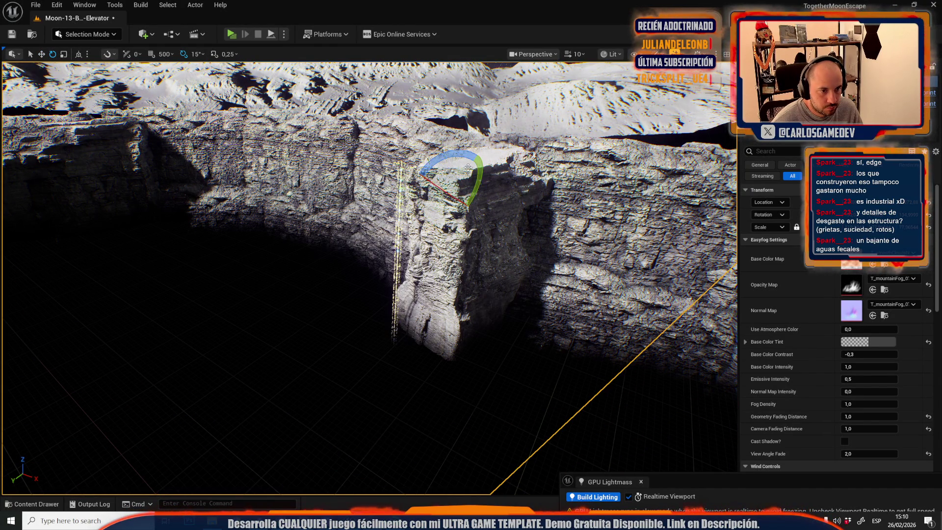
pyautogui.moveTo(452, 200); pyautogui.dragTo(452, 199)
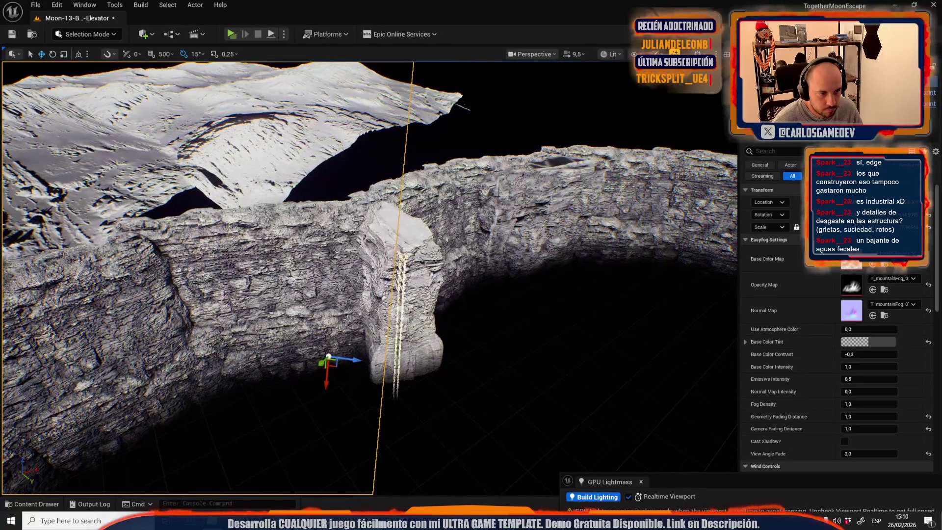
pyautogui.moveTo(339, 357); pyautogui.dragTo(340, 357)
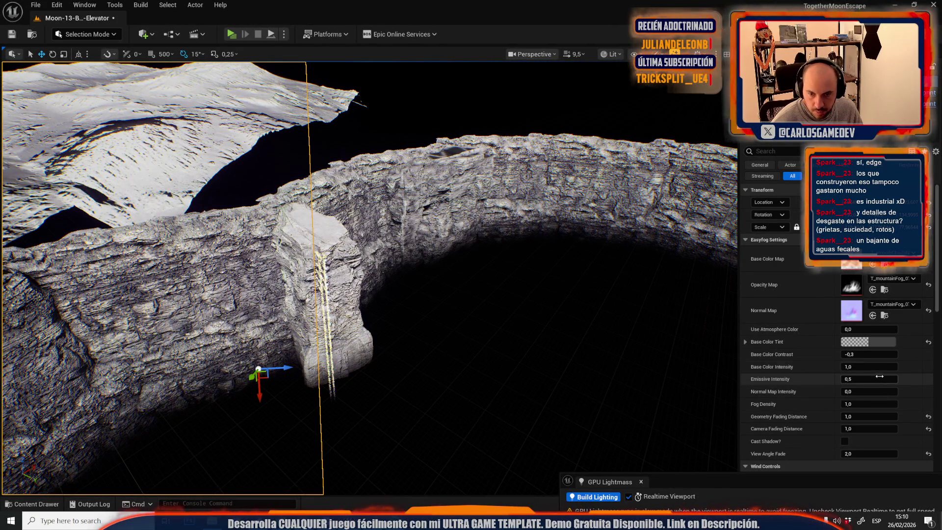
# Step: Set Fog Density to 111, shrink the fog volume, then reset Fog Density to default
pyautogui.write('111')
pyautogui.press('Return')
pyautogui.moveTo(496, 343); pyautogui.dragTo(495, 343)
pyautogui.moveTo(376, 308); pyautogui.dragTo(375, 308)
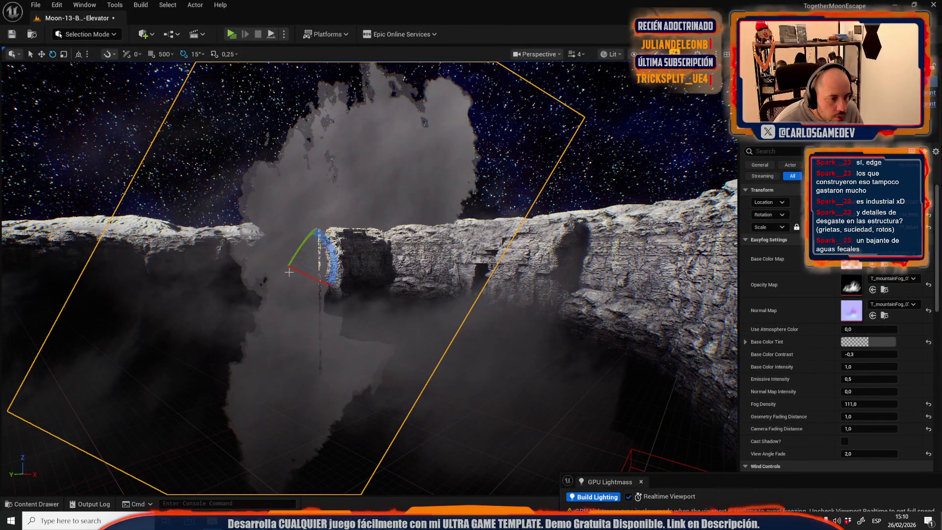
pyautogui.moveTo(297, 268)
pyautogui.mouseDown()
pyautogui.moveTo(288, 284)
pyautogui.moveTo(323, 275)
pyautogui.moveTo(315, 263)
pyautogui.moveTo(286, 274)
pyautogui.moveTo(307, 280)
pyautogui.mouseUp()
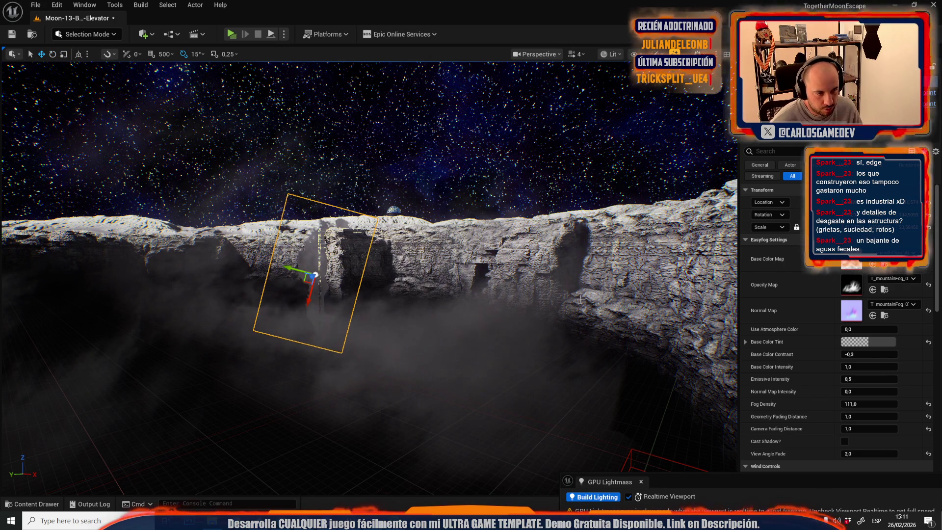
pyautogui.click(929, 404)
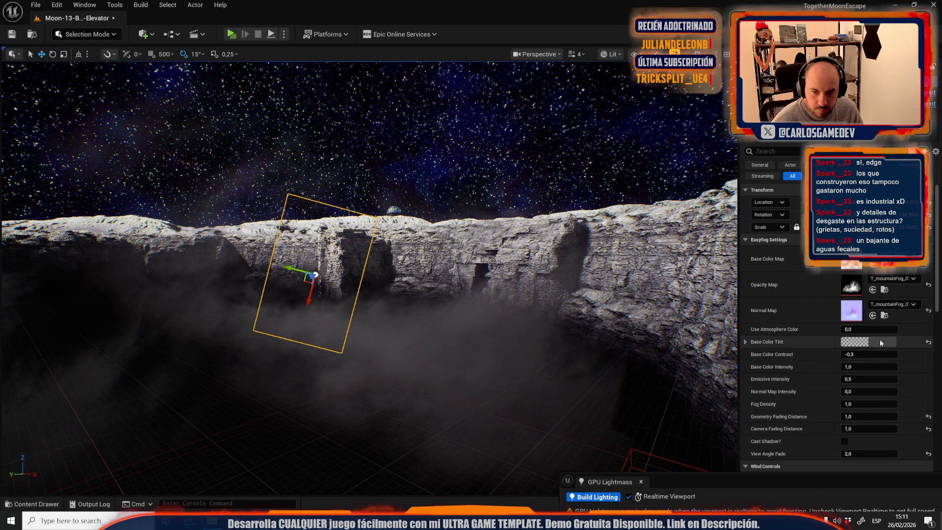
# Step: Darken the fog's Base Color Tint in the Color Picker
pyautogui.click(879, 341)
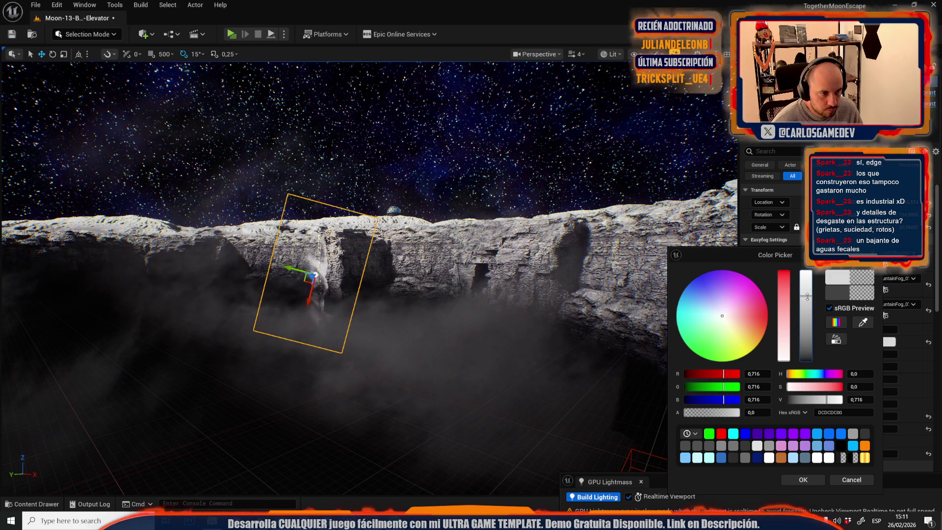
pyautogui.moveTo(806, 329); pyautogui.dragTo(819, 353)
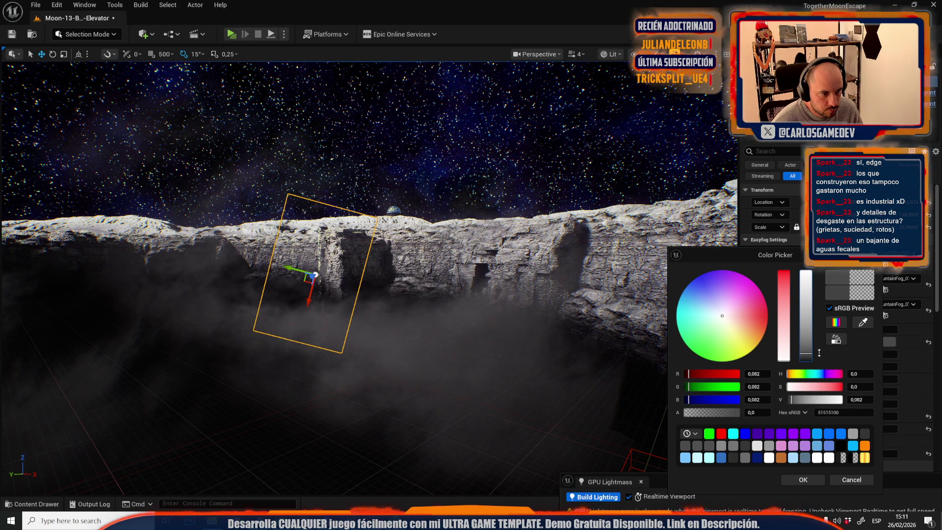
pyautogui.click(795, 481)
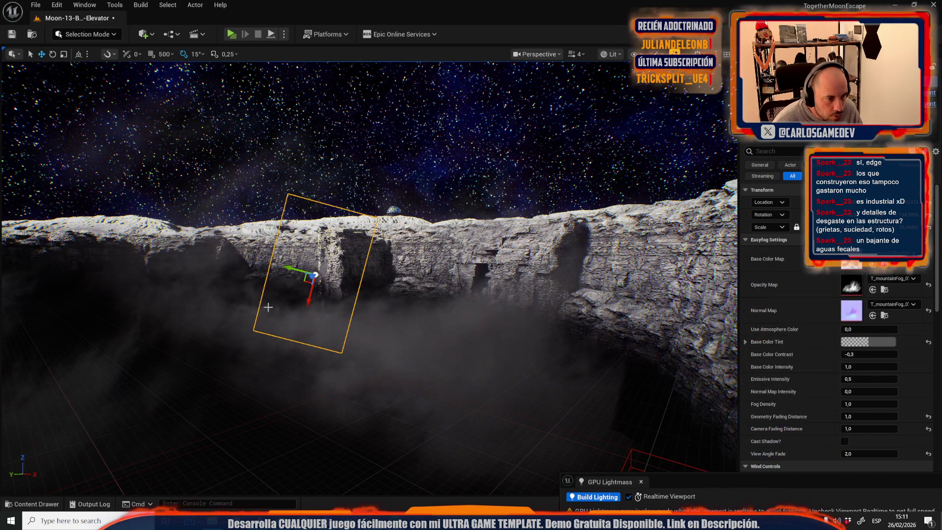
# Step: Reposition the fog volume upright against the cliff wall beside the ladder
pyautogui.moveTo(301, 281); pyautogui.dragTo(291, 254)
pyautogui.scroll(2, 368, 275)
pyautogui.press('w')
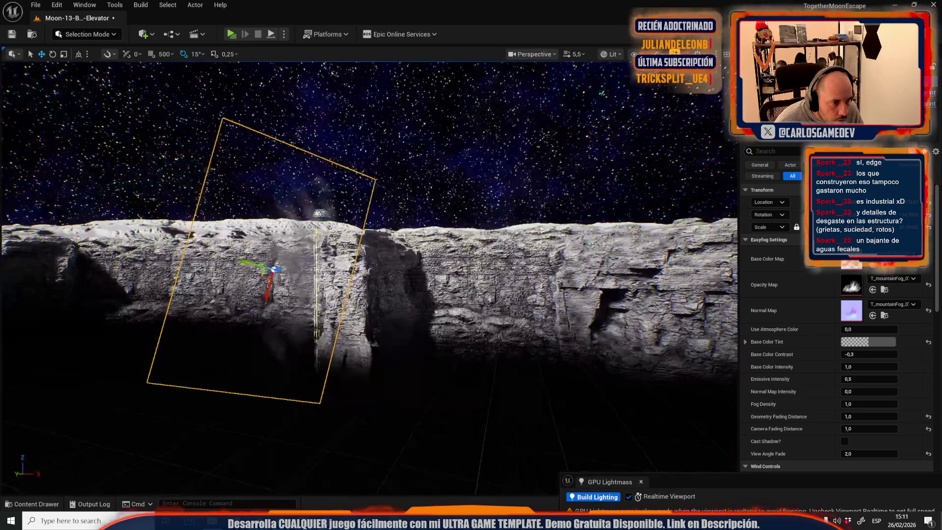
pyautogui.press('s')
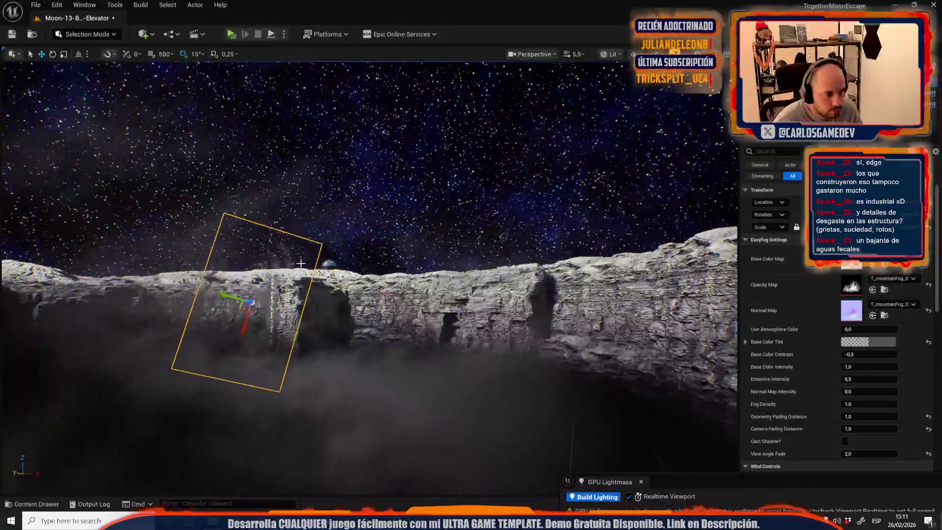
pyautogui.scroll(-3, 340, 309)
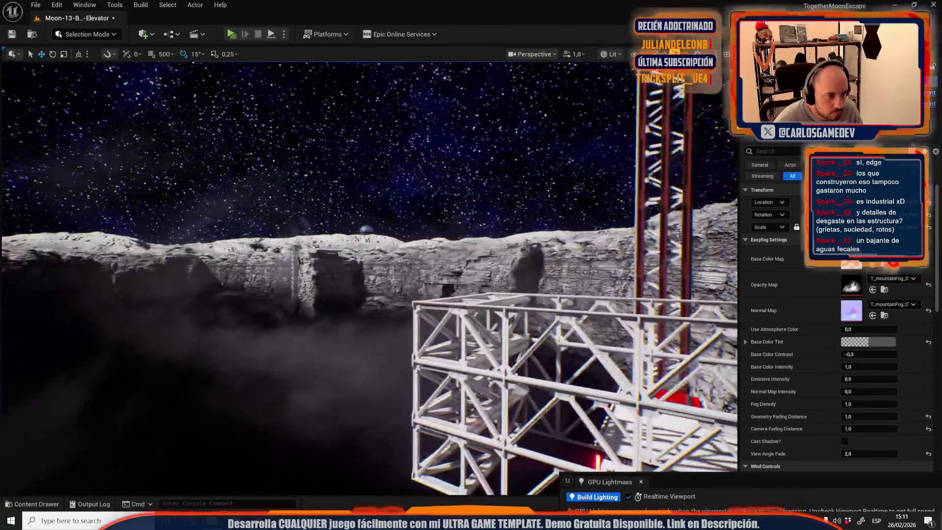
pyautogui.press('a')
pyautogui.moveTo(291, 287)
pyautogui.mouseDown()
pyautogui.moveTo(287, 303)
pyautogui.moveTo(283, 288)
pyautogui.moveTo(337, 299)
pyautogui.mouseUp()
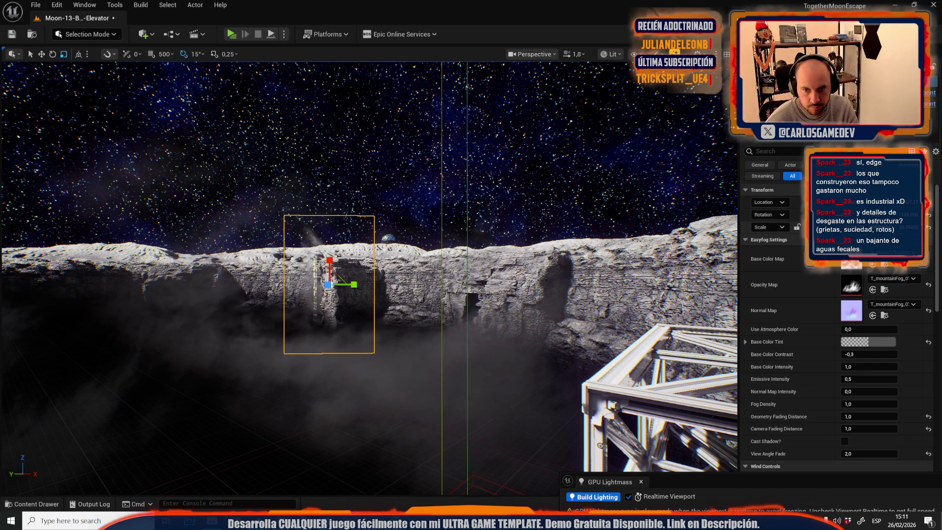
# Step: Deselect the fog volume, nudge it slightly left, and fly over to the elevator tower
pyautogui.moveTo(335, 278)
pyautogui.mouseDown()
pyautogui.moveTo(415, 287)
pyautogui.moveTo(388, 292)
pyautogui.moveTo(402, 300)
pyautogui.mouseUp()
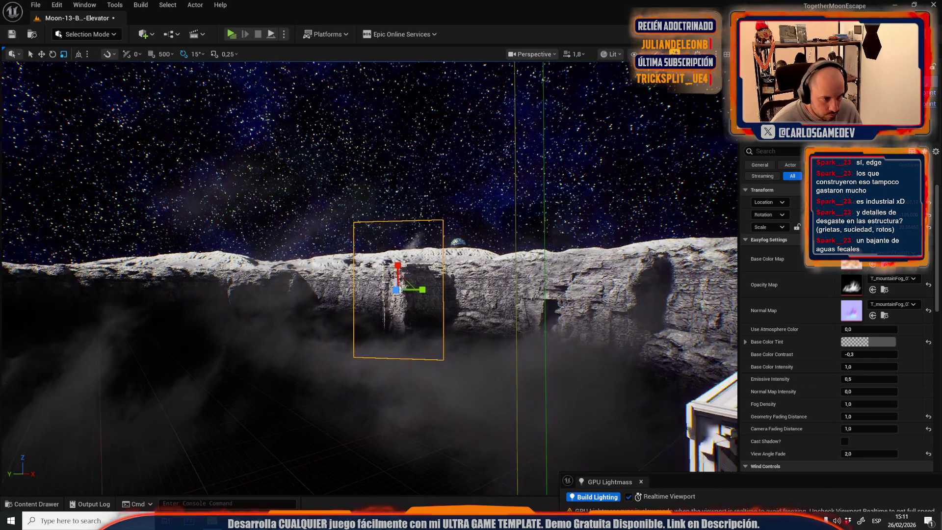
pyautogui.press('Escape')
pyautogui.moveTo(353, 224)
pyautogui.mouseDown()
pyautogui.moveTo(355, 235)
pyautogui.moveTo(343, 225)
pyautogui.moveTo(352, 224)
pyautogui.moveTo(352, 247)
pyautogui.mouseUp()
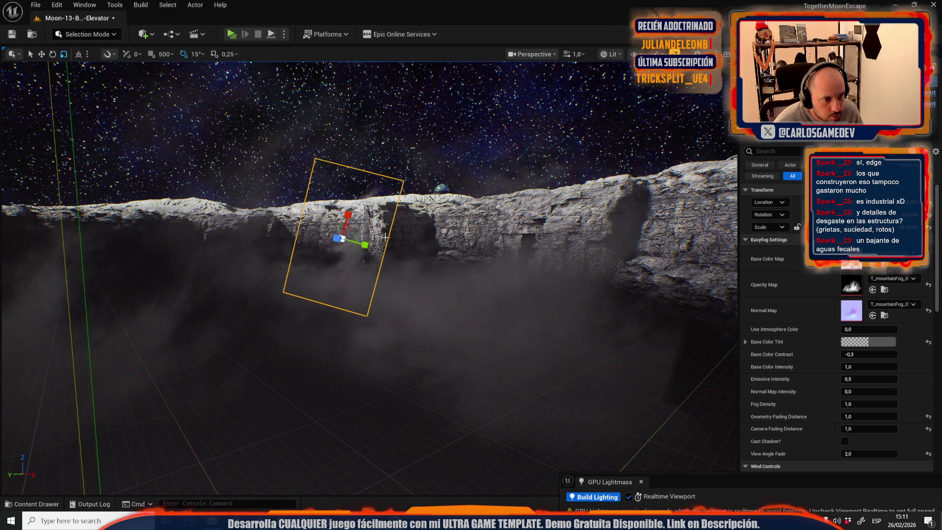
pyautogui.moveTo(385, 237); pyautogui.dragTo(363, 228)
pyautogui.scroll(2, 363, 228)
pyautogui.scroll(-2, 362, 228)
pyautogui.scroll(-1, 363, 228)
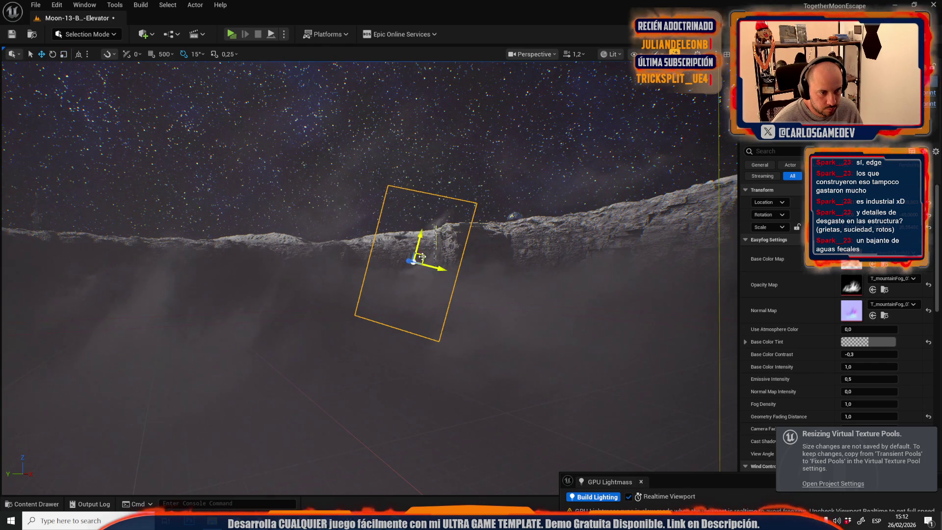
# Step: Move the fog plane up and right and tilt it in front of the cliff
pyautogui.moveTo(401, 250); pyautogui.dragTo(415, 232)
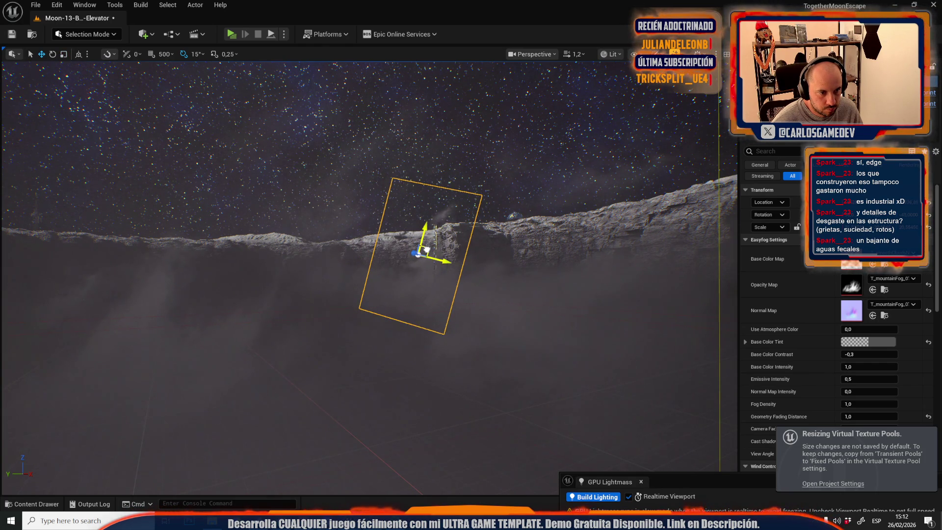
pyautogui.moveTo(442, 292); pyautogui.dragTo(412, 294)
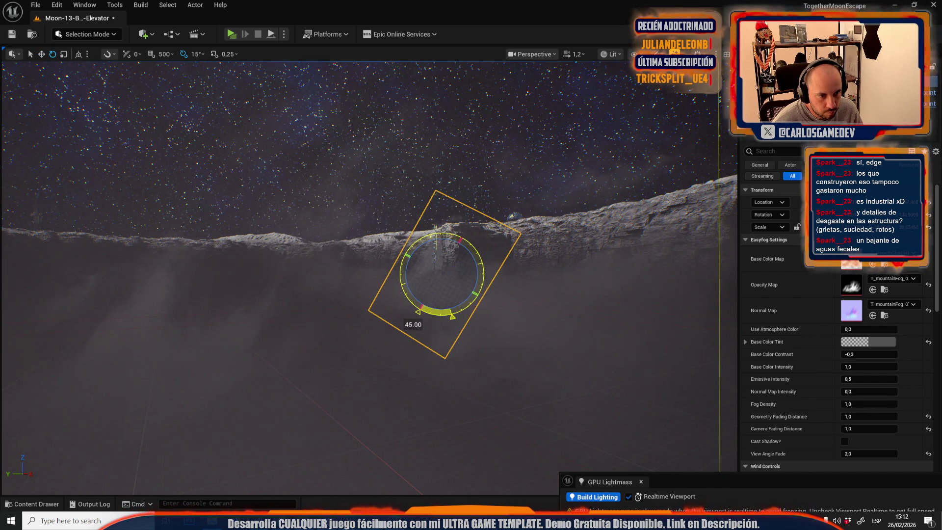
pyautogui.moveTo(411, 293); pyautogui.dragTo(418, 286)
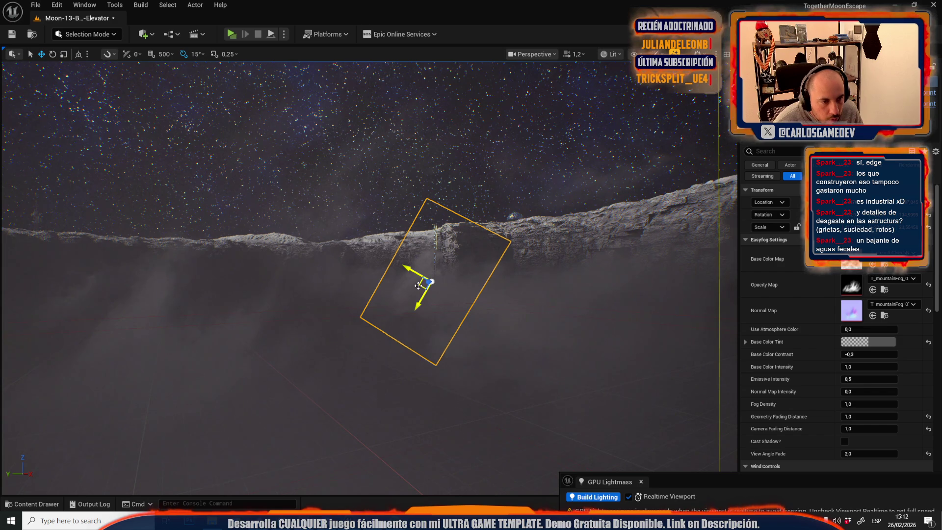
pyautogui.moveTo(422, 285); pyautogui.dragTo(420, 285)
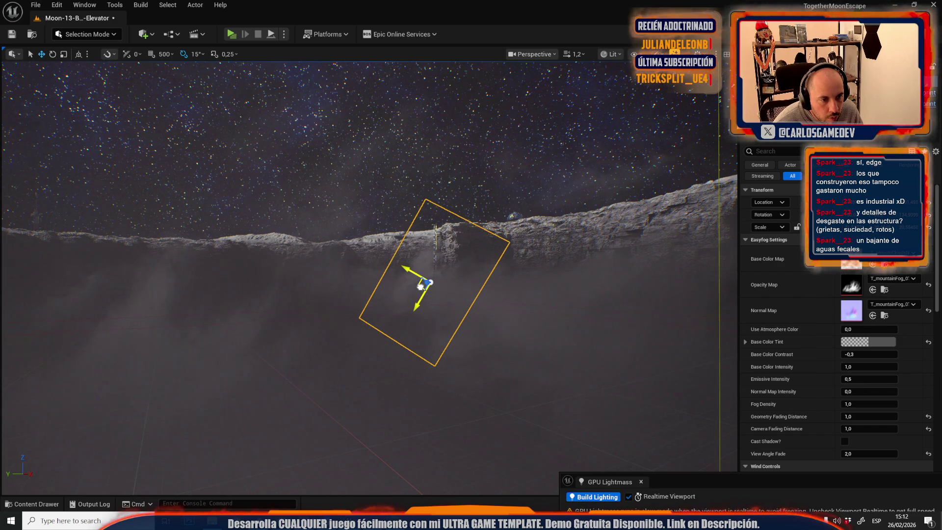
# Step: Deselect the fog, fly down toward the cliff, and launch a Play In Editor preview
pyautogui.click(453, 194)
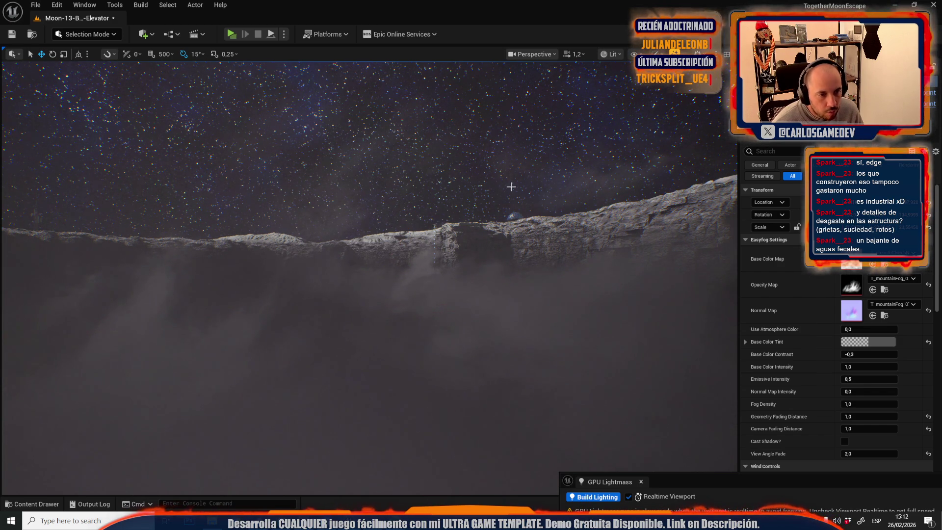
pyautogui.scroll(2, 453, 194)
pyautogui.press('w')
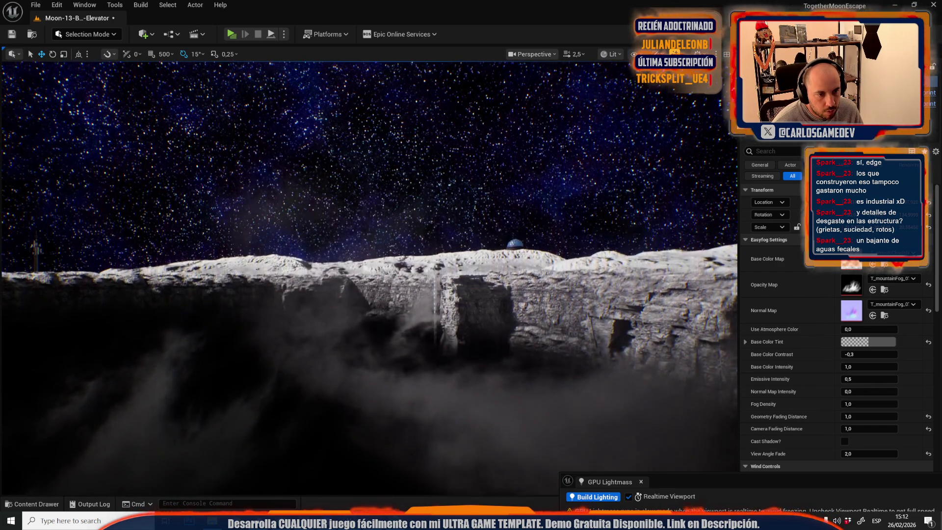
pyautogui.scroll(1, 453, 193)
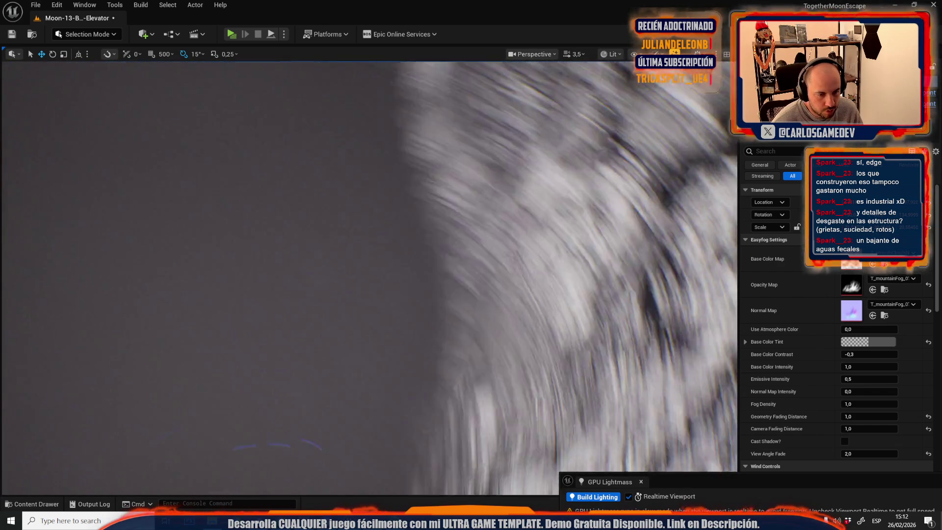
pyautogui.scroll(-2, 453, 193)
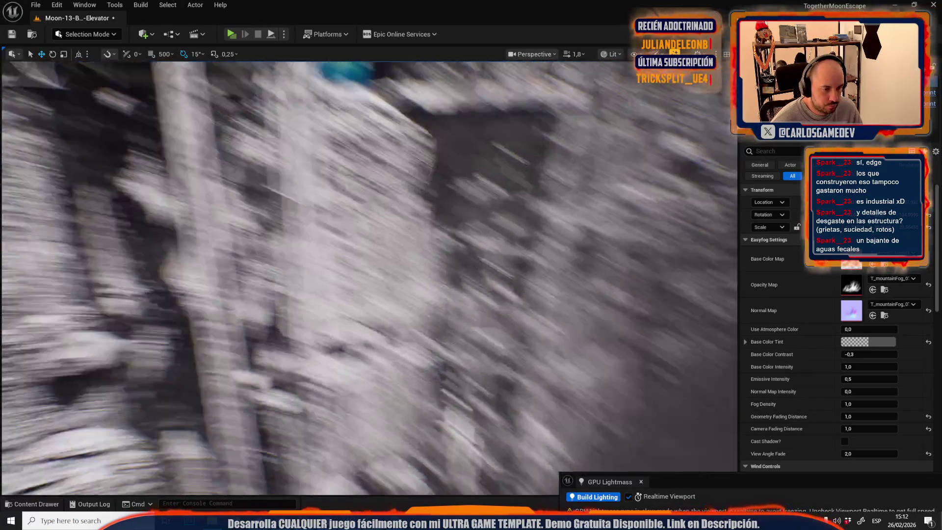
pyautogui.scroll(-2, 485, 279)
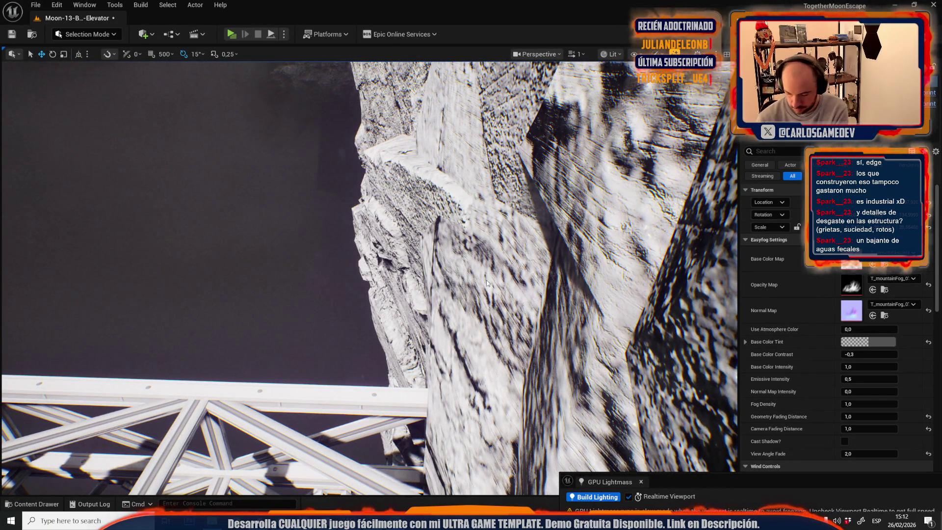
pyautogui.hotkey('alt', 'p')
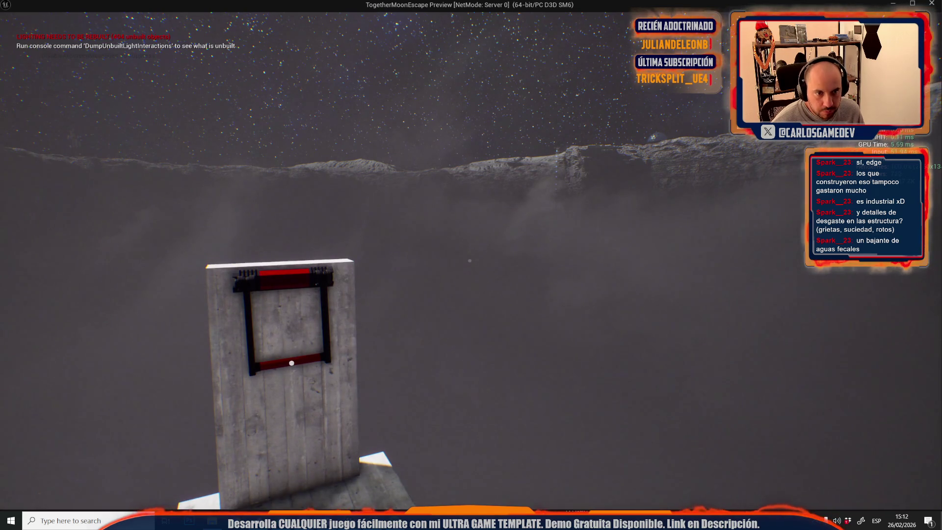
# Step: Stop the play preview and move the fog volume up and to the right
pyautogui.press('Escape')
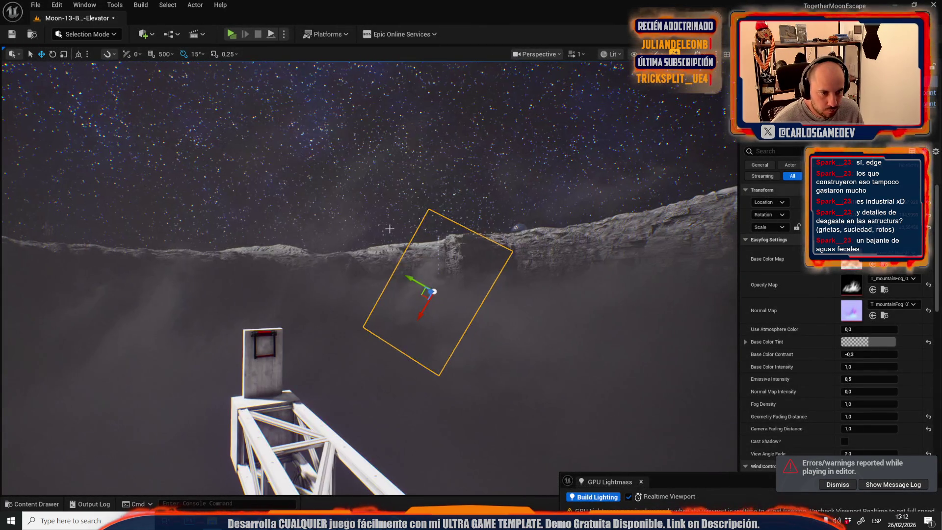
pyautogui.moveTo(422, 292)
pyautogui.mouseDown()
pyautogui.moveTo(420, 265)
pyautogui.moveTo(432, 286)
pyautogui.mouseUp()
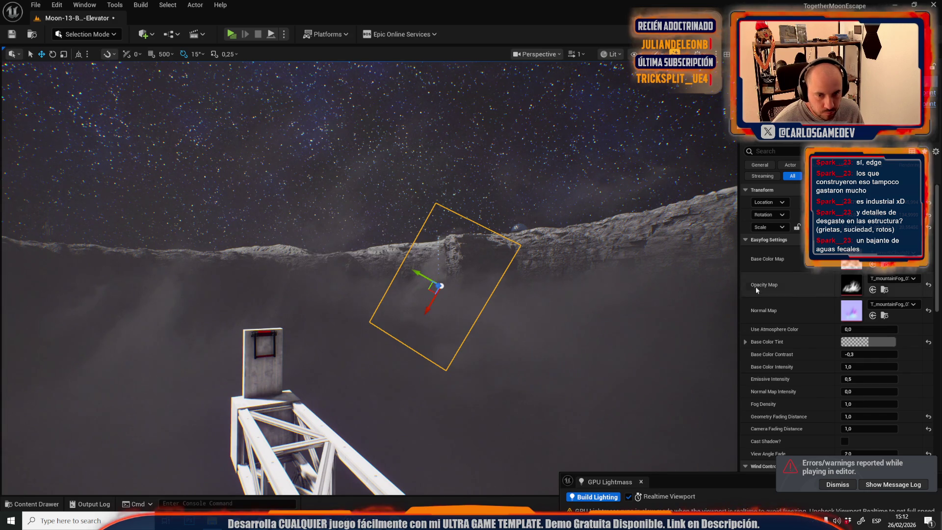
# Step: Darken the Easyfog Base Color Tint to dark grey, 0,061 on each channel
pyautogui.click(884, 344)
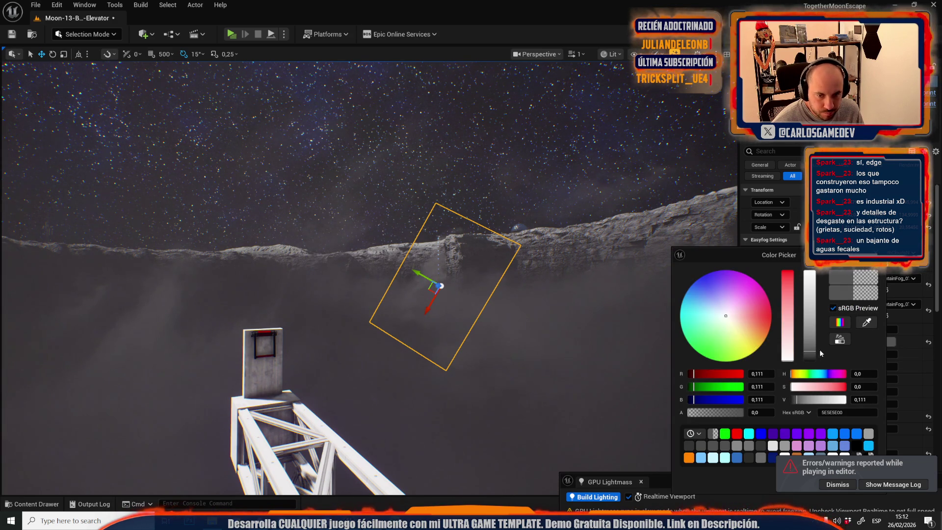
pyautogui.moveTo(813, 334); pyautogui.dragTo(816, 355)
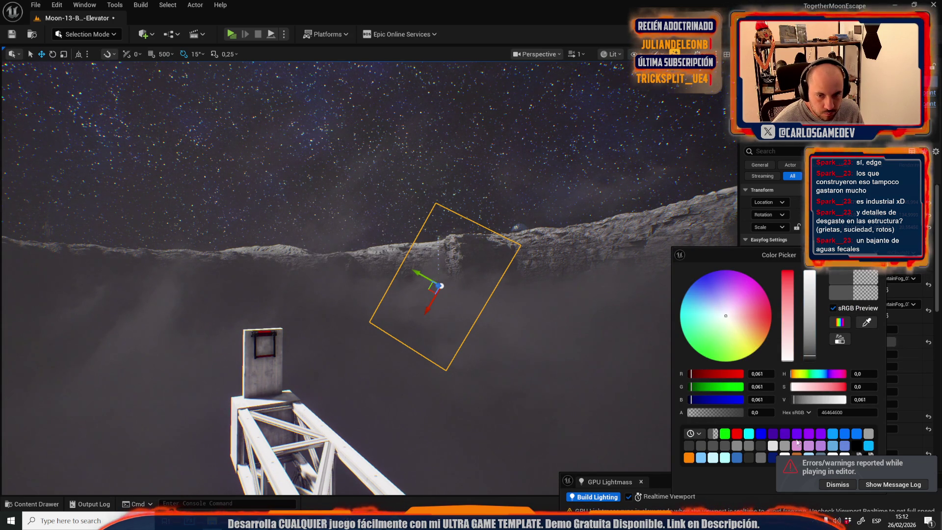
pyautogui.moveTo(757, 266); pyautogui.dragTo(642, 216)
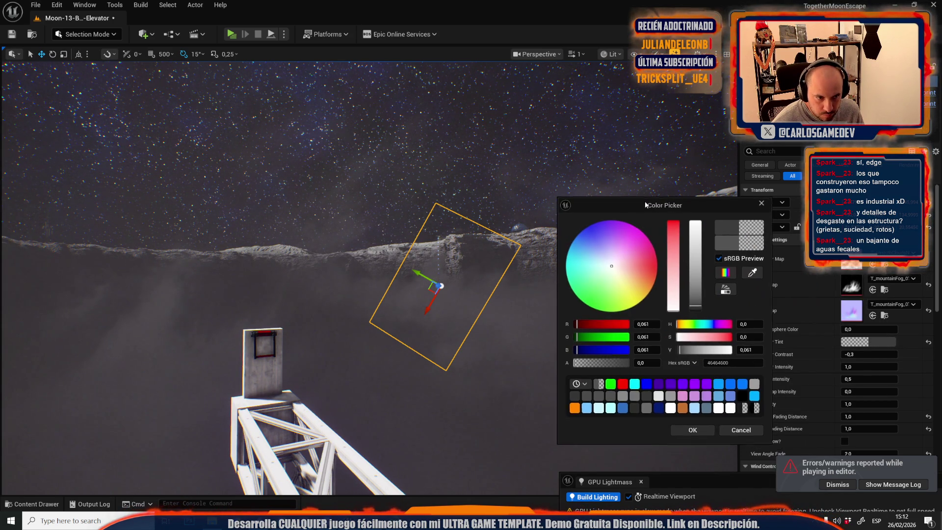
pyautogui.click(687, 428)
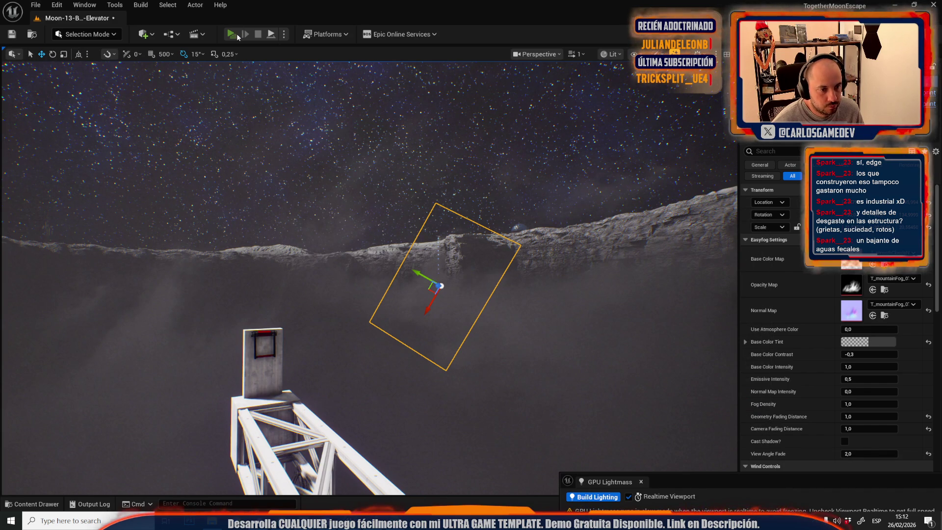
pyautogui.click(232, 34)
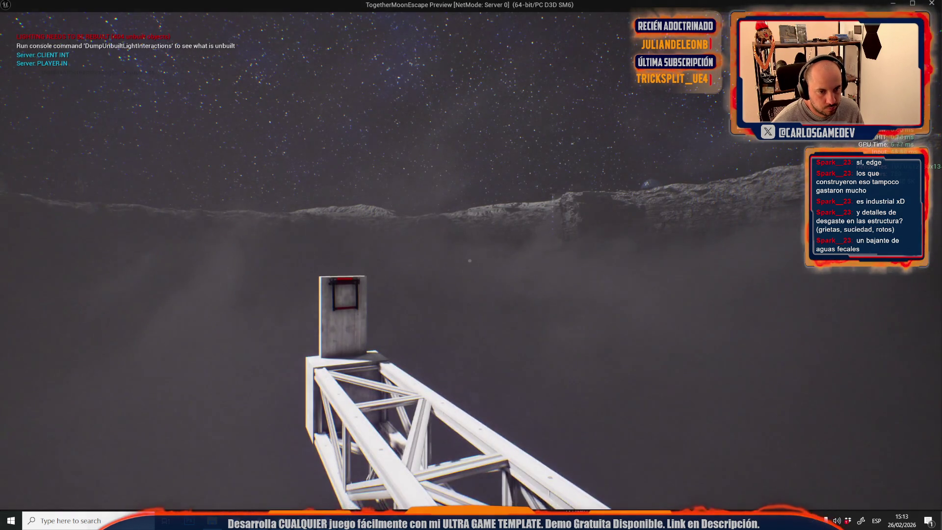
pyautogui.press('w')
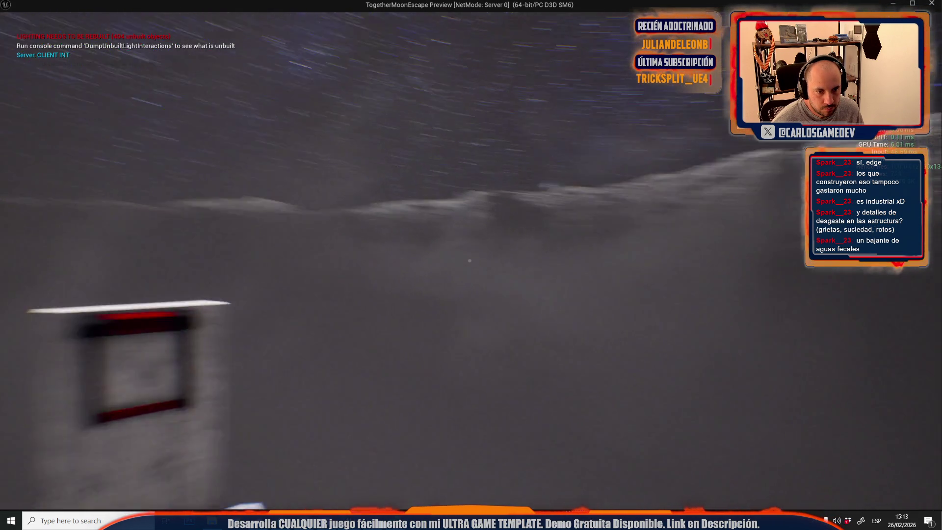
pyautogui.press('s')
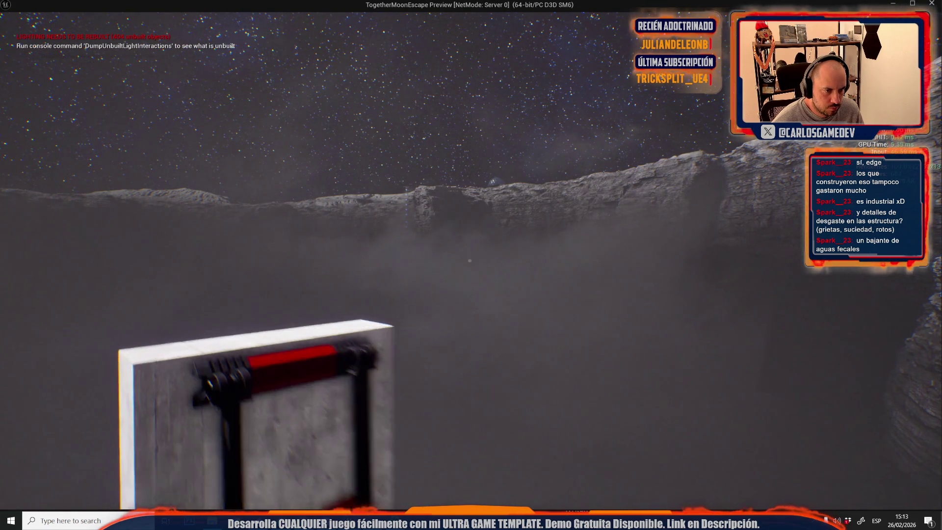
pyautogui.press('w')
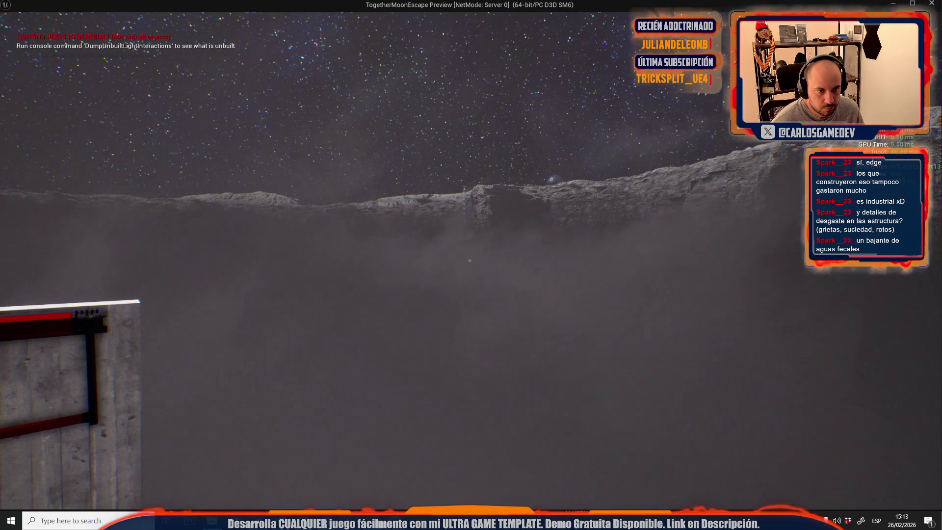
pyautogui.press('Escape')
pyautogui.hotkey('alt', 'Tab')
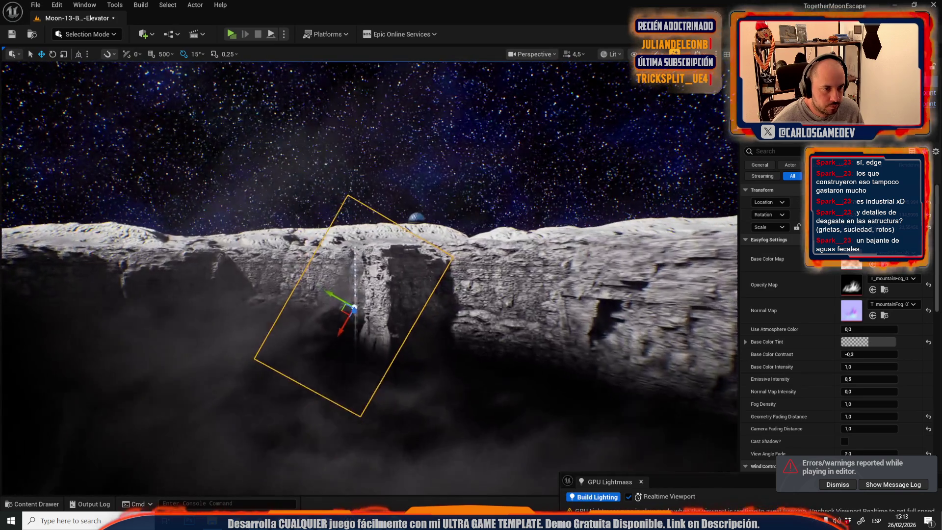
# Step: Frame the glass dome, then try scaling its base structure and undo it
pyautogui.click(416, 217)
pyautogui.press('f')
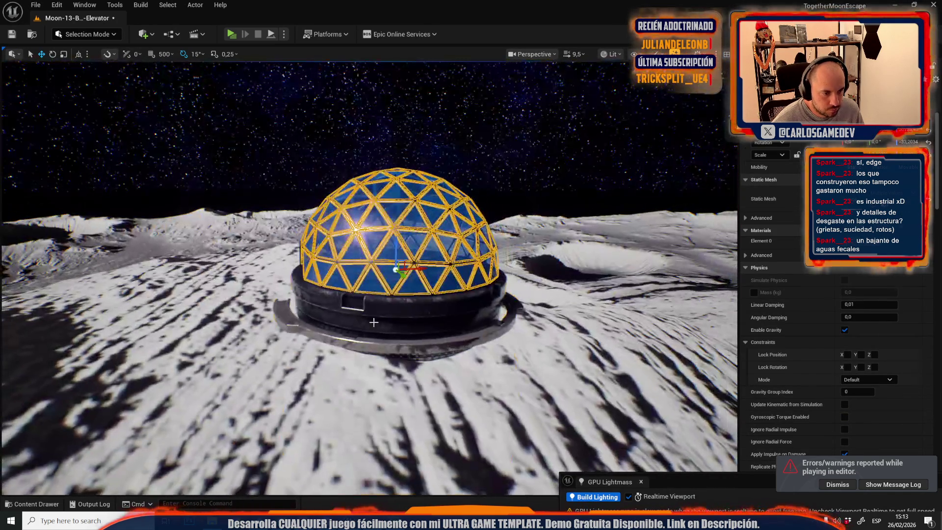
pyautogui.click(382, 293)
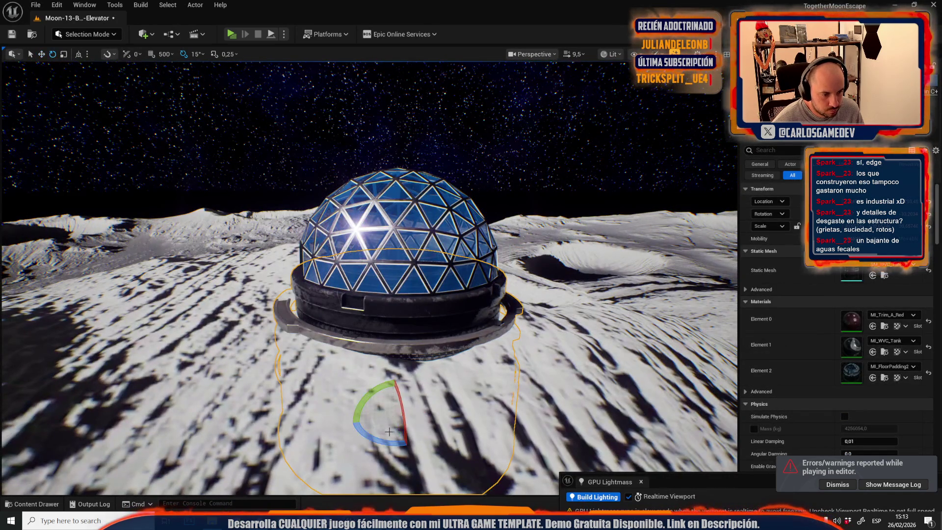
pyautogui.moveTo(398, 415); pyautogui.dragTo(417, 363)
pyautogui.press('w')
pyautogui.hotkey('ctrl', 'z')
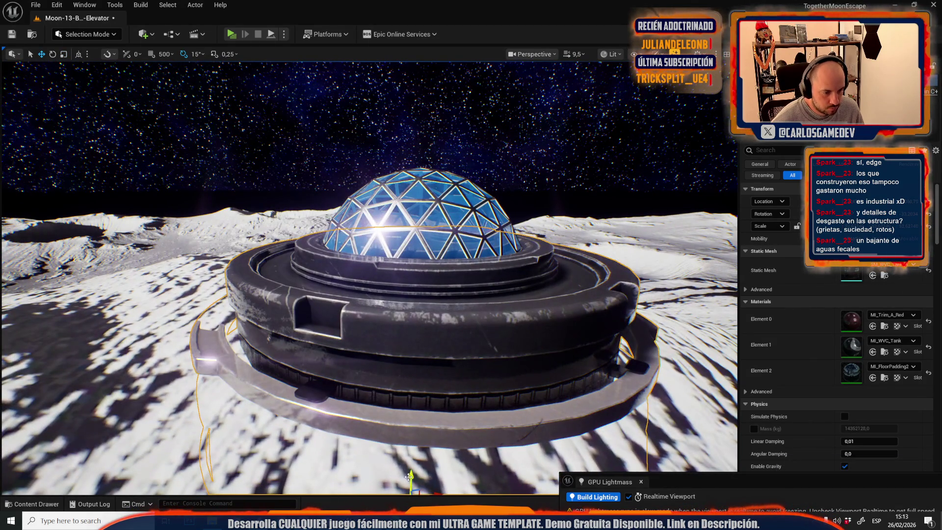
# Step: Try lifting the dome frame above the glass dome, undo it, and re-frame the dome
pyautogui.click(399, 203)
pyautogui.moveTo(422, 201); pyautogui.dragTo(422, 120)
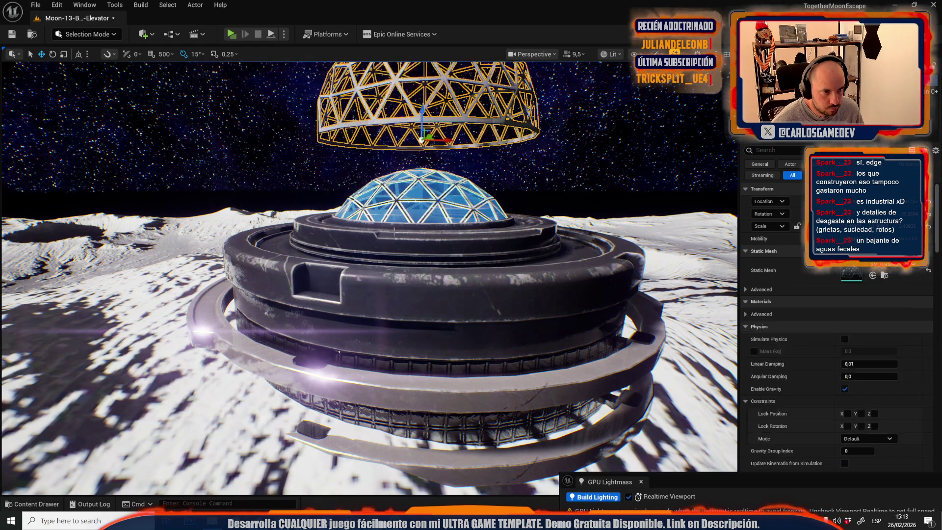
pyautogui.hotkey('ctrl', 'z')
pyautogui.scroll(-1, 363, 297)
pyautogui.press('w')
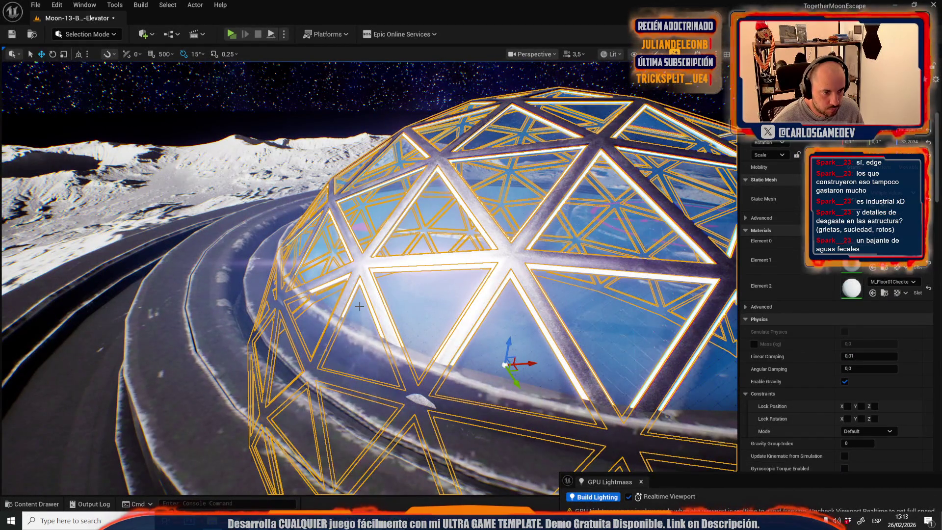
pyautogui.press('f')
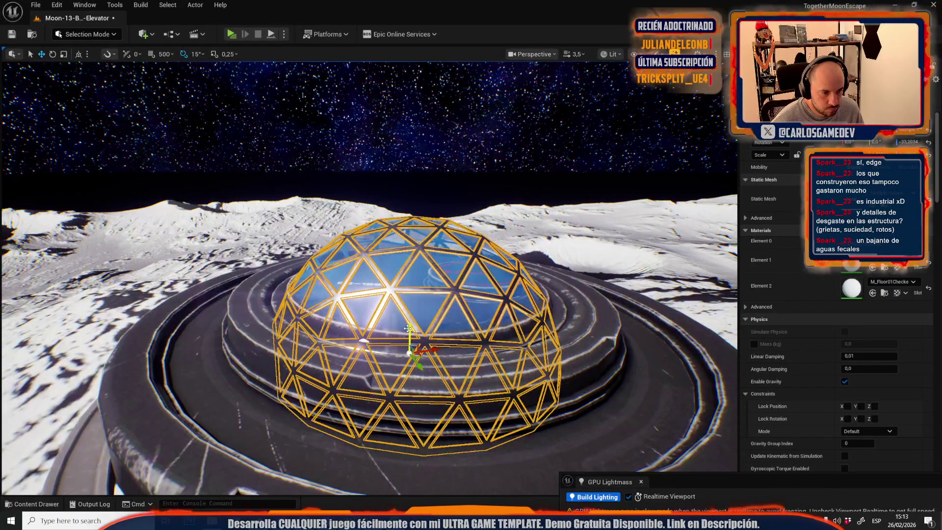
# Step: Fly past the dome across the moon surface out to the crater rim
pyautogui.scroll(3, 398, 331)
pyautogui.press('e')
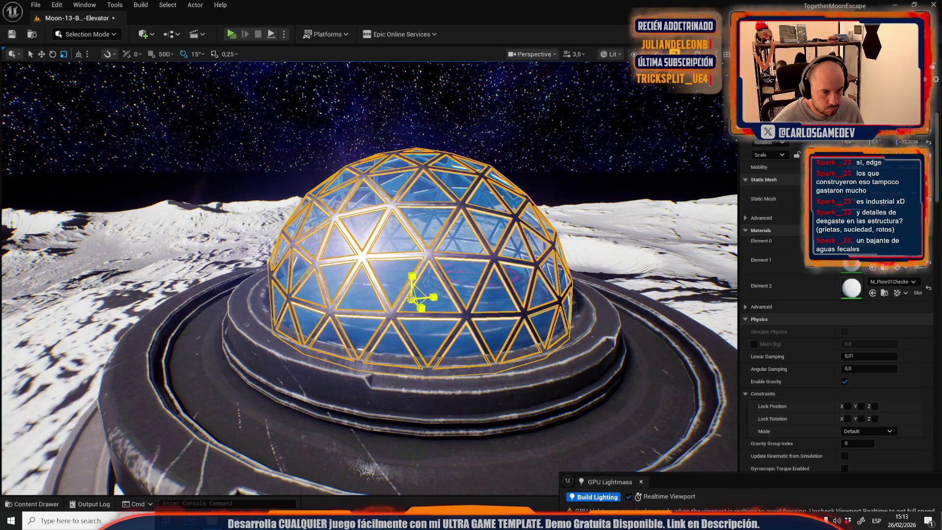
pyautogui.scroll(5, 411, 297)
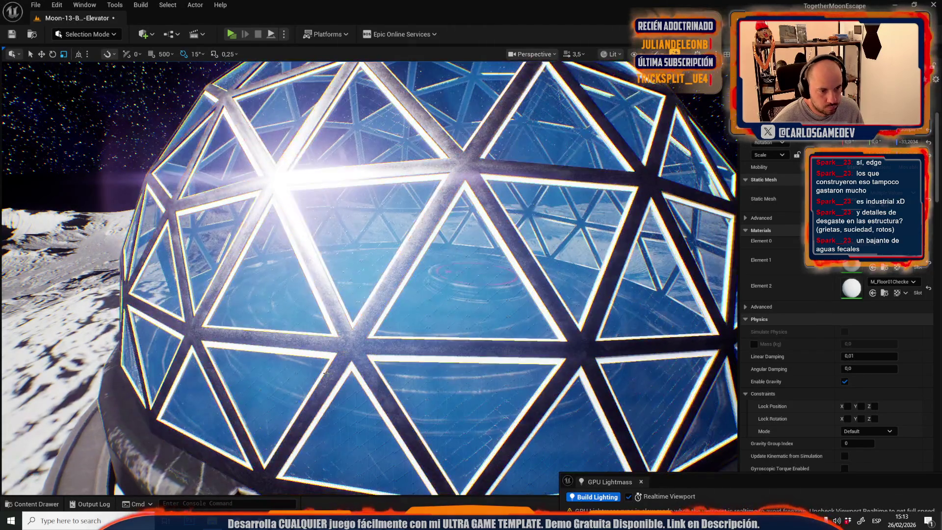
pyautogui.scroll(4, 326, 373)
pyautogui.press('w')
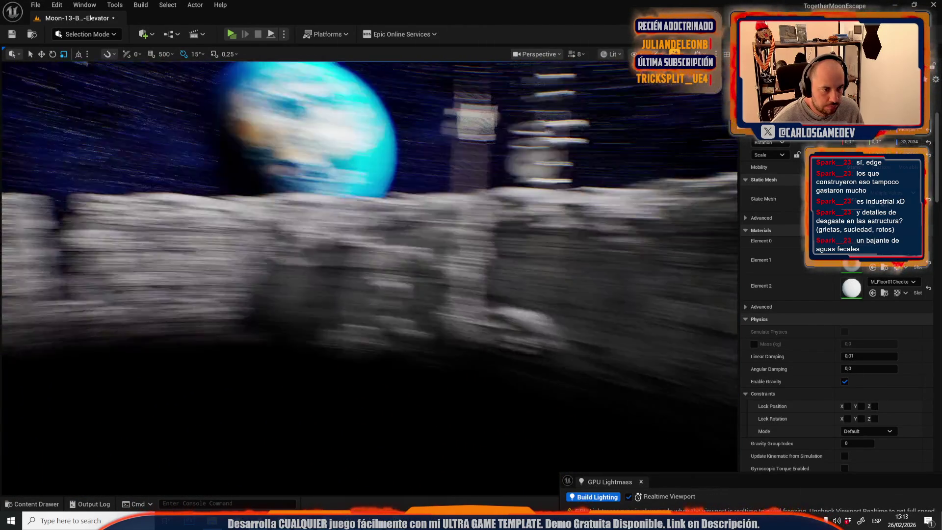
pyautogui.scroll(-5, 368, 275)
pyautogui.scroll(-2, 368, 275)
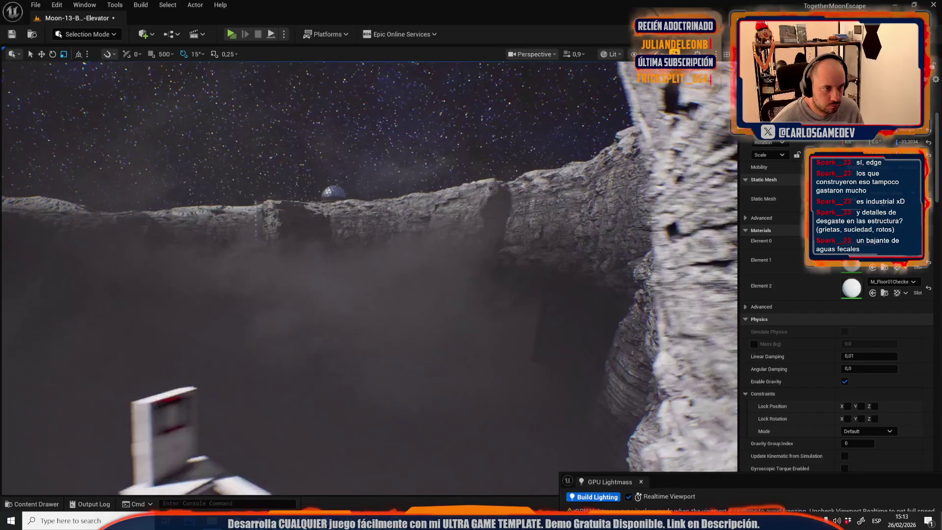
pyautogui.scroll(-1, 310, 406)
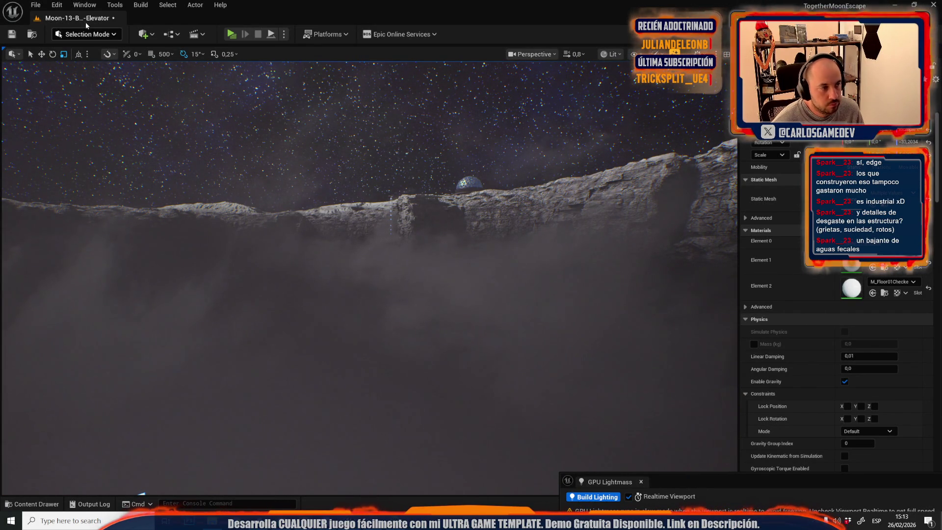
pyautogui.click(34, 5)
# Step: Switch to the Moon-14-Open-World level, saving Moon-13-Broken-Elevator when prompted
pyautogui.moveTo(114, 72)
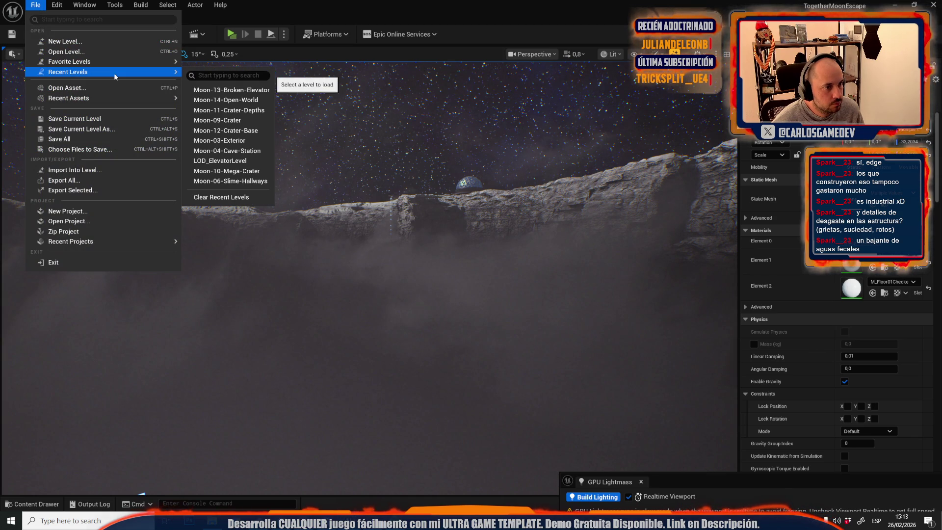
pyautogui.click(227, 101)
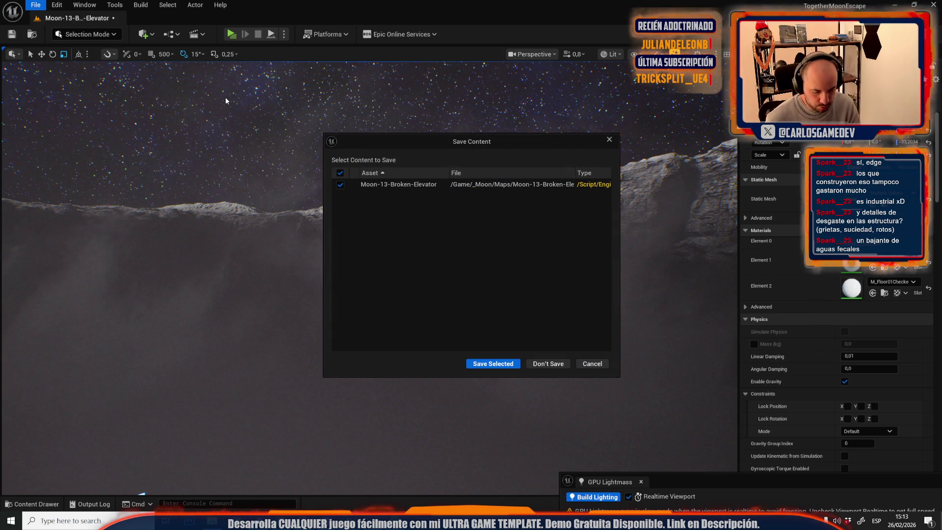
pyautogui.press('Return')
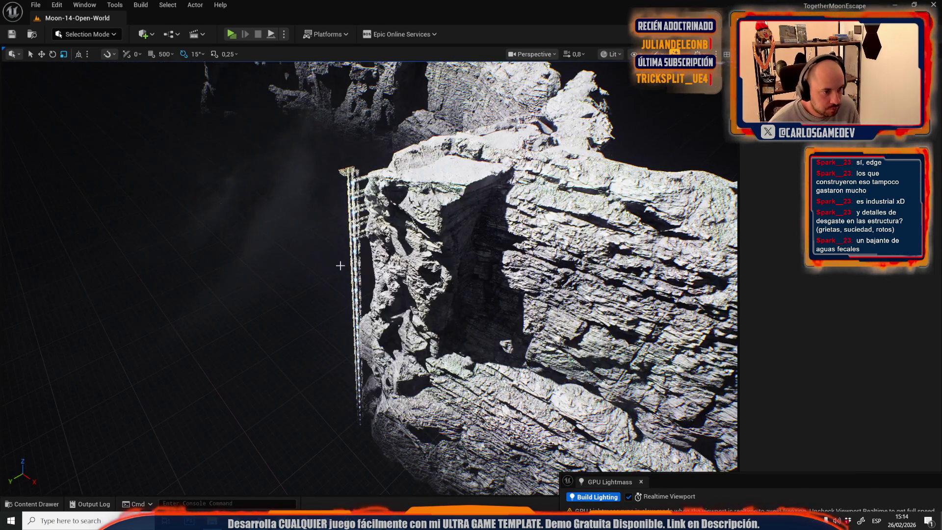
pyautogui.moveTo(338, 267)
pyautogui.mouseDown()
pyautogui.moveTo(314, 274)
pyautogui.moveTo(294, 255)
pyautogui.mouseUp()
# Step: Multi-select the moon base's truss bridges, cylinders, blocks and domes
pyautogui.scroll(5, 369, 277)
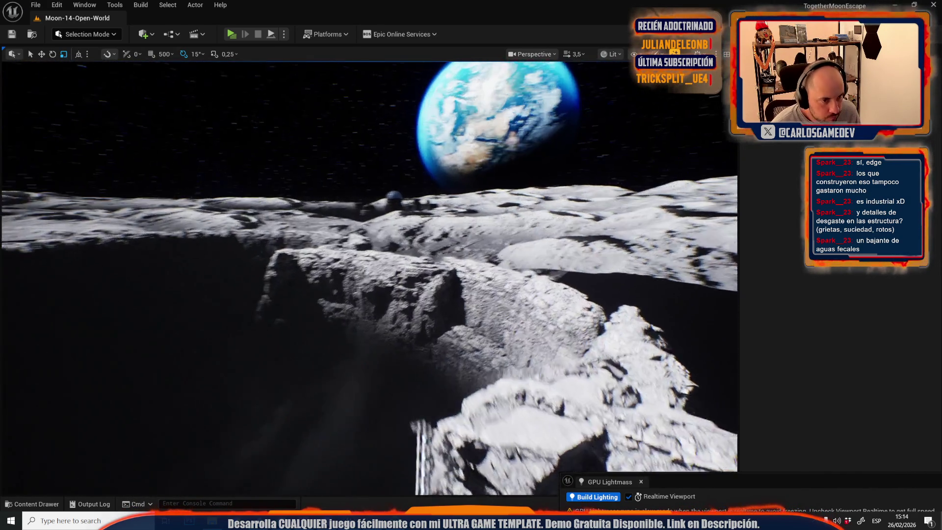
pyautogui.scroll(1, 369, 277)
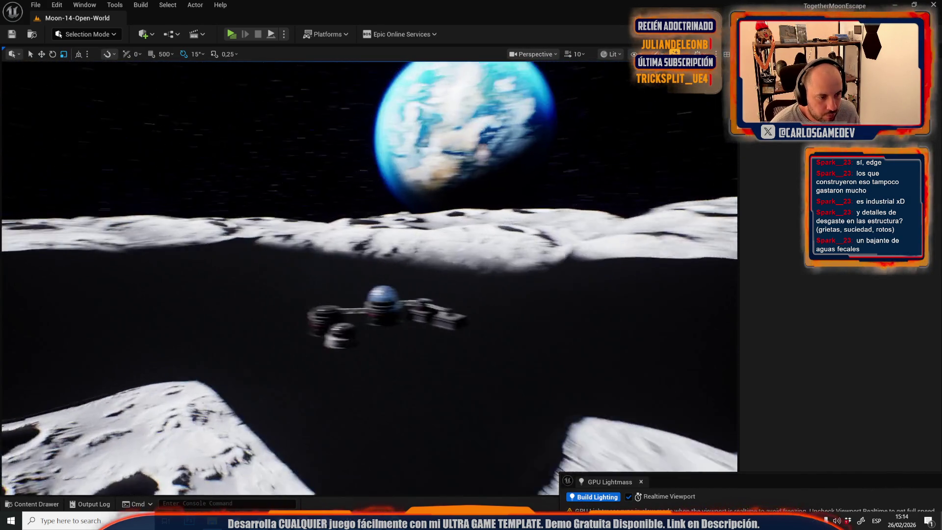
pyautogui.click(364, 265)
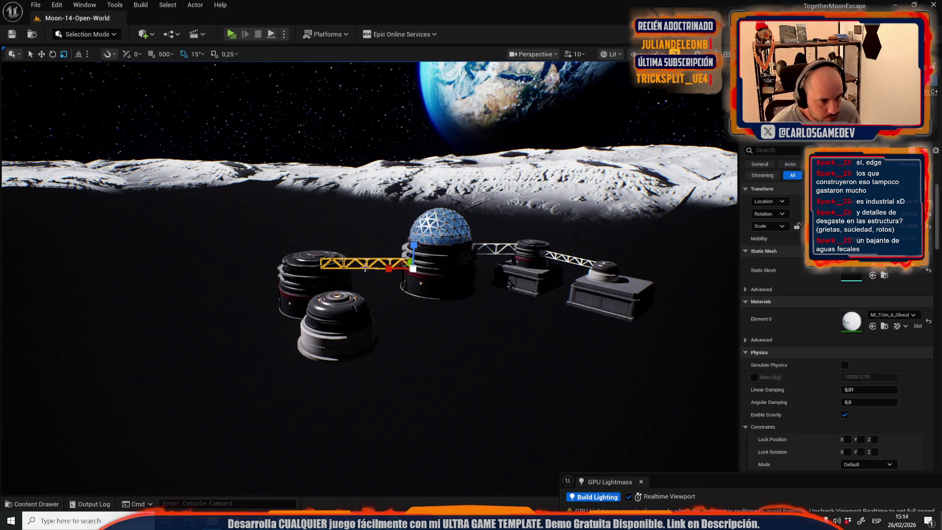
pyautogui.keyDown('ctrl'); pyautogui.click(318, 257); pyautogui.keyUp('ctrl')
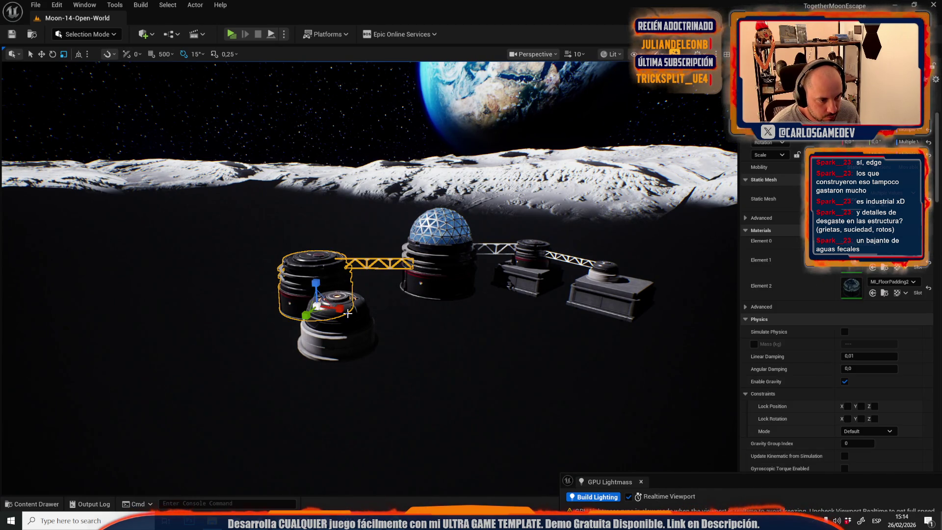
pyautogui.keyDown('ctrl'); pyautogui.click(494, 253); pyautogui.keyUp('ctrl')
pyautogui.keyDown('ctrl'); pyautogui.click(527, 282); pyautogui.keyUp('ctrl')
pyautogui.keyDown('ctrl'); pyautogui.click(533, 252); pyautogui.keyUp('ctrl')
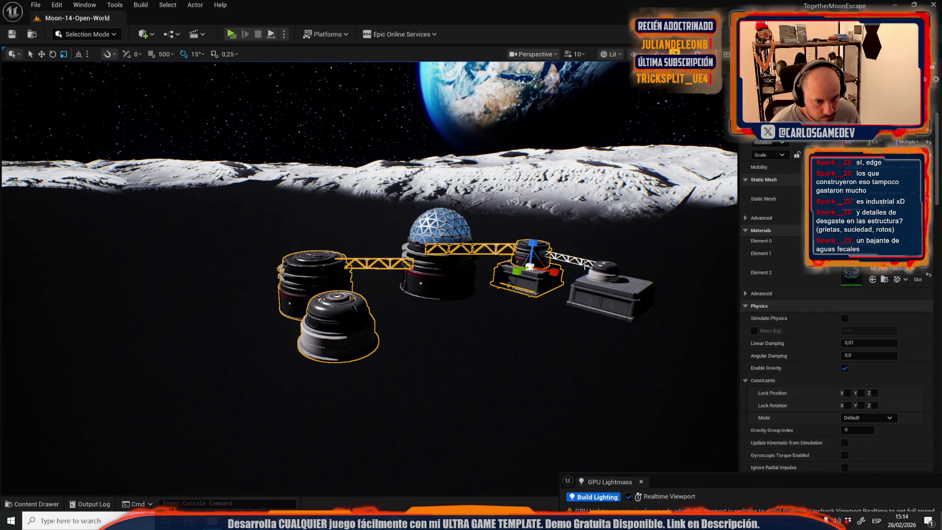
pyautogui.click(586, 265)
pyautogui.hotkey('ctrl', 'z')
pyautogui.keyDown('ctrl'); pyautogui.click(610, 299); pyautogui.keyUp('ctrl')
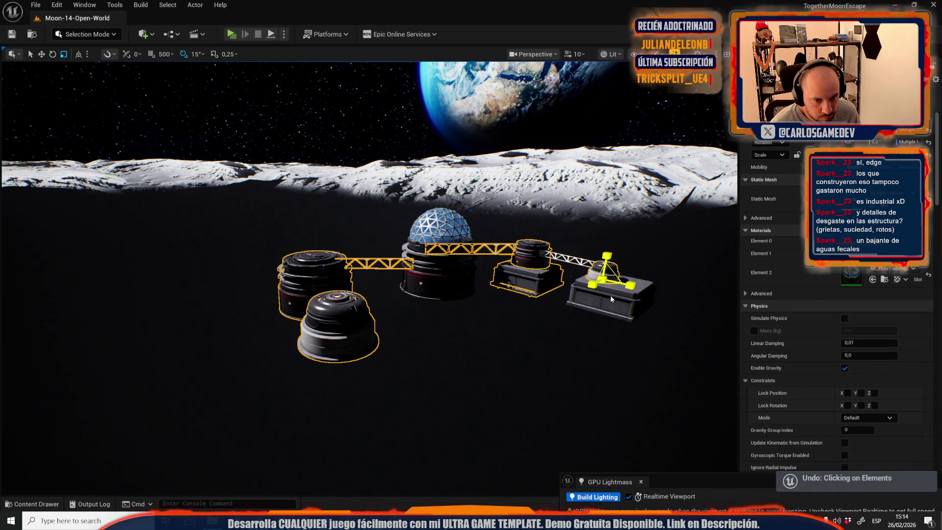
pyautogui.keyDown('ctrl'); pyautogui.click(580, 258); pyautogui.keyUp('ctrl')
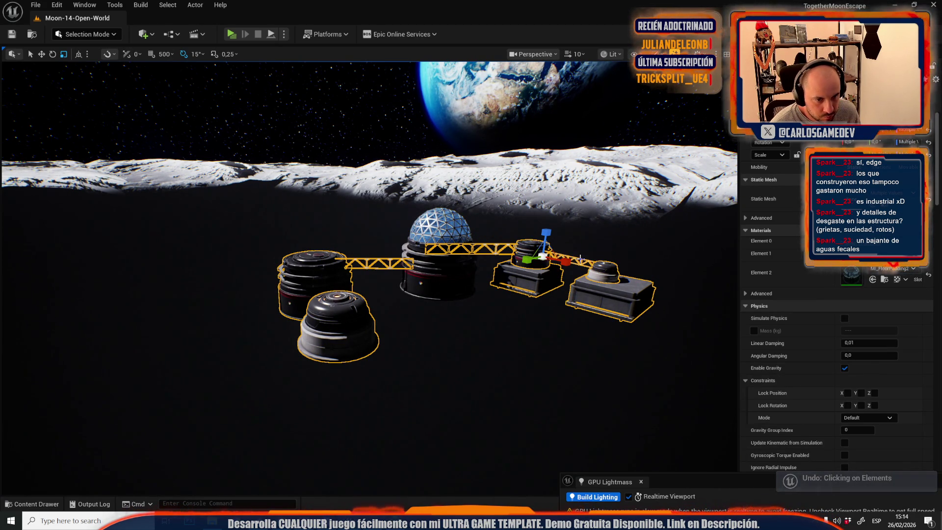
# Step: Switch back to the Moon-13-Broken-Elevator level
pyautogui.click(57, 5)
pyautogui.moveTo(113, 71)
pyautogui.click(237, 102)
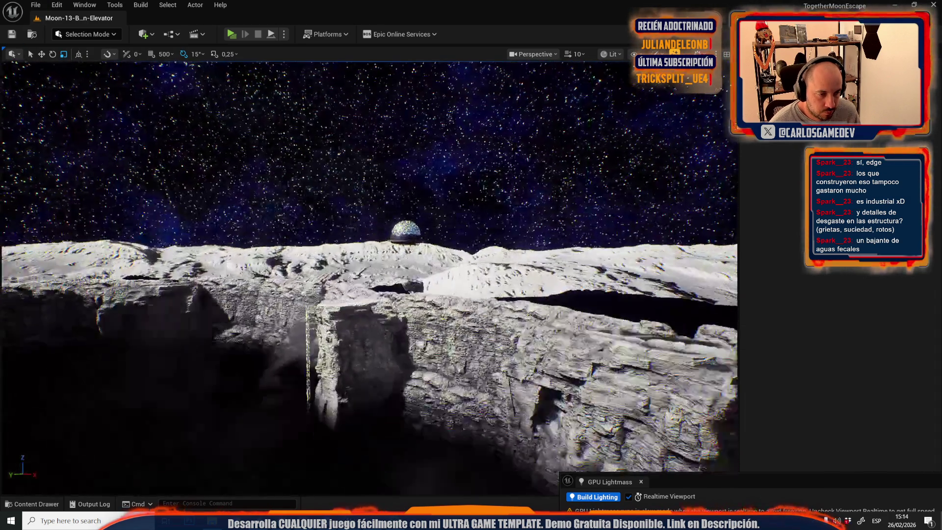
# Step: Paste the copied moon base into the Moon-13 elevator level, undoing an accidental scale
pyautogui.hotkey('ctrl', 'v')
pyautogui.press('e')
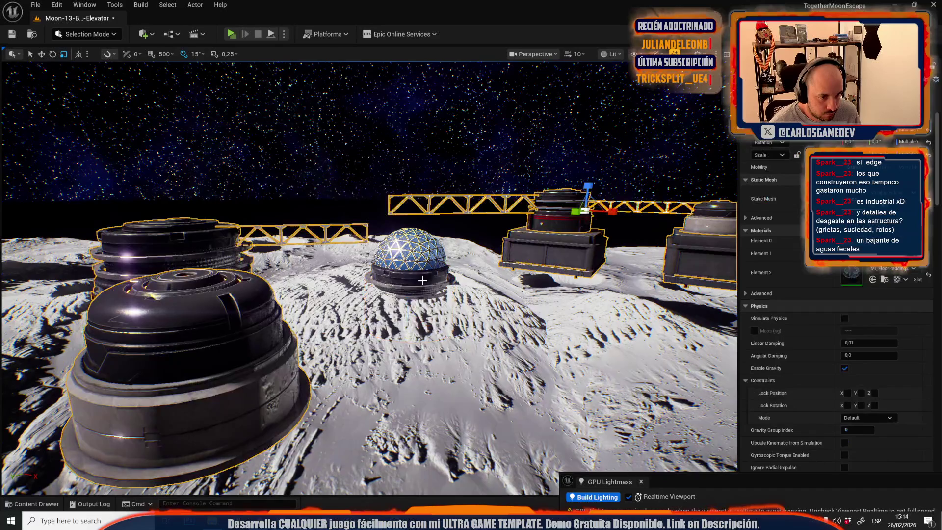
pyautogui.press('w')
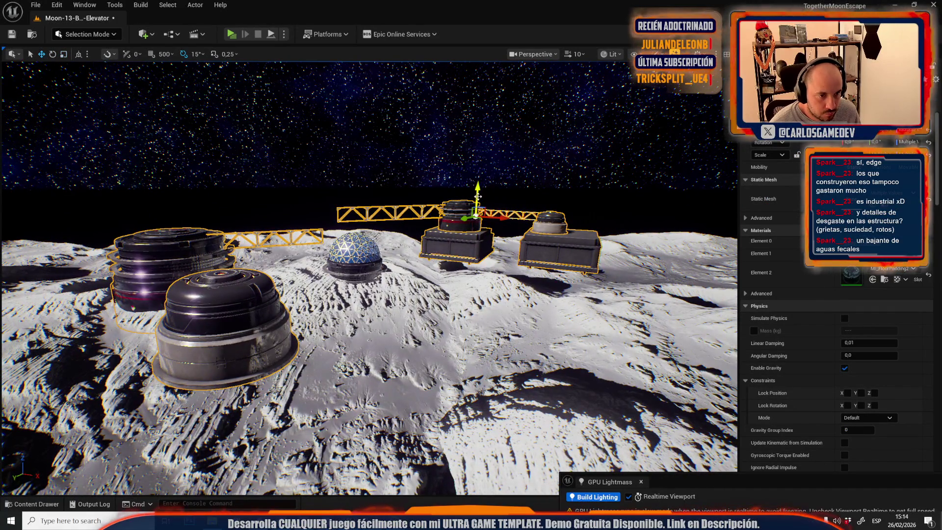
pyautogui.scroll(-3, 486, 221)
pyautogui.scroll(3, 487, 225)
pyautogui.press('e')
pyautogui.scroll(-1, 487, 225)
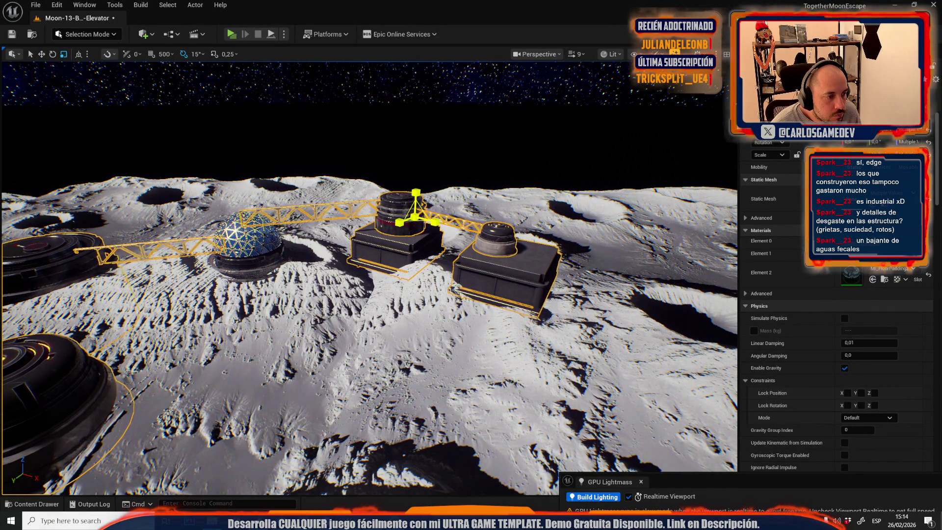
pyautogui.hotkey('ctrl', 'z')
pyautogui.scroll(-1, 428, 221)
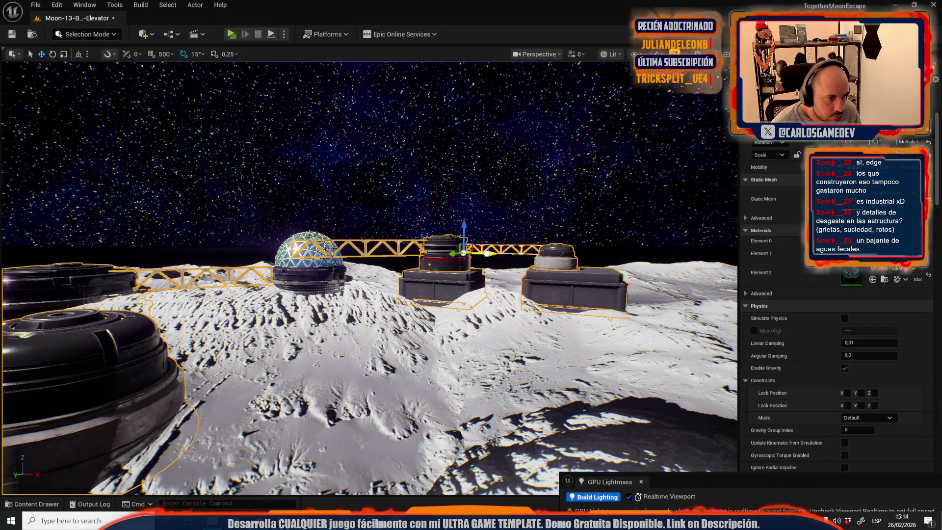
# Step: Fly over the crater cliff to the pasted base and shrink the front dome and its stack
pyautogui.moveTo(457, 255); pyautogui.dragTo(402, 259)
pyautogui.scroll(-1, 368, 275)
pyautogui.press('w')
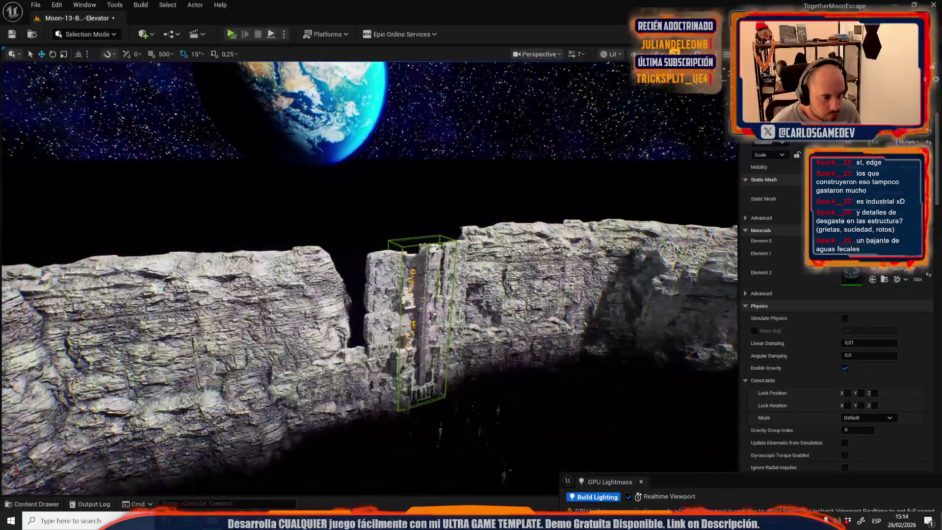
pyautogui.press('w')
pyautogui.scroll(-4, 368, 275)
pyautogui.press('s')
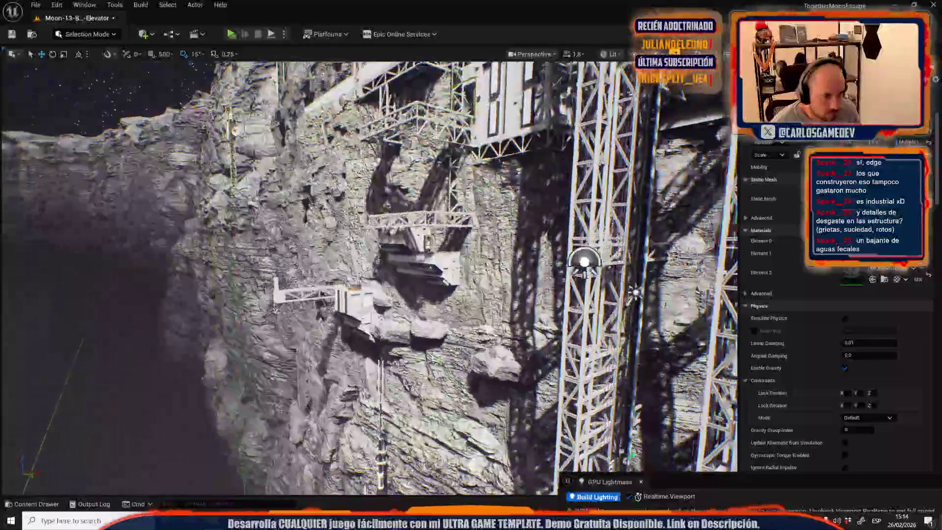
pyautogui.scroll(-2, 379, 217)
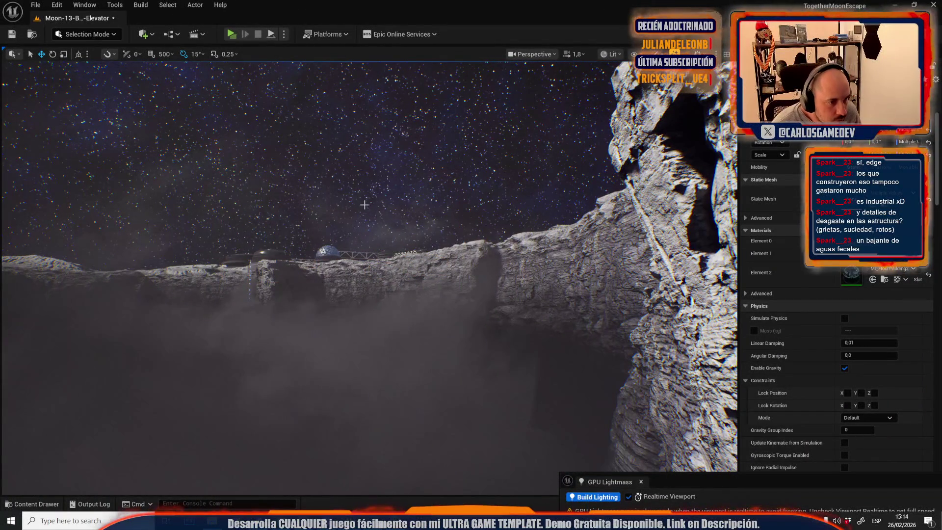
pyautogui.scroll(4, 356, 203)
pyautogui.press('w')
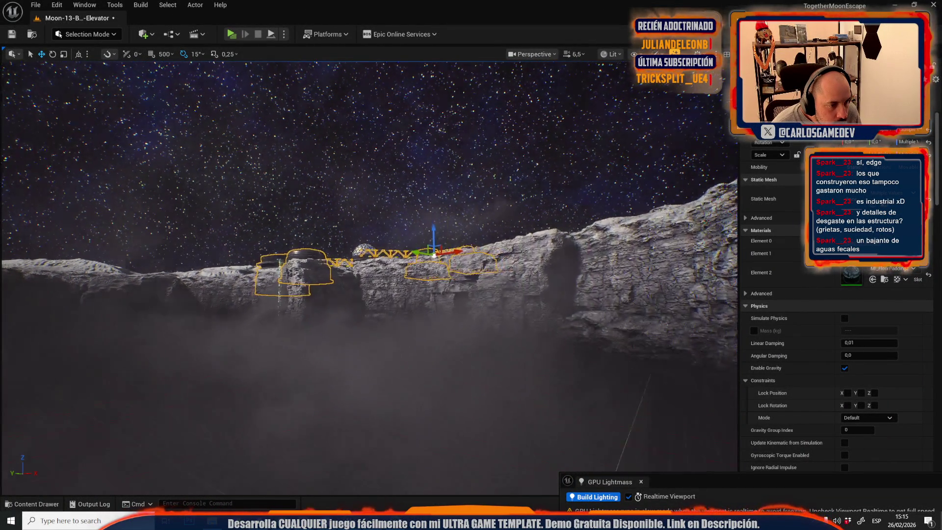
pyautogui.press('w')
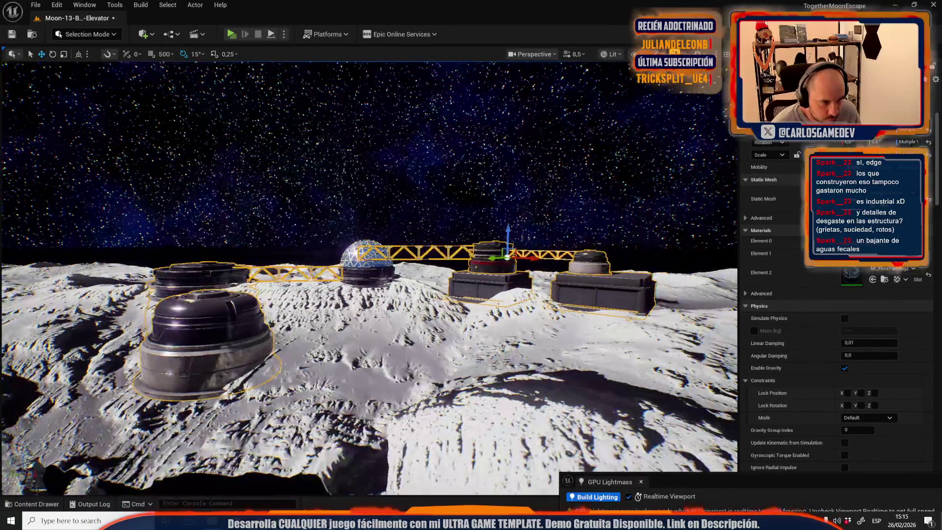
pyautogui.click(210, 344)
pyautogui.press('r')
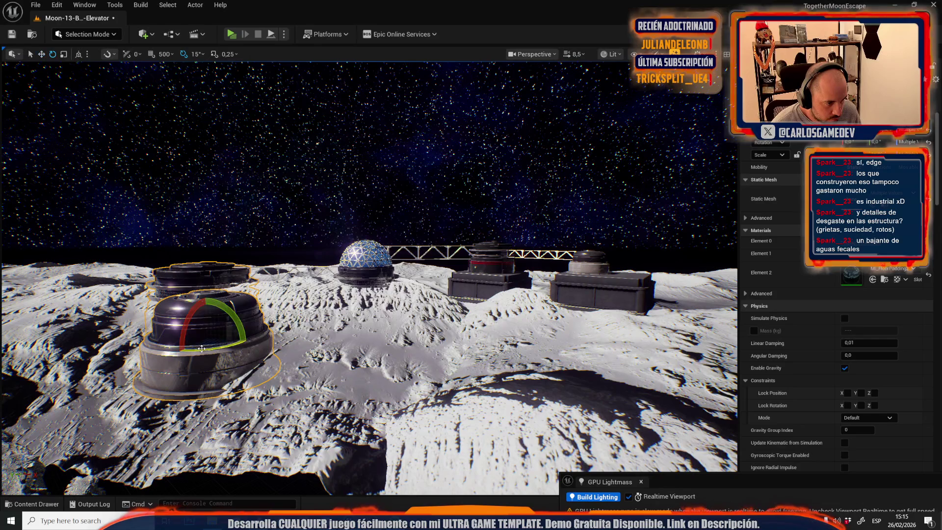
pyautogui.moveTo(210, 344); pyautogui.dragTo(212, 333)
pyautogui.hotkey('ctrl', 'z')
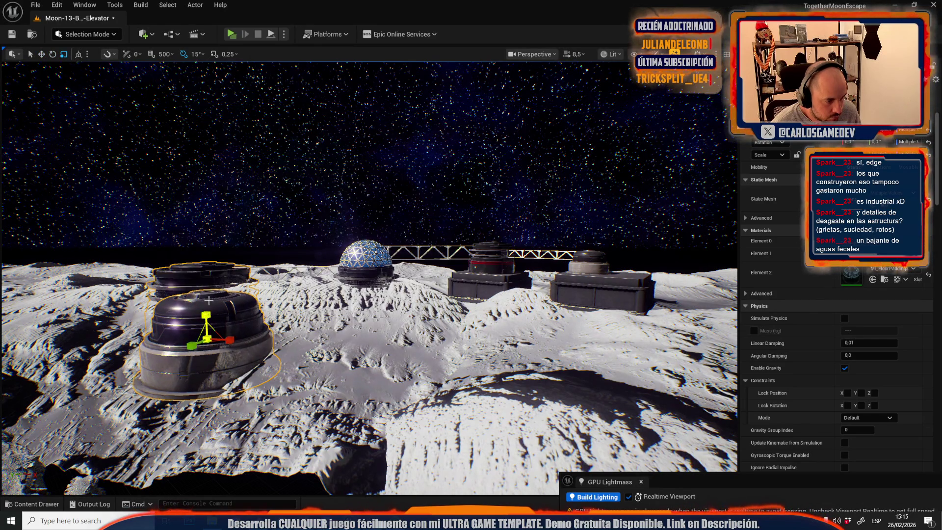
pyautogui.press('w')
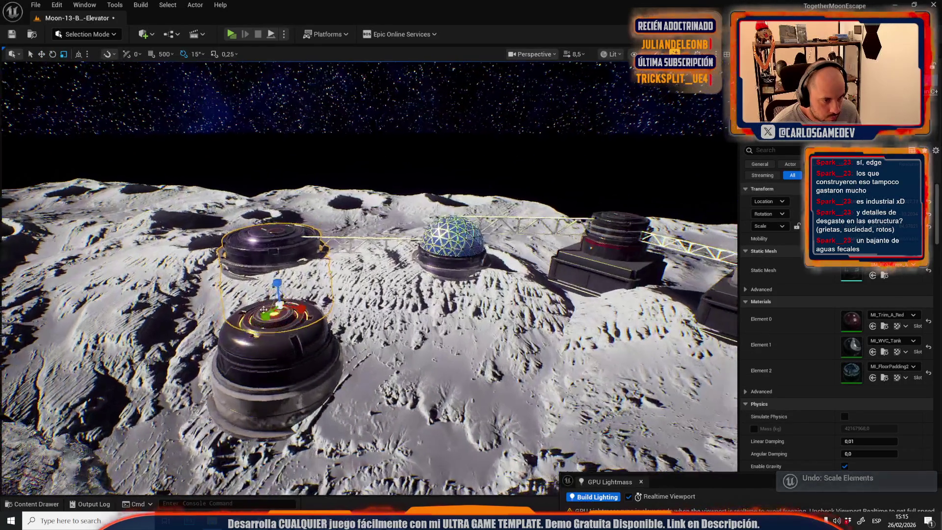
pyautogui.moveTo(280, 305)
pyautogui.mouseDown()
pyautogui.moveTo(277, 314)
pyautogui.moveTo(368, 304)
pyautogui.moveTo(362, 324)
pyautogui.moveTo(353, 266)
pyautogui.mouseUp()
# Step: Shorten the short truss bridge and shrink the tank and its platform base
pyautogui.click(384, 240)
pyautogui.press('r')
pyautogui.moveTo(398, 254); pyautogui.dragTo(414, 253)
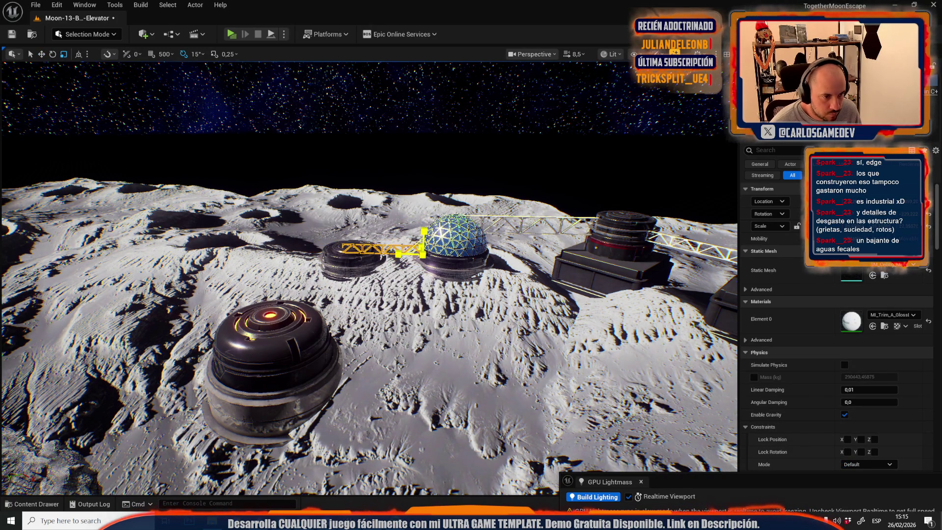
pyautogui.click(627, 248)
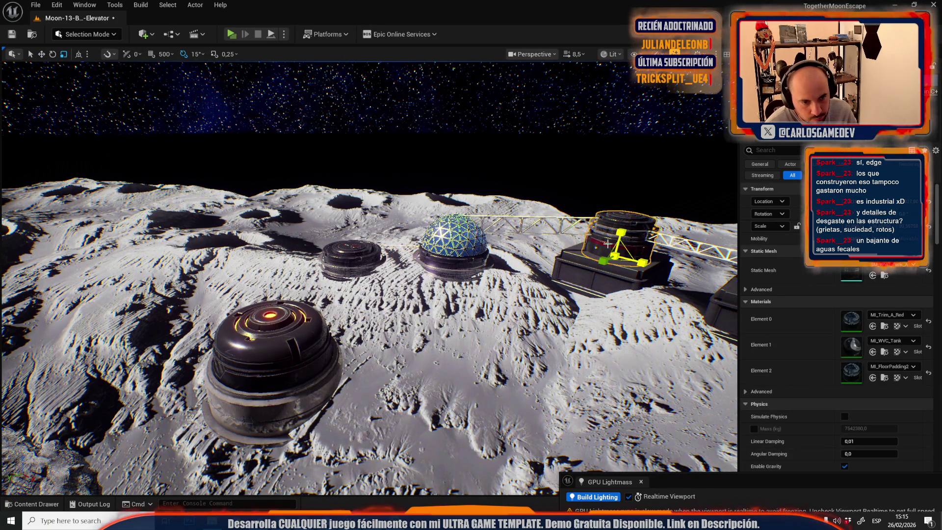
pyautogui.click(604, 276)
pyautogui.moveTo(608, 286); pyautogui.dragTo(619, 297)
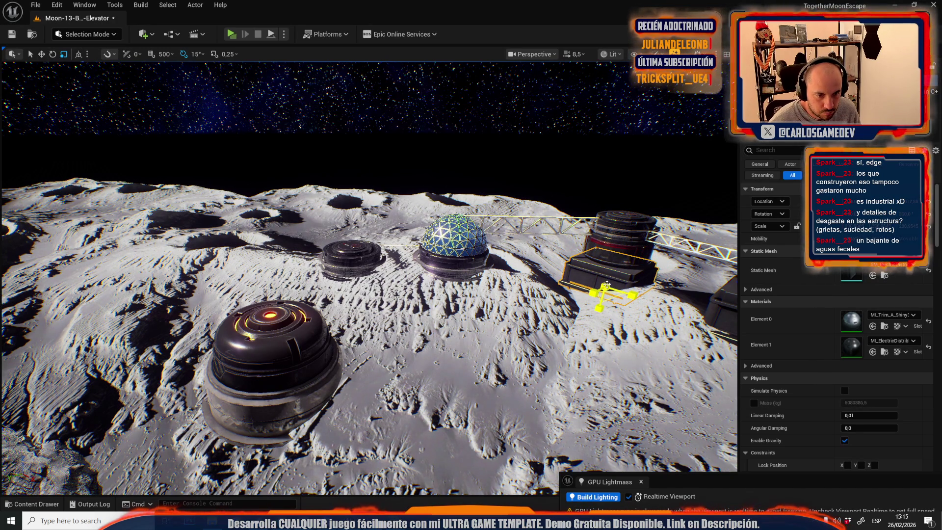
pyautogui.click(617, 248)
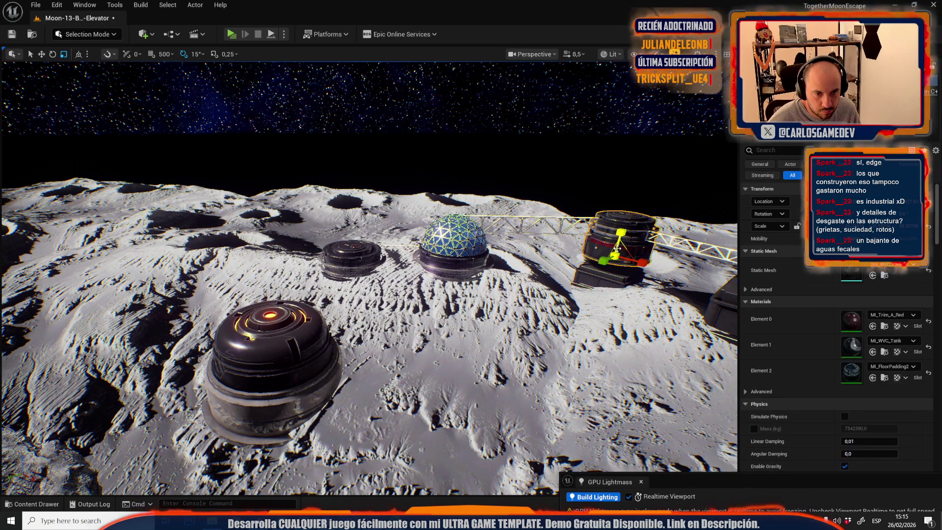
pyautogui.moveTo(617, 255)
pyautogui.mouseDown()
pyautogui.moveTo(616, 241)
pyautogui.moveTo(612, 251)
pyautogui.mouseUp()
# Step: Shrink the front dome further with the Scale tool
pyautogui.press('w')
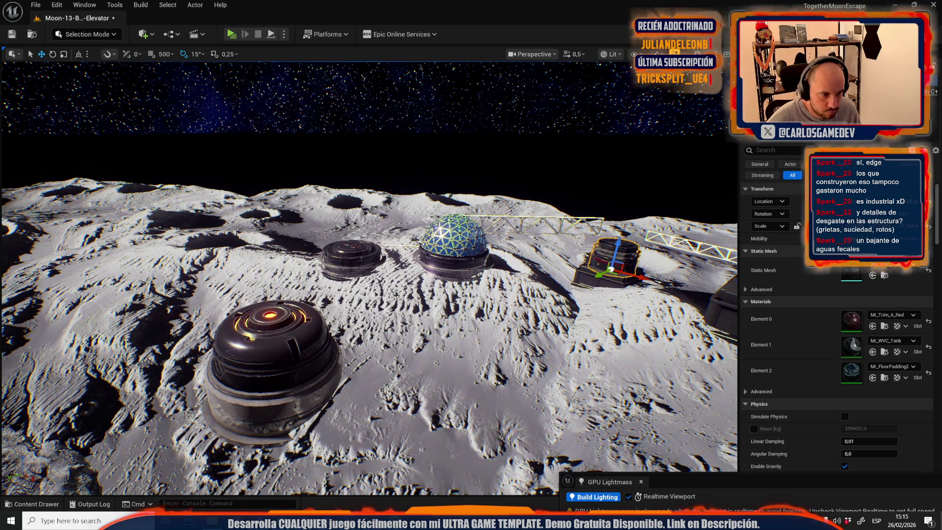
pyautogui.click(277, 388)
pyautogui.press('e')
pyautogui.press('r')
pyautogui.moveTo(279, 390)
pyautogui.mouseDown()
pyautogui.moveTo(350, 328)
pyautogui.moveTo(341, 365)
pyautogui.moveTo(346, 321)
pyautogui.moveTo(314, 295)
pyautogui.mouseUp()
pyautogui.press('w')
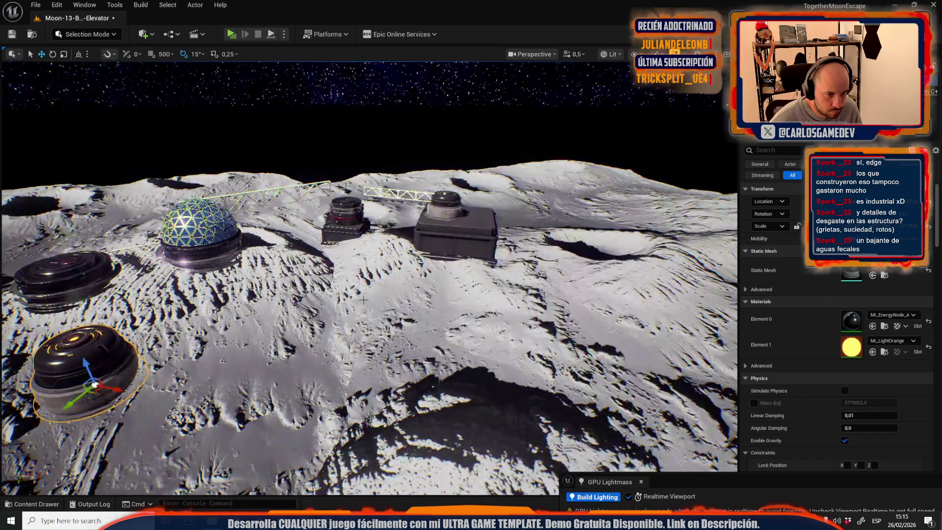
pyautogui.press('Escape')
# Step: Shrink the box building and set the small cylinder building on top of it
pyautogui.click(450, 249)
pyautogui.press('r')
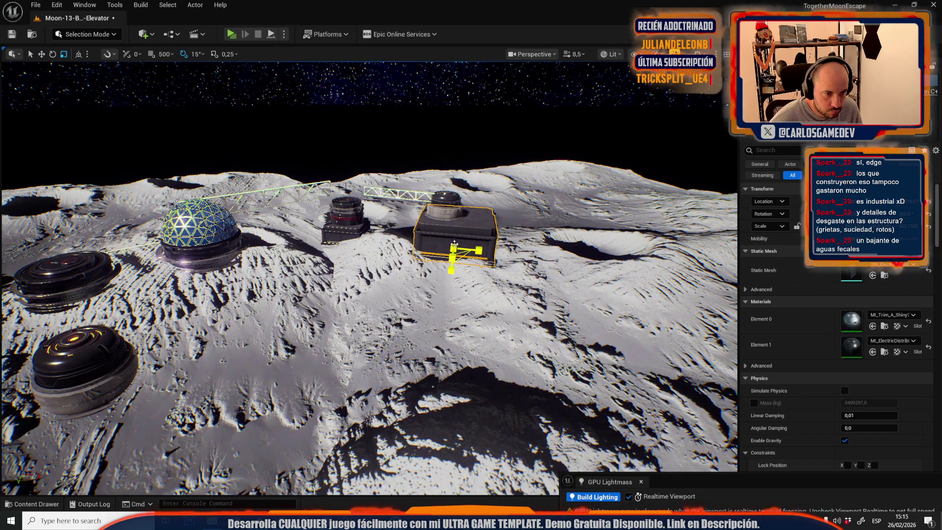
pyautogui.moveTo(452, 254); pyautogui.dragTo(449, 282)
pyautogui.click(440, 214)
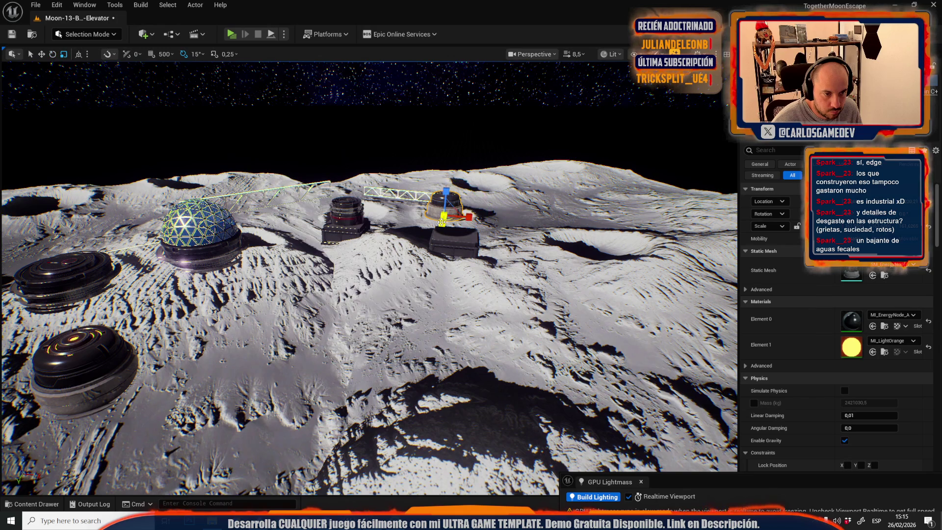
pyautogui.moveTo(452, 208); pyautogui.dragTo(455, 238)
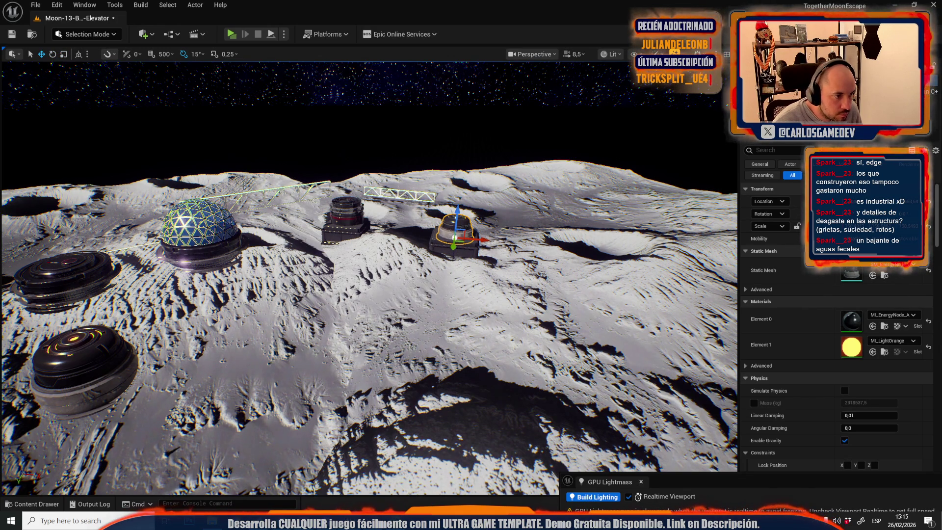
# Step: Shorten the truss bridge and select the far truss segment
pyautogui.click(295, 192)
pyautogui.press('r')
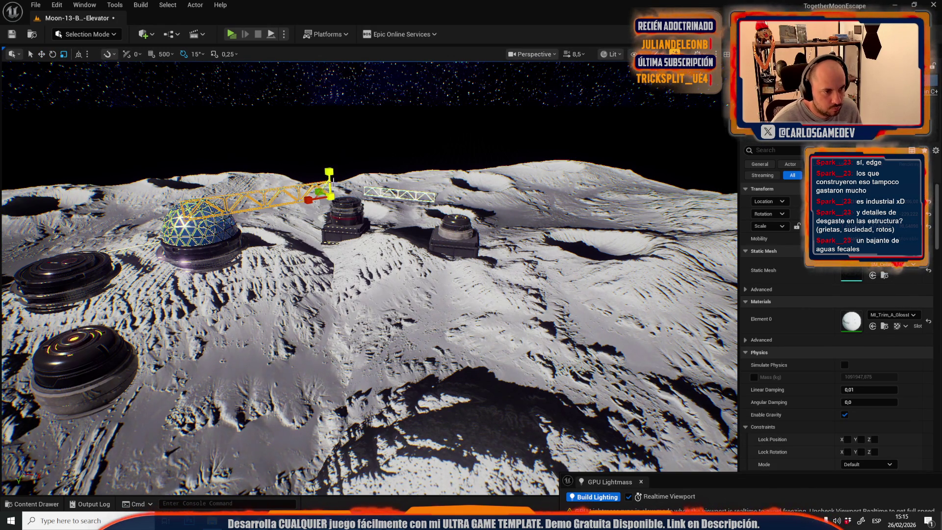
pyautogui.moveTo(320, 193)
pyautogui.mouseDown()
pyautogui.moveTo(304, 201)
pyautogui.moveTo(338, 207)
pyautogui.mouseUp()
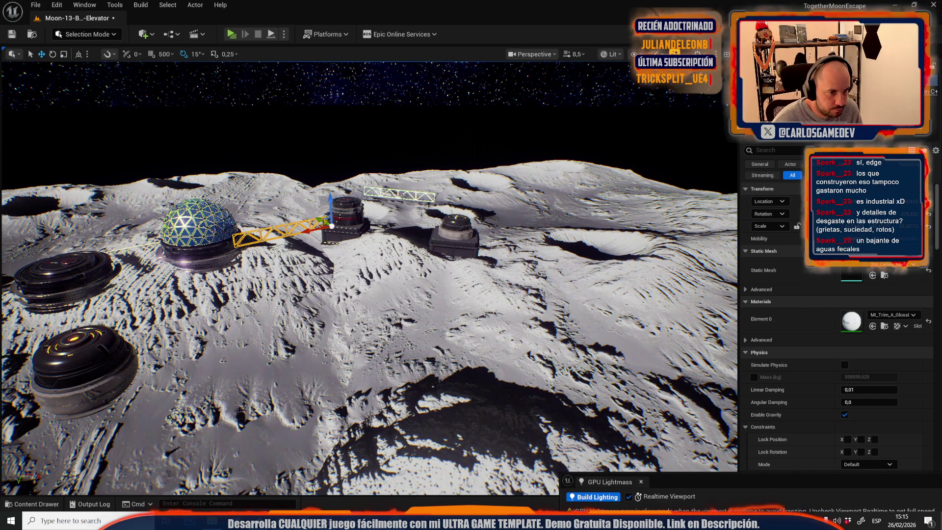
pyautogui.click(397, 197)
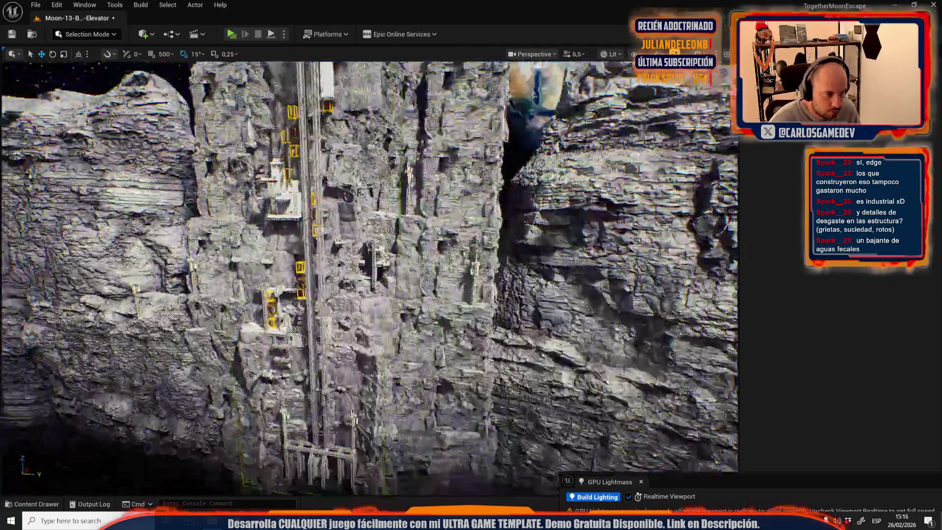
pyautogui.scroll(-3, 368, 275)
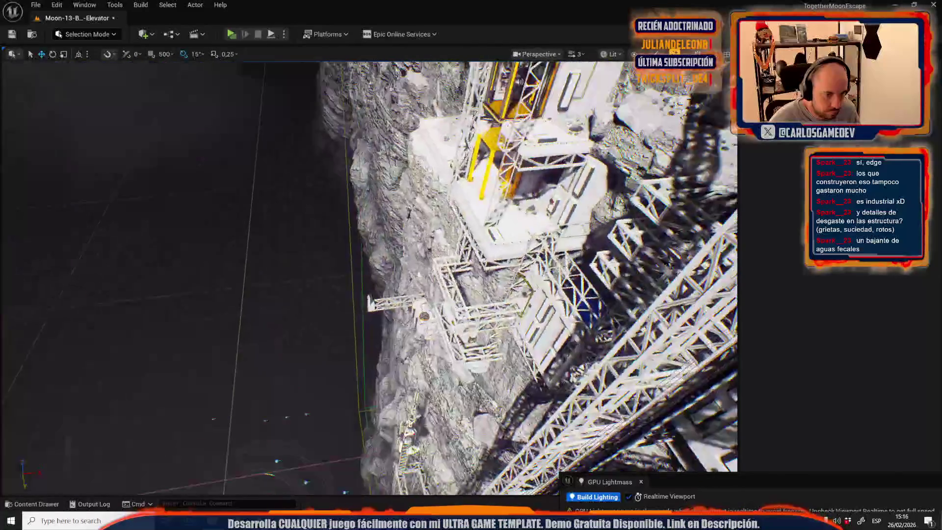
pyautogui.scroll(-2, 387, 310)
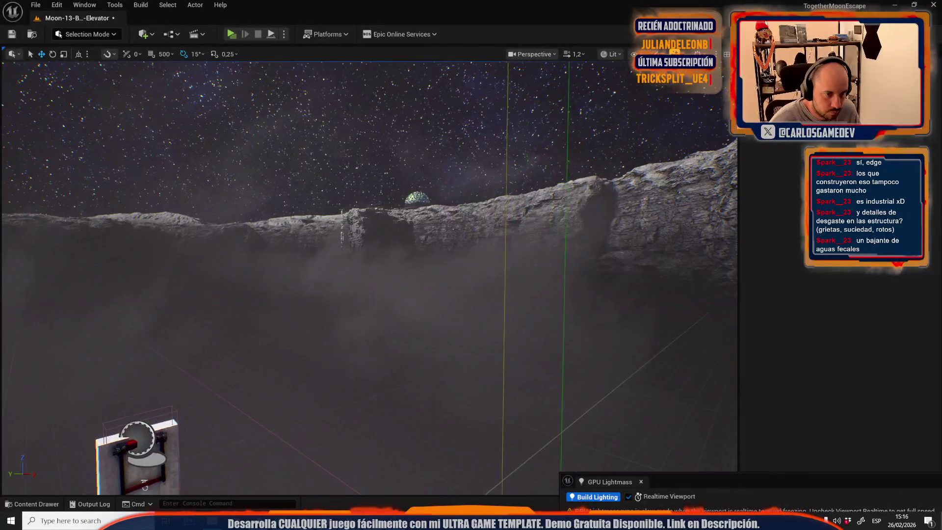
pyautogui.scroll(4, 388, 319)
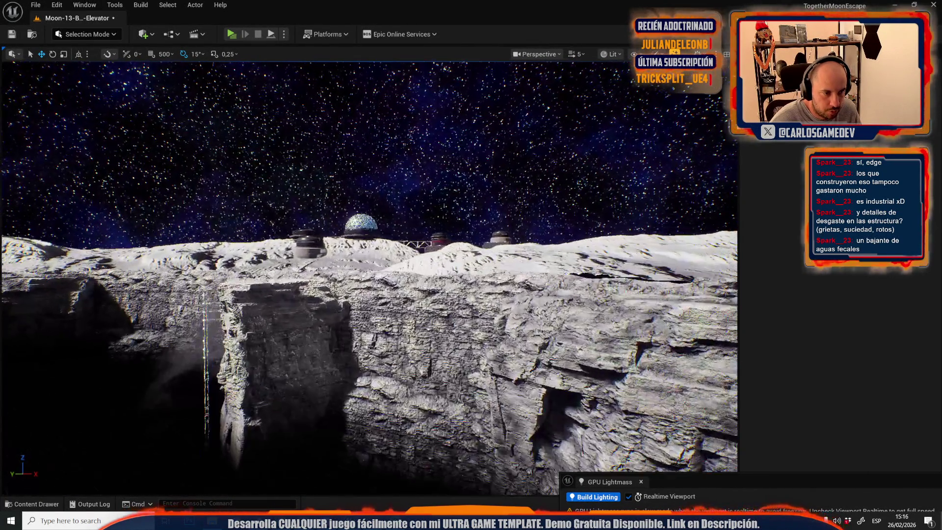
pyautogui.scroll(-2, 368, 275)
pyautogui.click(455, 256)
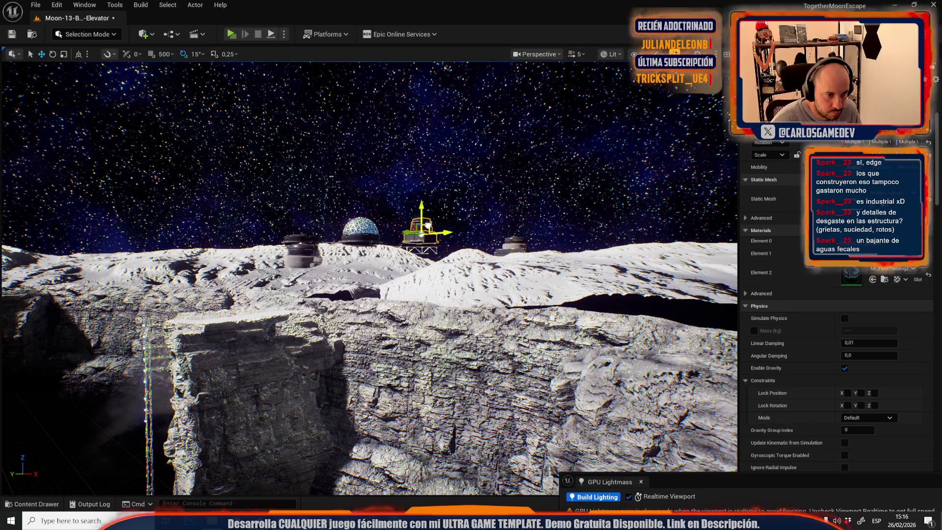
pyautogui.click(424, 265)
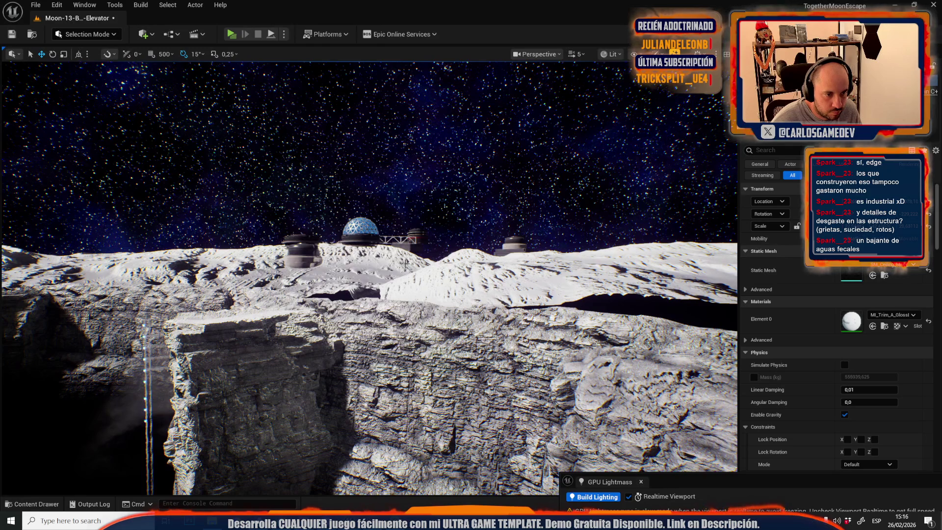
pyautogui.press('f')
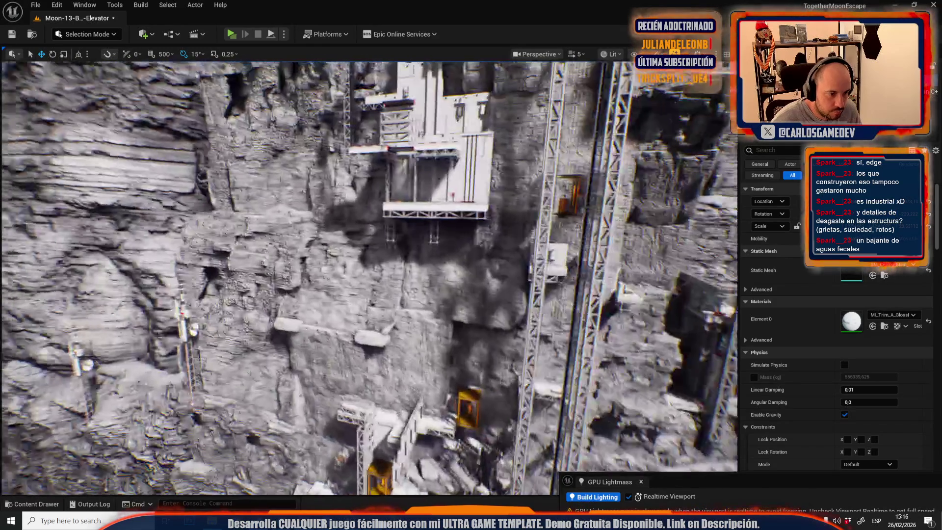
pyautogui.scroll(-1, 369, 277)
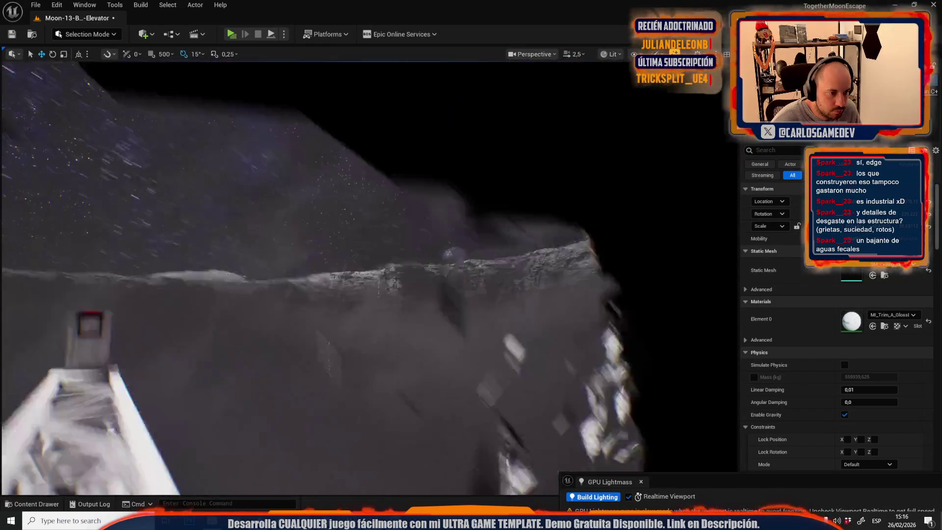
pyautogui.scroll(-1, 369, 278)
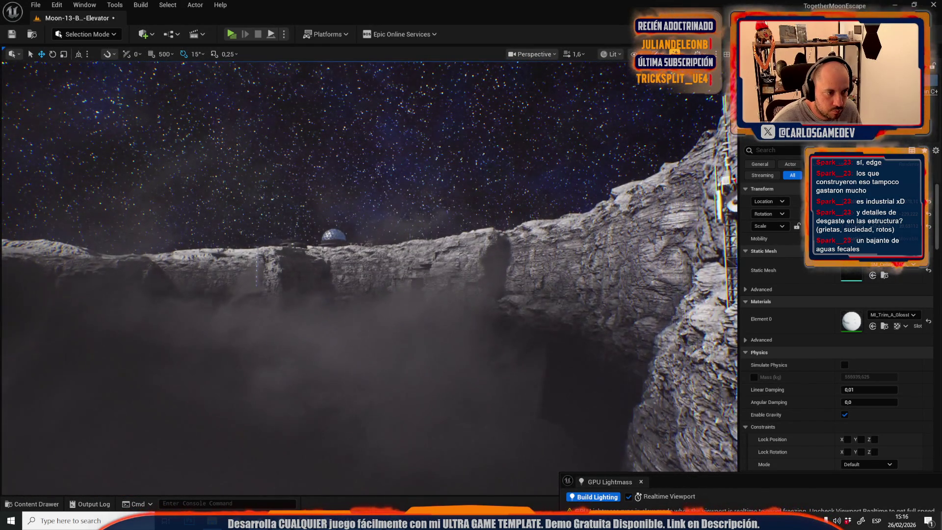
pyautogui.scroll(1, 368, 277)
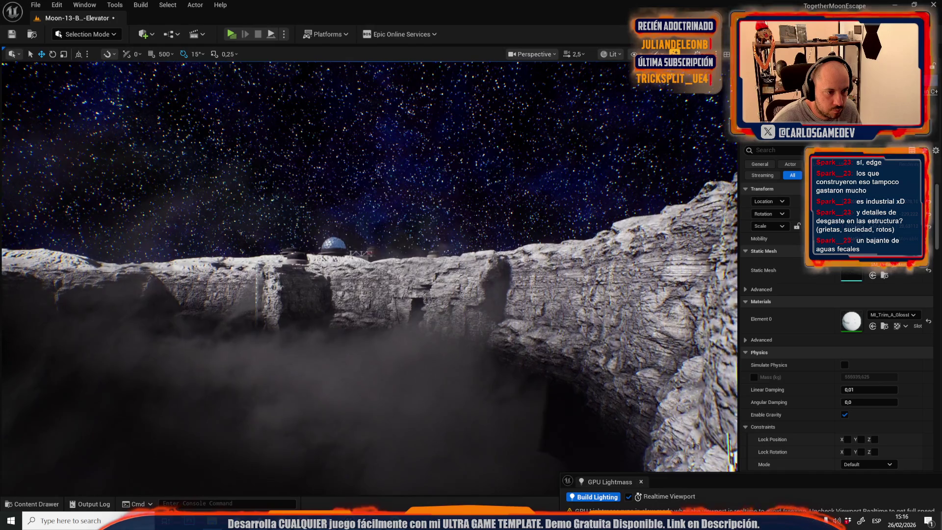
pyautogui.scroll(-1, 368, 277)
pyautogui.scroll(-3, 393, 265)
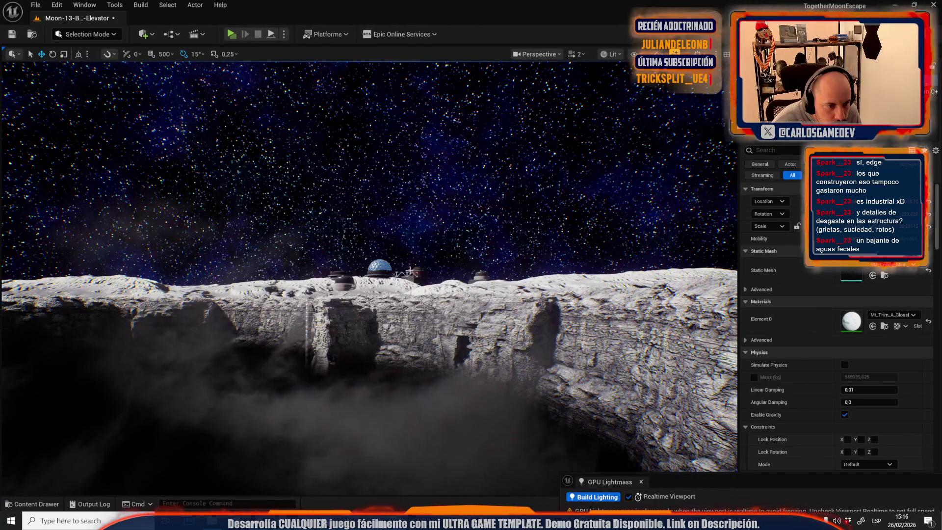
pyautogui.click(407, 271)
pyautogui.scroll(5, 407, 271)
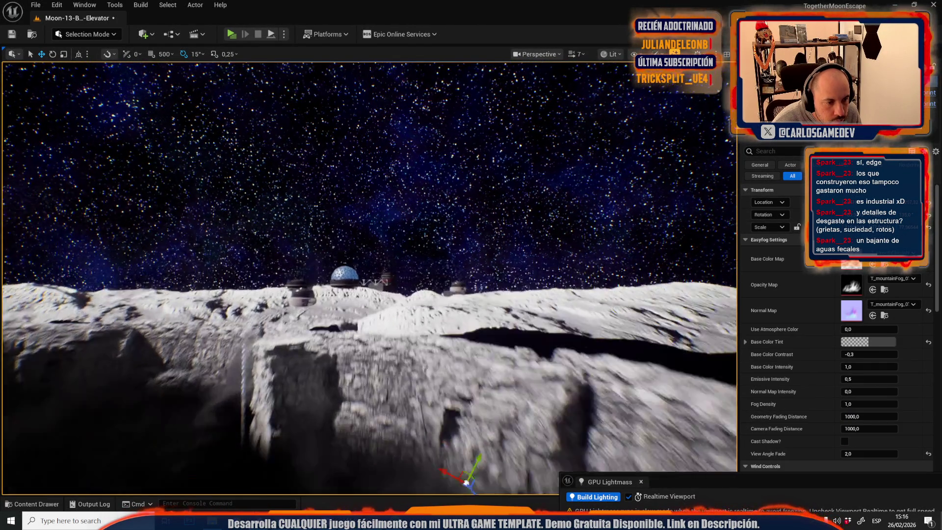
pyautogui.scroll(5, 368, 277)
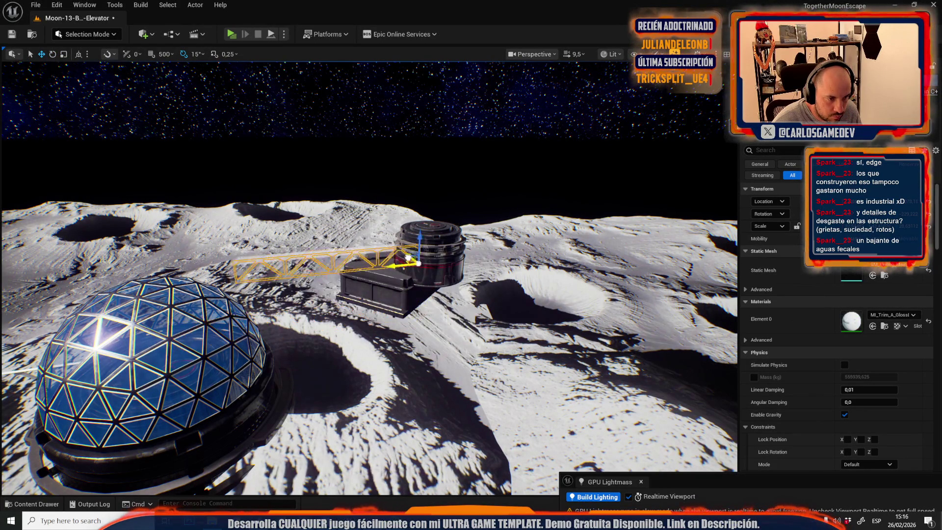
pyautogui.click(398, 295)
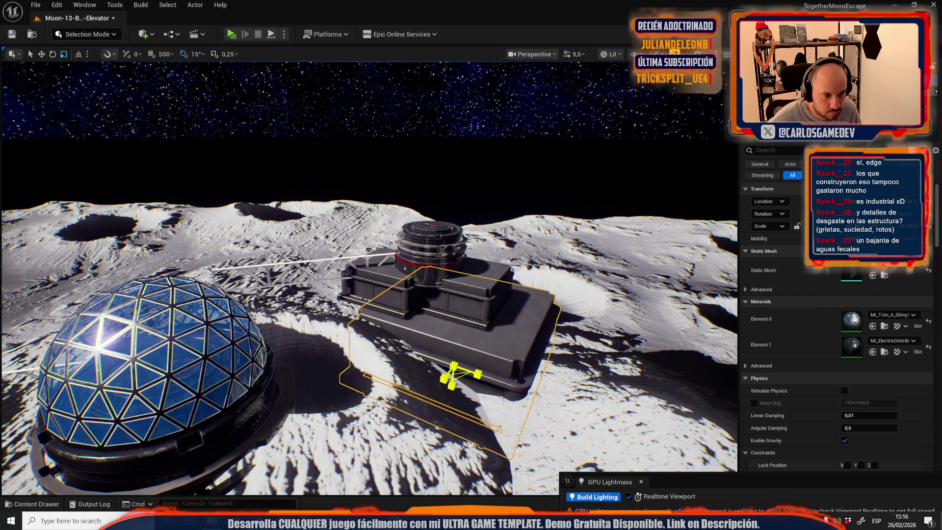
pyautogui.moveTo(440, 124)
pyautogui.mouseDown()
pyautogui.moveTo(449, 174)
pyautogui.moveTo(454, 123)
pyautogui.moveTo(471, 124)
pyautogui.moveTo(459, 125)
pyautogui.moveTo(456, 152)
pyautogui.moveTo(432, 183)
pyautogui.mouseUp()
pyautogui.scroll(-2, 459, 125)
pyautogui.scroll(-3, 448, 165)
pyautogui.scroll(-2, 439, 176)
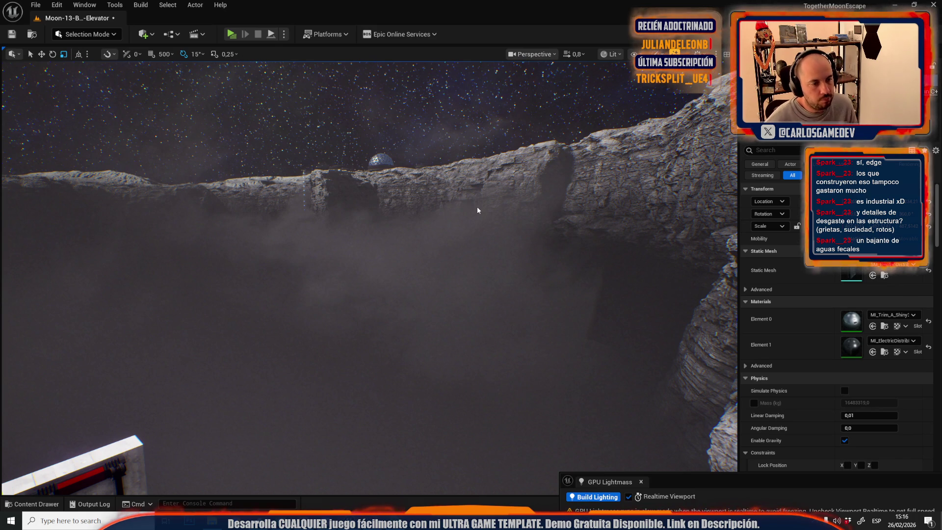
pyautogui.hotkey('alt', 'p')
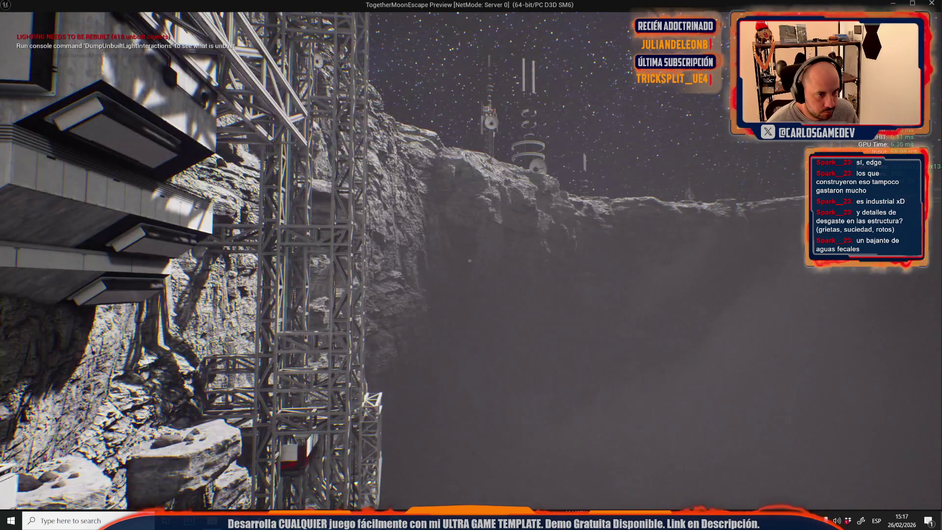
# Step: Stop the first play test and close the Message Log
pyautogui.press('Escape')
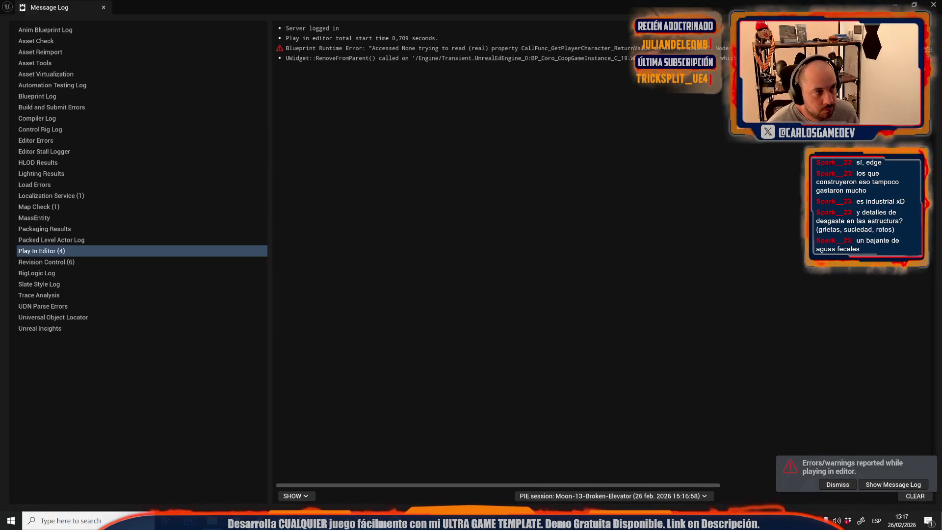
pyautogui.click(305, 242)
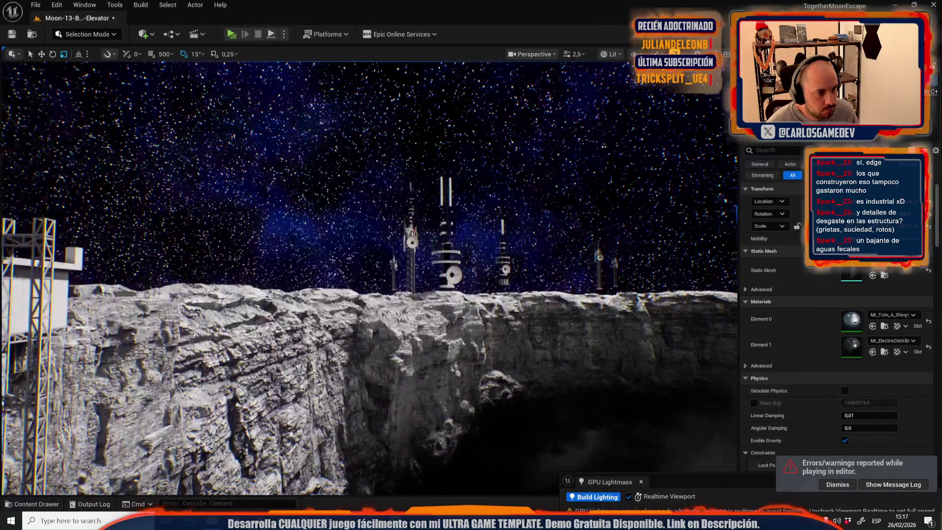
pyautogui.scroll(-2, 368, 277)
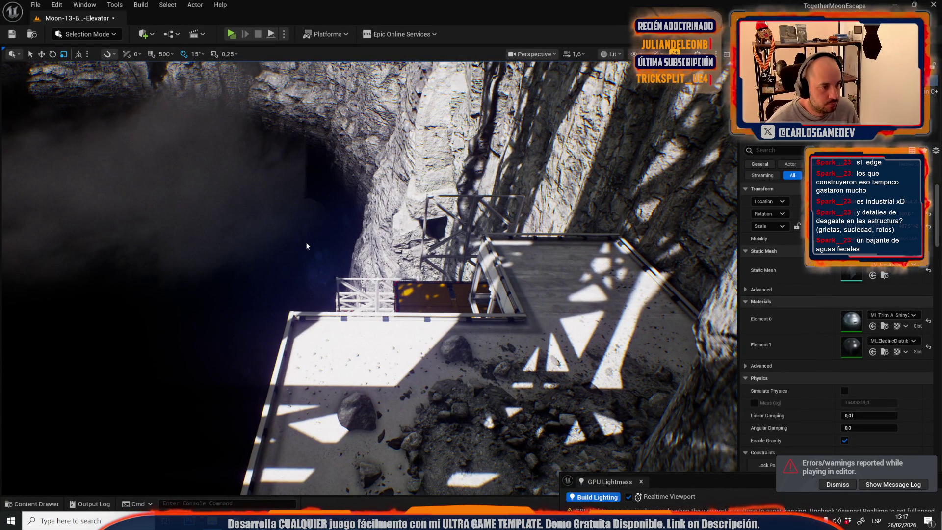
# Step: Run a second Play in Editor test, stop it, and close the log
pyautogui.hotkey('alt', 'p')
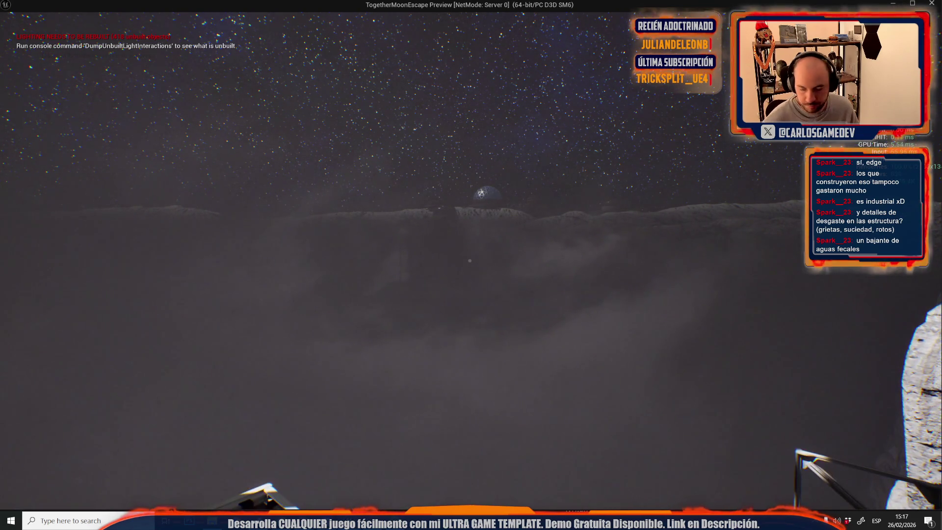
pyautogui.press('Escape')
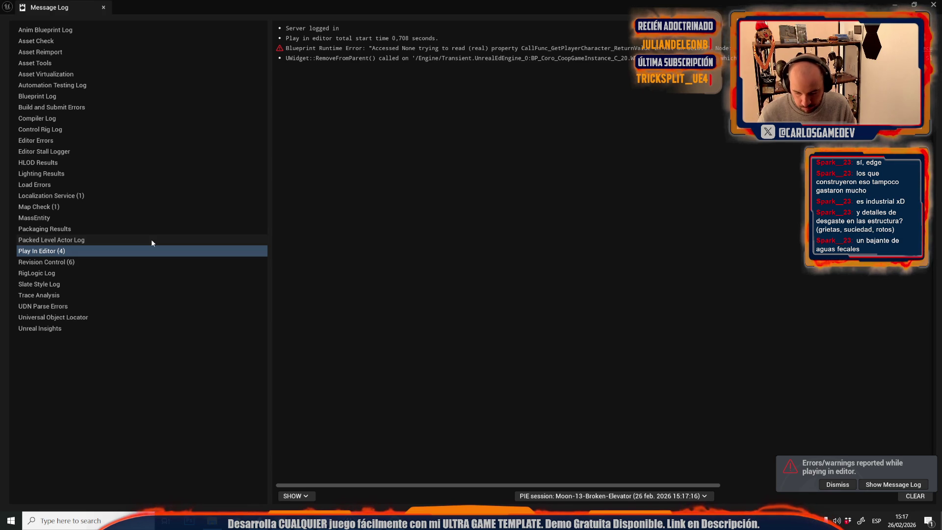
pyautogui.click(103, 7)
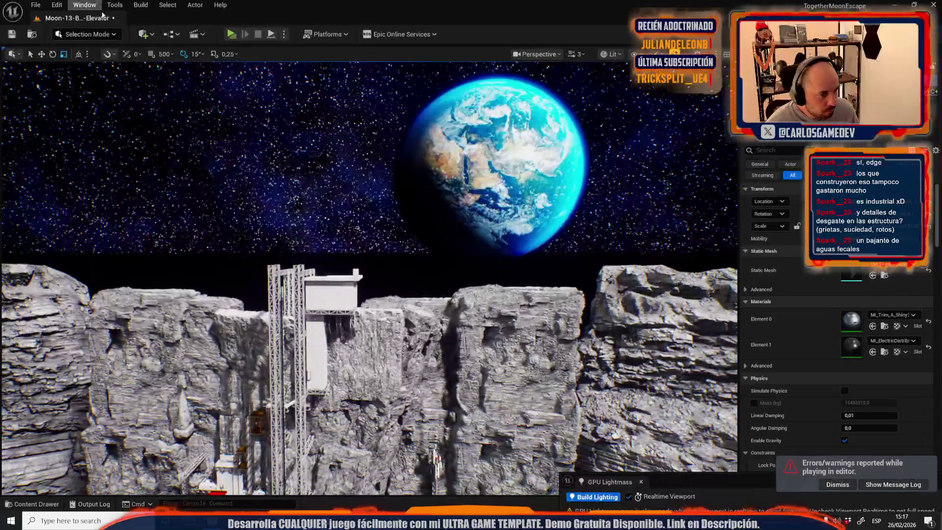
# Step: Open Moon-14-Open-World from Recent Levels, saving Moon-13-Broken-Elevator first
pyautogui.click(34, 5)
pyautogui.moveTo(112, 98)
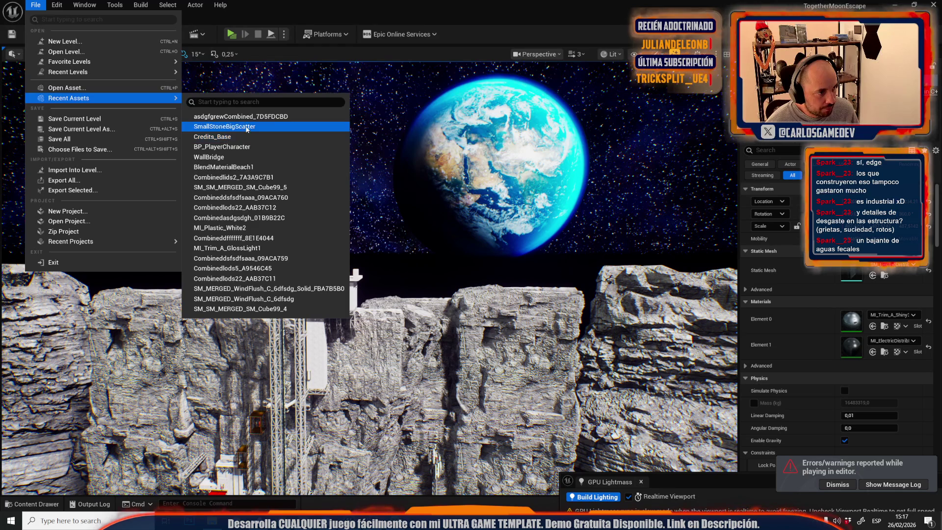
pyautogui.moveTo(142, 74)
pyautogui.click(233, 100)
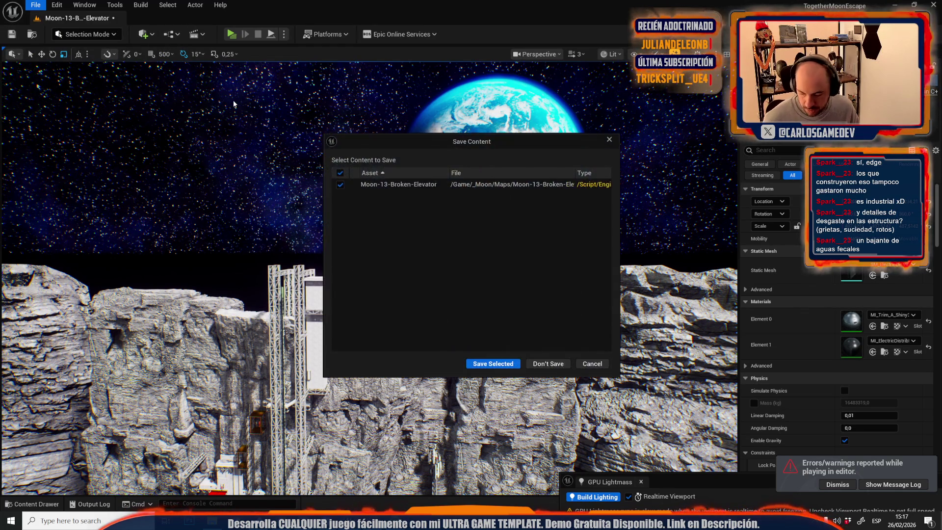
pyautogui.click(484, 363)
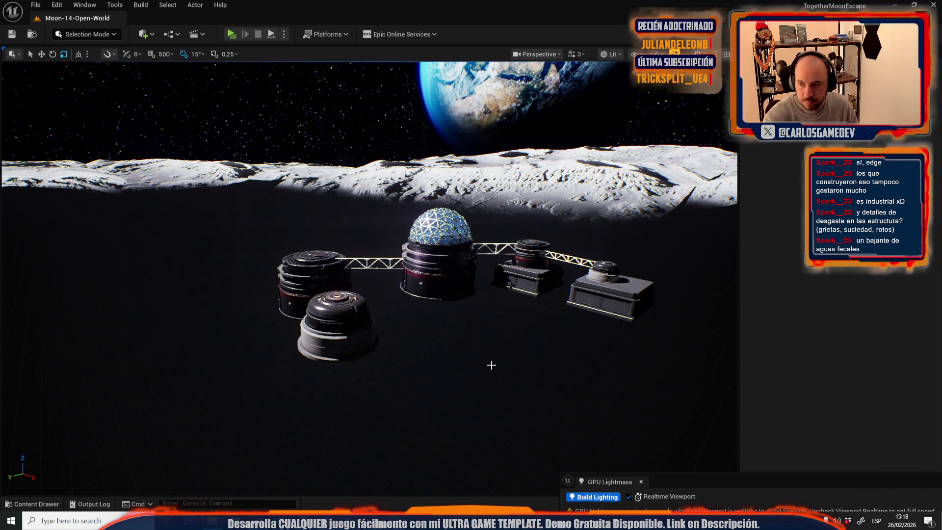
# Step: Fly over the craters and down the trench to the red-door wall, selecting its lit cabinet panel
pyautogui.scroll(5, 491, 365)
pyautogui.press('w')
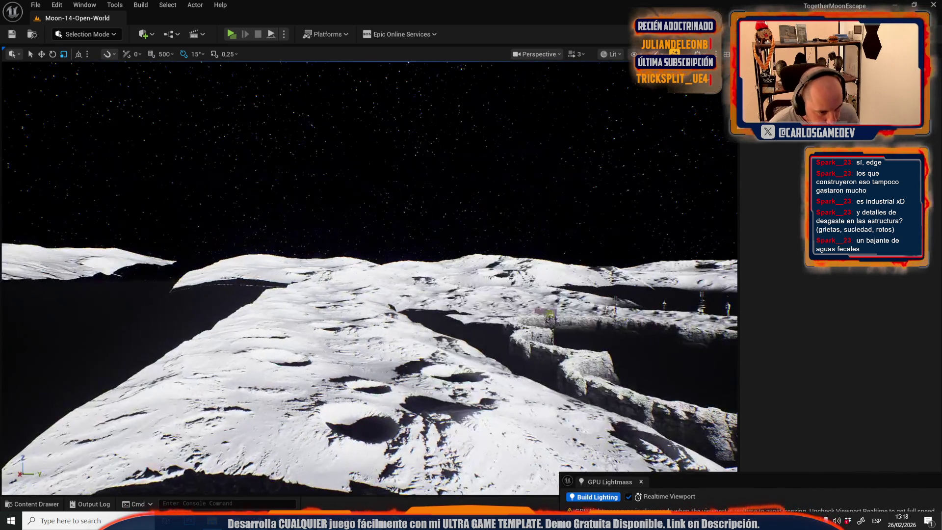
pyautogui.scroll(-3, 369, 277)
pyautogui.press('w')
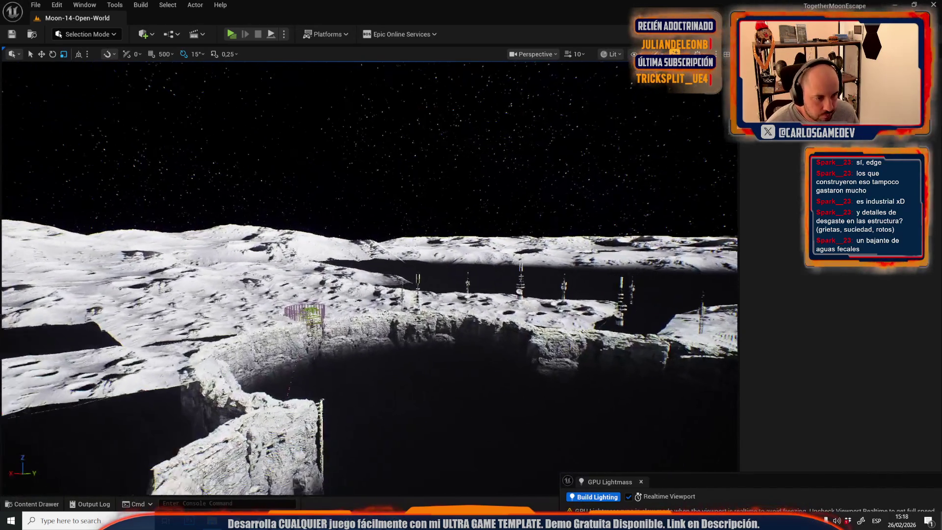
pyautogui.scroll(-2, 466, 326)
pyautogui.press('w')
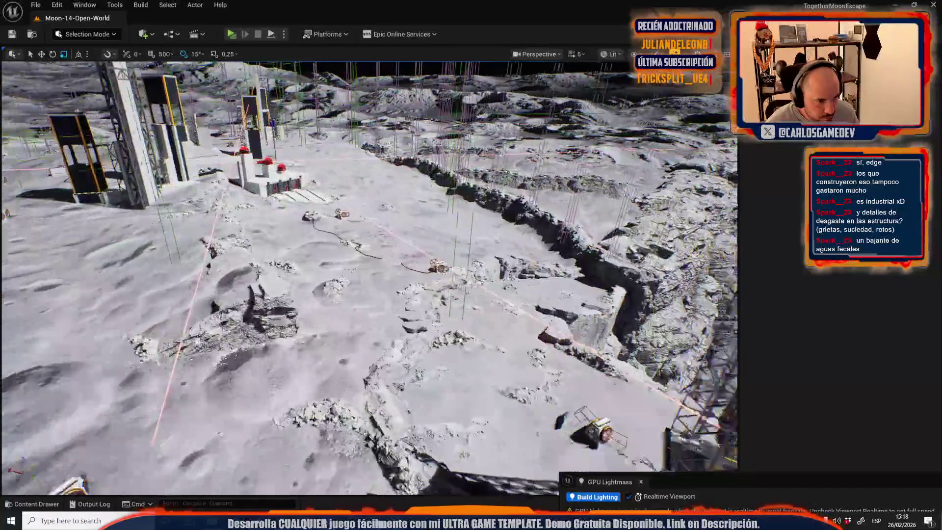
pyautogui.scroll(-3, 466, 326)
pyautogui.press('w')
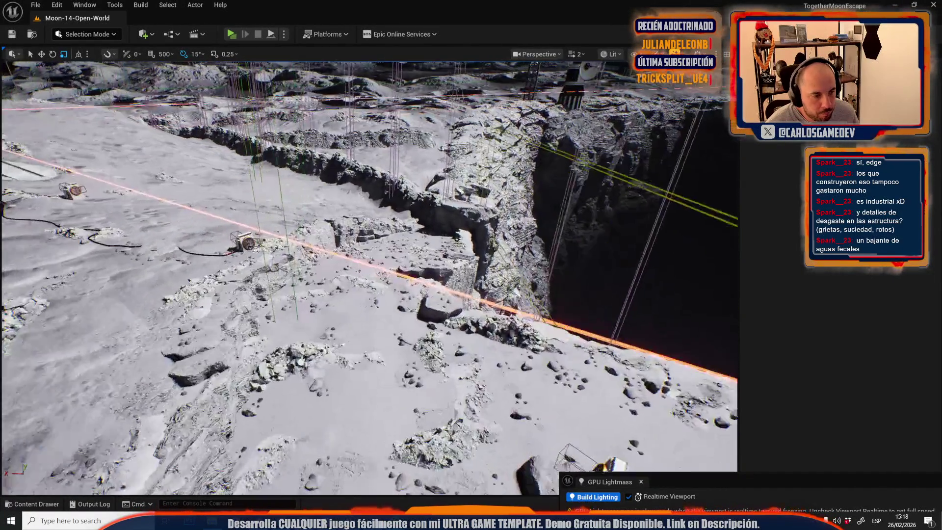
pyautogui.scroll(-1, 467, 326)
pyautogui.press('w')
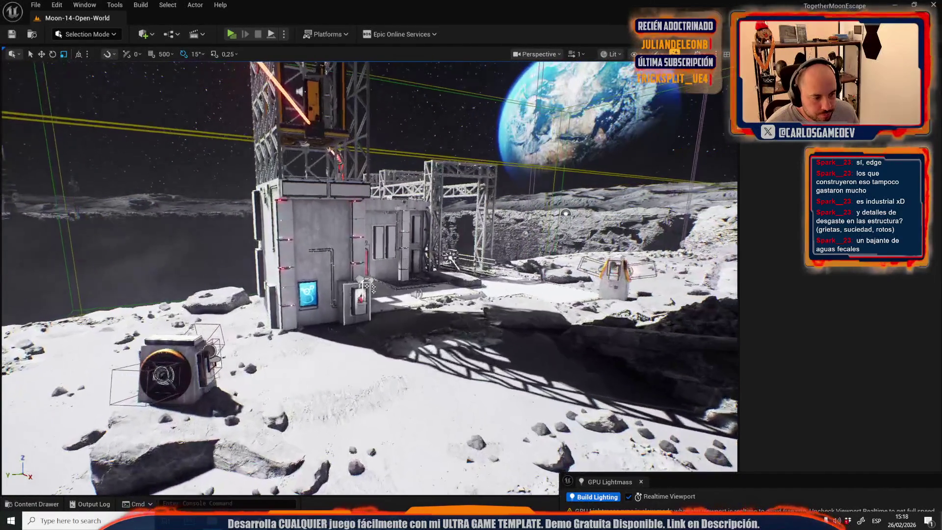
pyautogui.press('w')
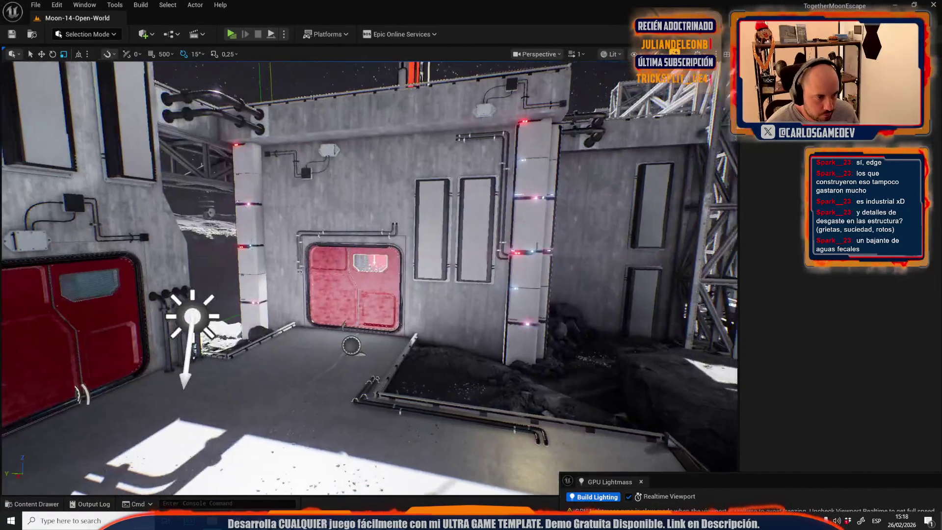
pyautogui.click(527, 289)
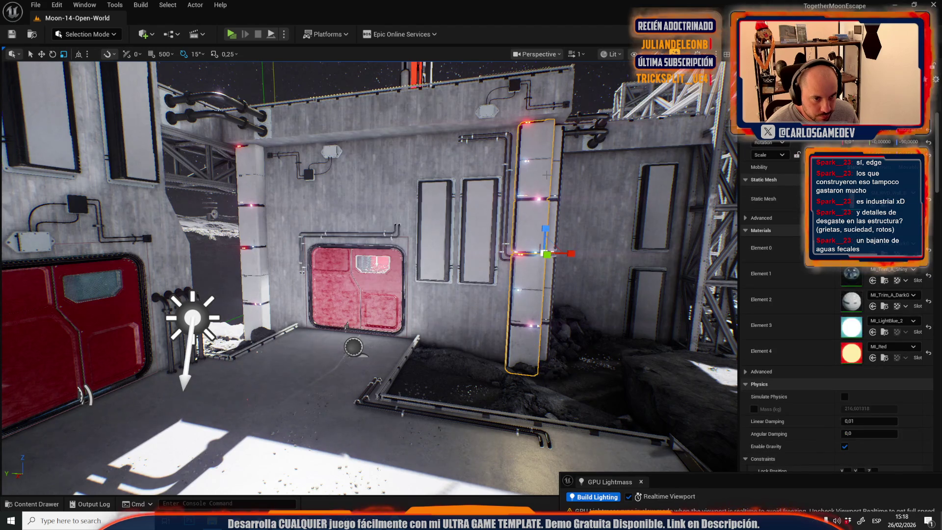
# Step: Delete the lit panel from the base wall and restore the cabinet panel beside the turret block
pyautogui.scroll(1, 527, 289)
pyautogui.press('s')
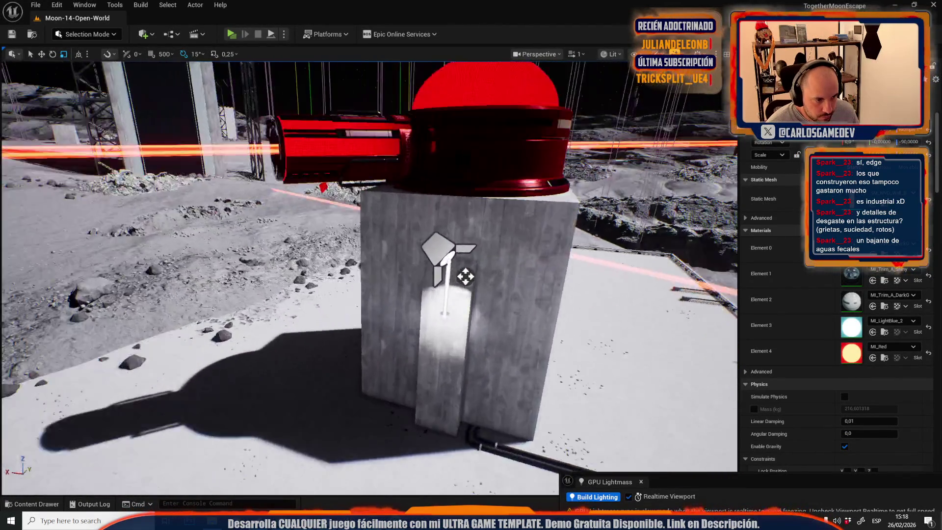
pyautogui.press('Delete')
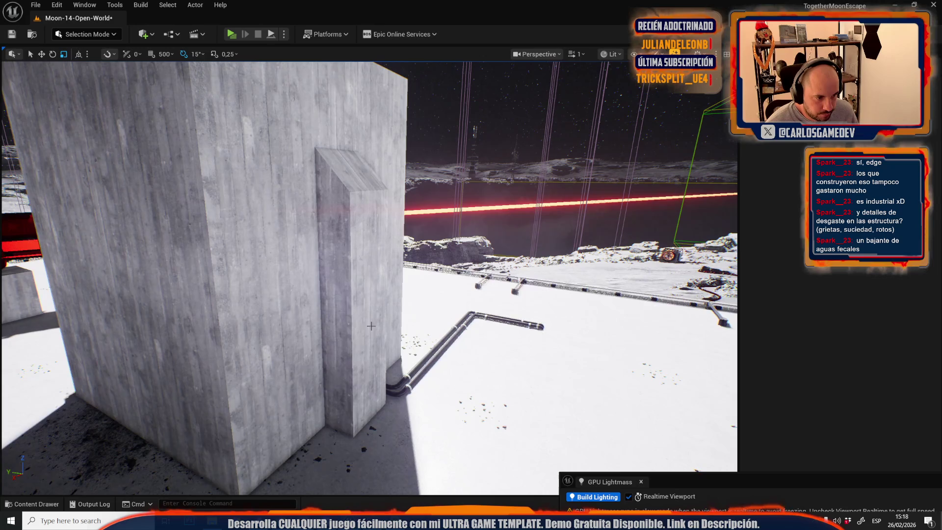
pyautogui.click(360, 294)
pyautogui.scroll(-1, 360, 294)
pyautogui.press('s')
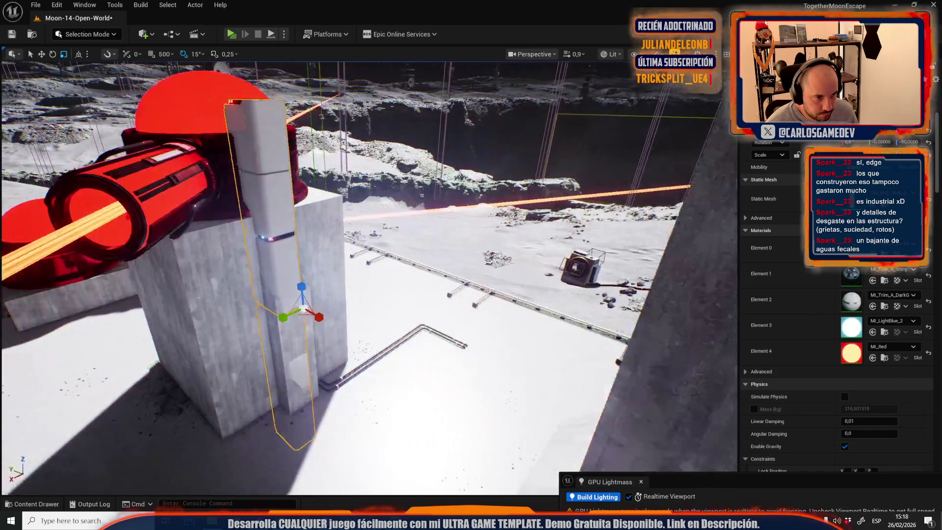
pyautogui.press('Delete')
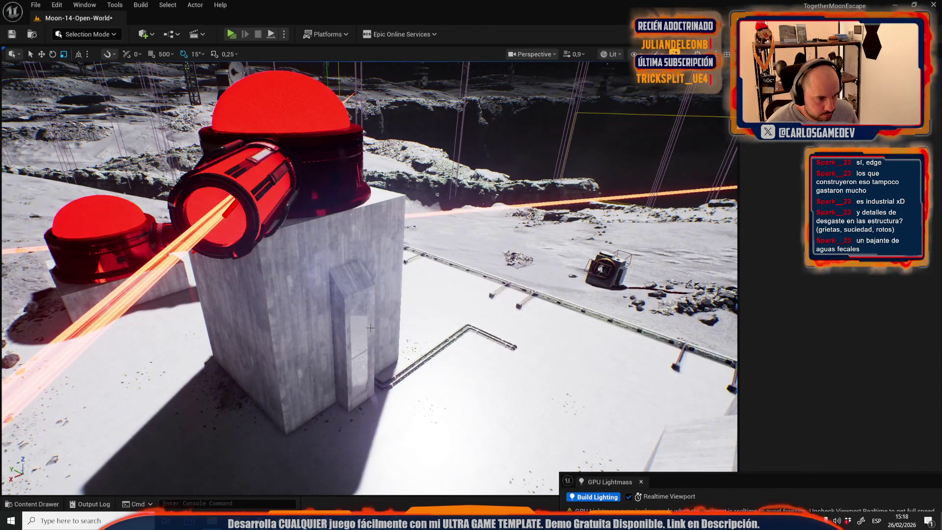
pyautogui.press('d')
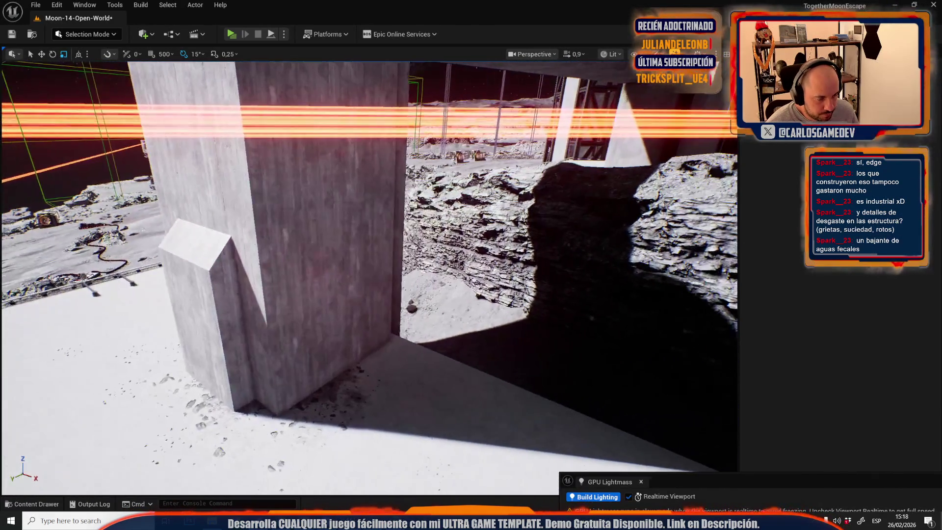
pyautogui.hotkey('ctrl', 'z')
# Step: Rotate the cabinet panel to line up with the turret's concrete block and reselect it
pyautogui.press('f')
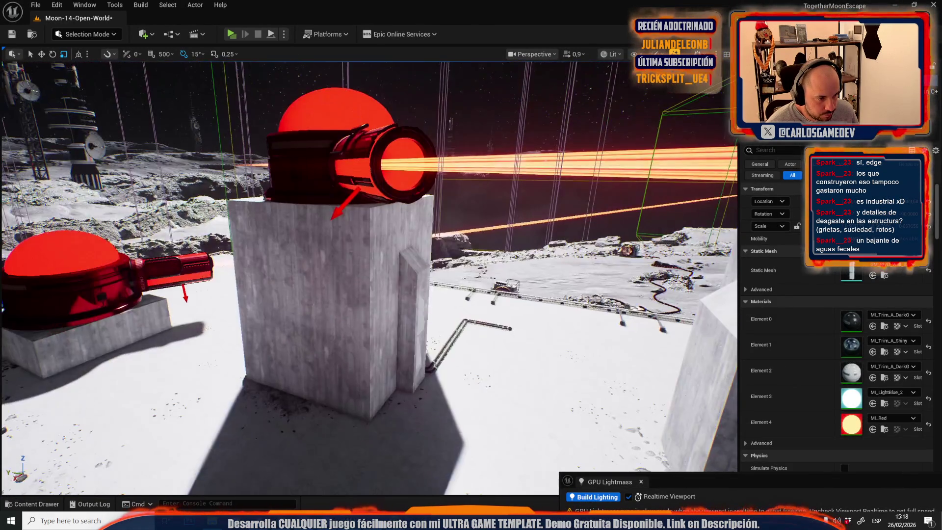
pyautogui.press('e')
pyautogui.moveTo(432, 445); pyautogui.dragTo(456, 456)
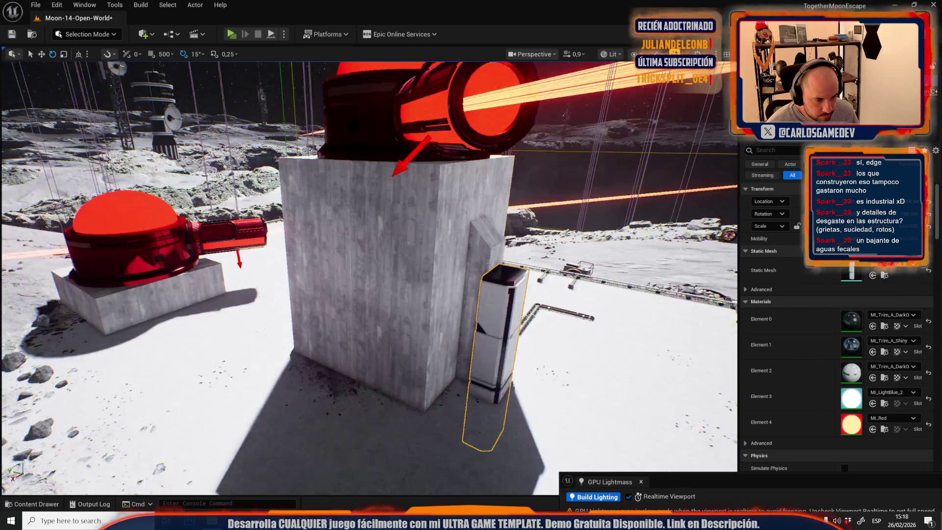
pyautogui.press('w')
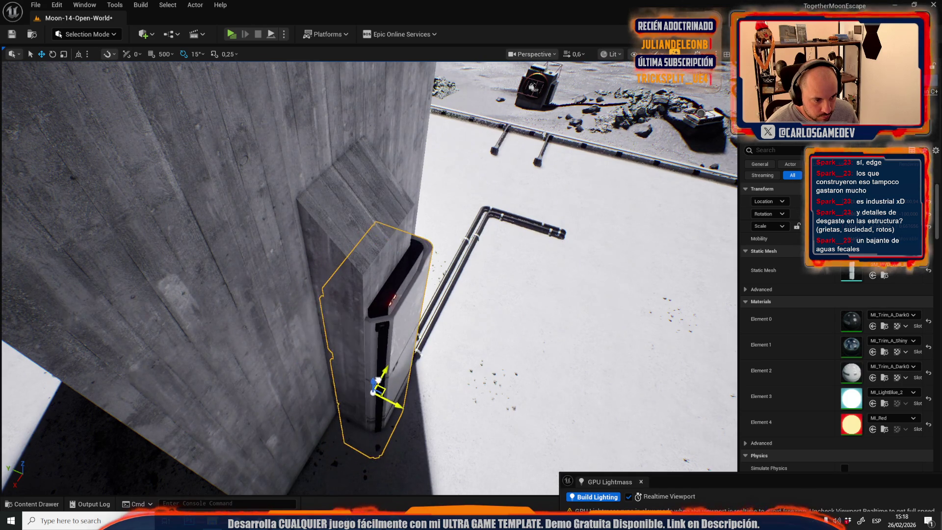
pyautogui.moveTo(374, 385); pyautogui.dragTo(377, 430)
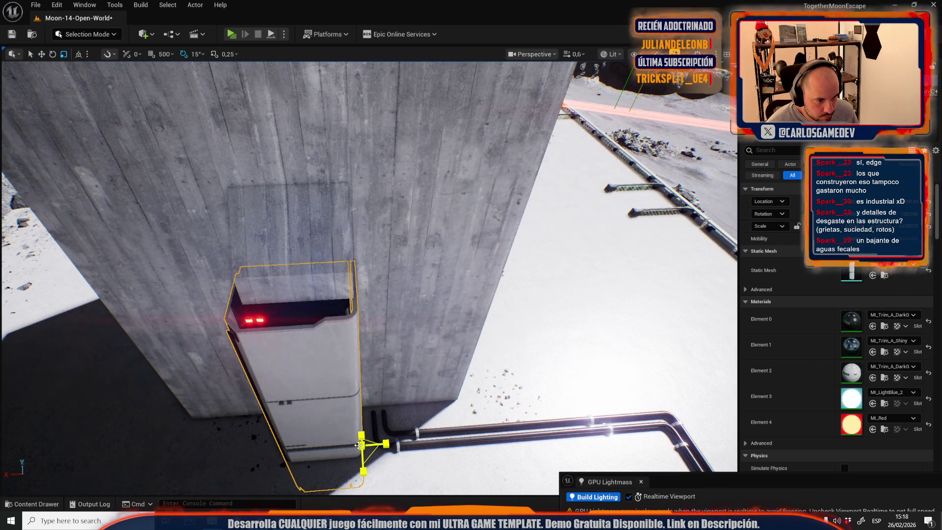
pyautogui.moveTo(379, 443); pyautogui.dragTo(379, 348)
pyautogui.moveTo(443, 295)
pyautogui.mouseDown()
pyautogui.moveTo(471, 265)
pyautogui.moveTo(481, 283)
pyautogui.moveTo(410, 332)
pyautogui.moveTo(385, 448)
pyautogui.moveTo(438, 365)
pyautogui.moveTo(385, 357)
pyautogui.moveTo(395, 377)
pyautogui.mouseUp()
pyautogui.click(482, 283)
# Step: Stretch the white cabinet panel downward with the Scale tool
pyautogui.scroll(-2, 385, 357)
pyautogui.moveTo(259, 253)
pyautogui.mouseDown()
pyautogui.moveTo(264, 259)
pyautogui.moveTo(259, 253)
pyautogui.mouseUp()
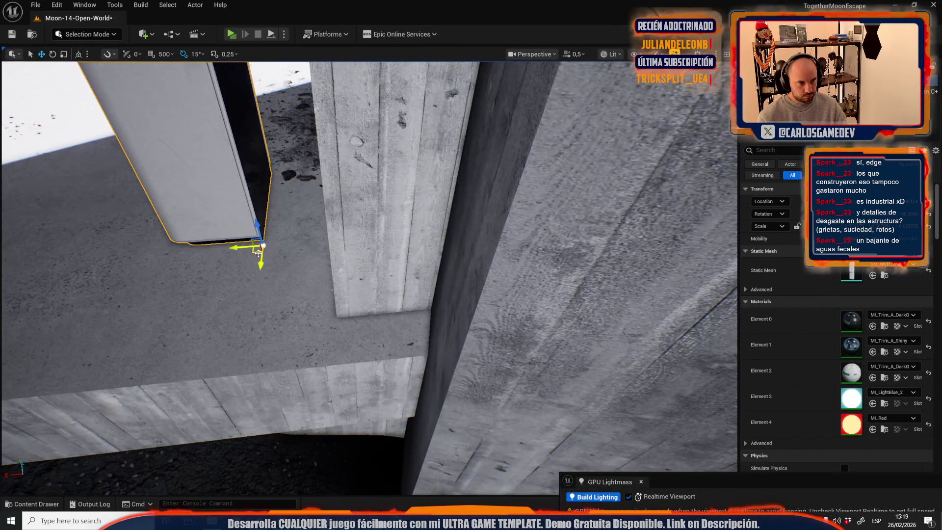
pyautogui.moveTo(337, 338); pyautogui.dragTo(316, 316)
pyautogui.scroll(3, 334, 334)
pyautogui.moveTo(360, 430); pyautogui.dragTo(361, 429)
pyautogui.scroll(-3, 360, 430)
pyautogui.scroll(1, 360, 430)
pyautogui.press('r')
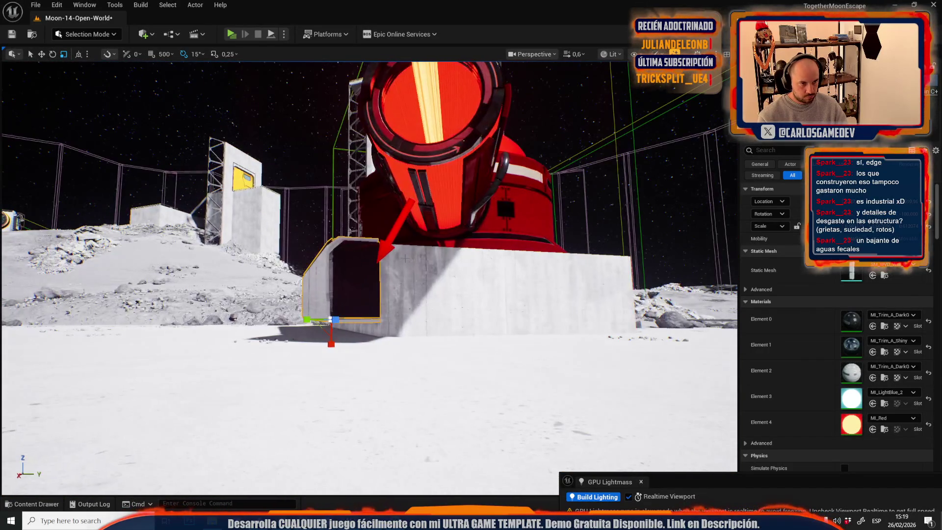
pyautogui.moveTo(379, 253); pyautogui.dragTo(380, 277)
# Step: Move the panel to the right side of the turret's pedestal
pyautogui.scroll(3, 379, 277)
pyautogui.press('w')
pyautogui.moveTo(317, 264); pyautogui.dragTo(486, 294)
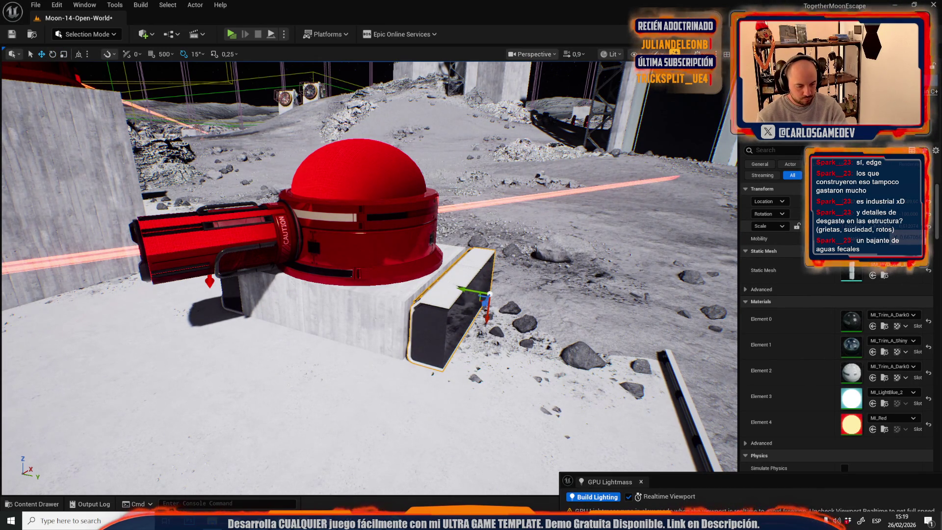
# Step: Turn the panel a quarter turn and slide it left toward the turret pedestal
pyautogui.hotkey('ctrl', 'z')
pyautogui.moveTo(368, 265); pyautogui.dragTo(442, 265)
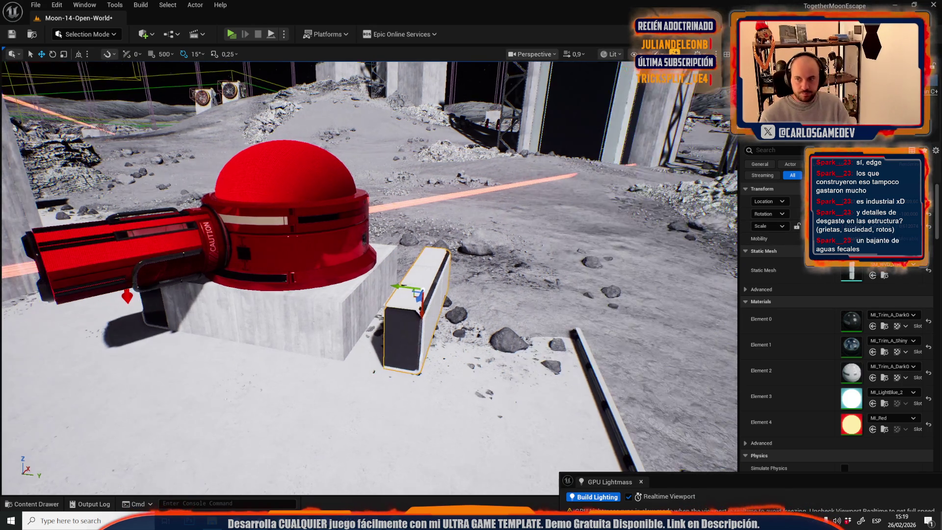
pyautogui.scroll(5, 417, 278)
pyautogui.press('r')
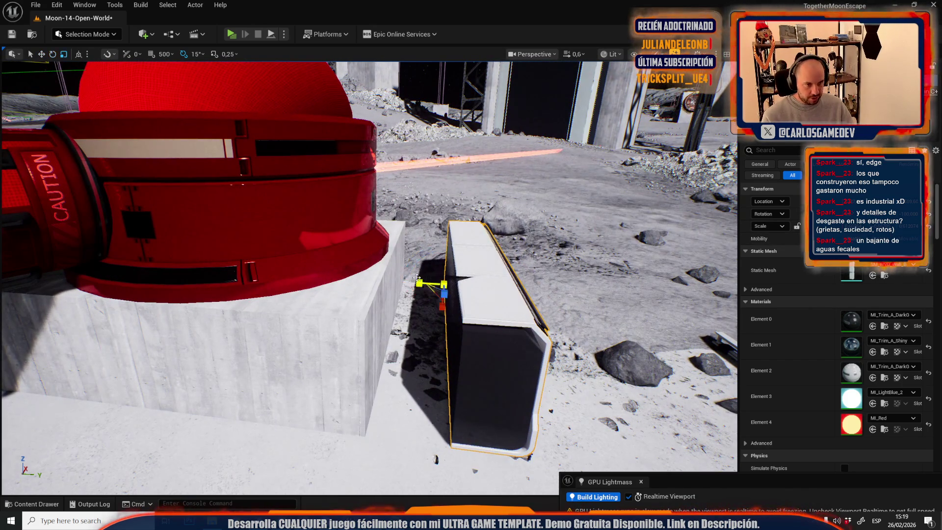
pyautogui.moveTo(430, 281); pyautogui.dragTo(383, 279)
pyautogui.scroll(2, 384, 280)
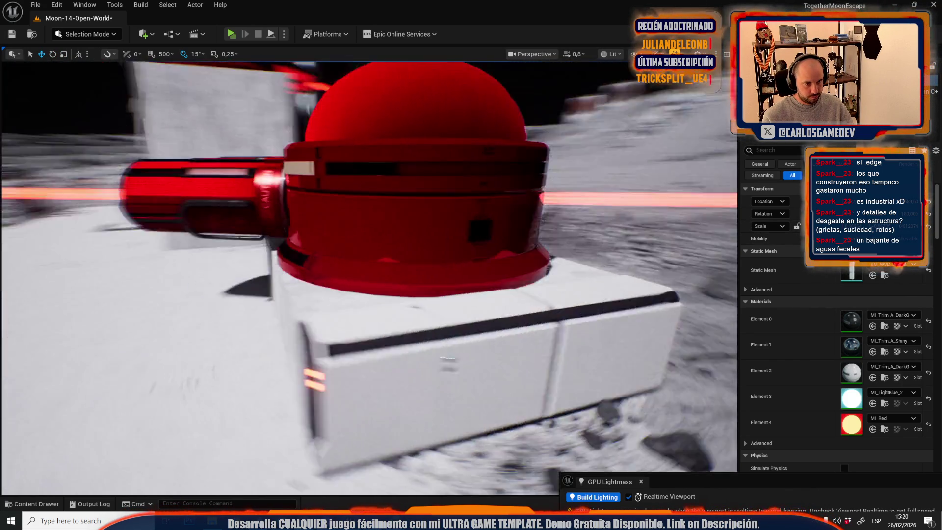
pyautogui.press('w')
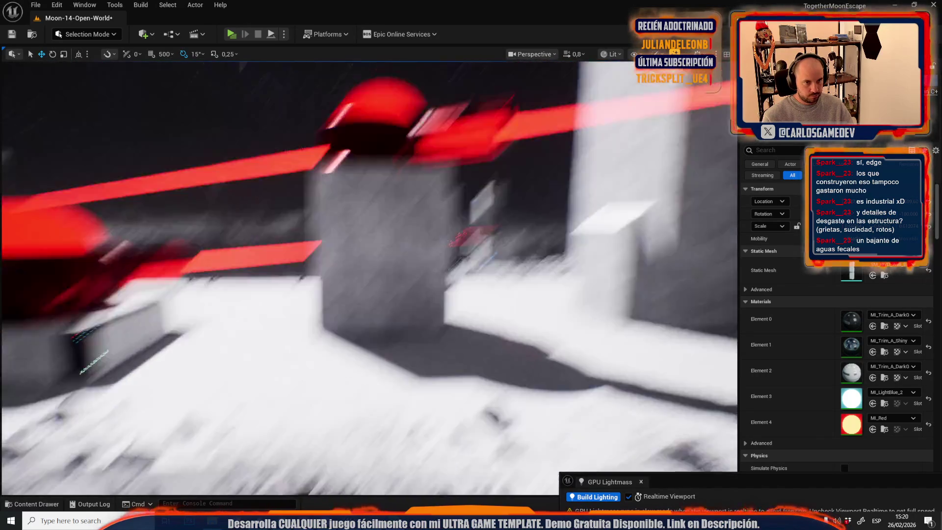
pyautogui.press('w')
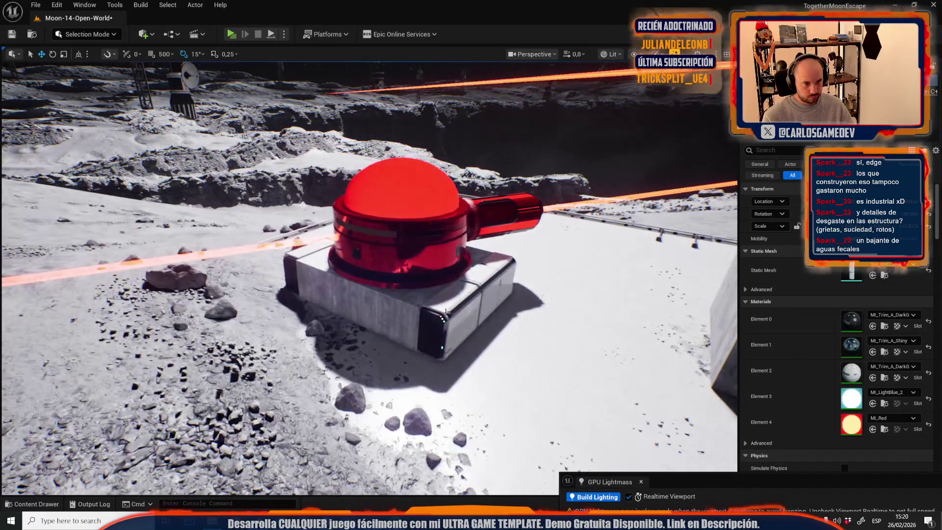
# Step: Rotate a panel 90 degrees and place it in front of the turret base
pyautogui.press('e')
pyautogui.moveTo(454, 366); pyautogui.dragTo(464, 379)
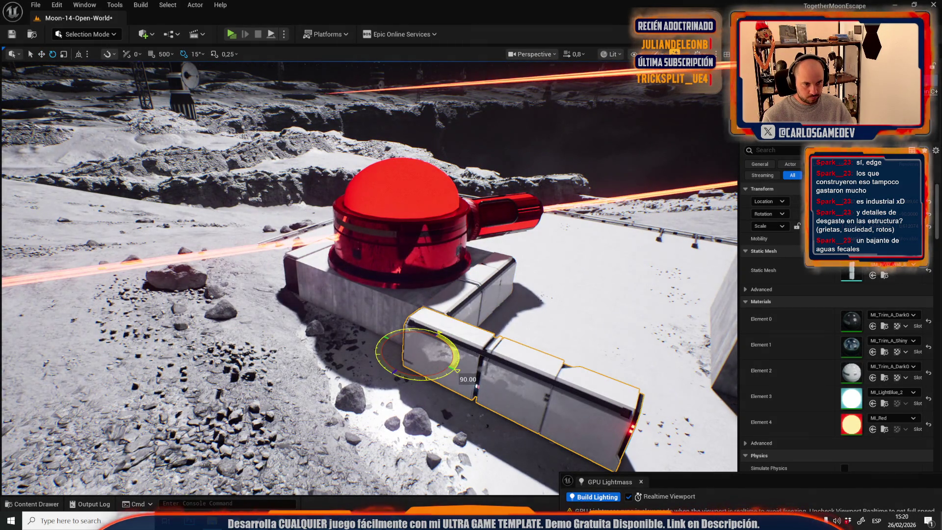
pyautogui.press('w')
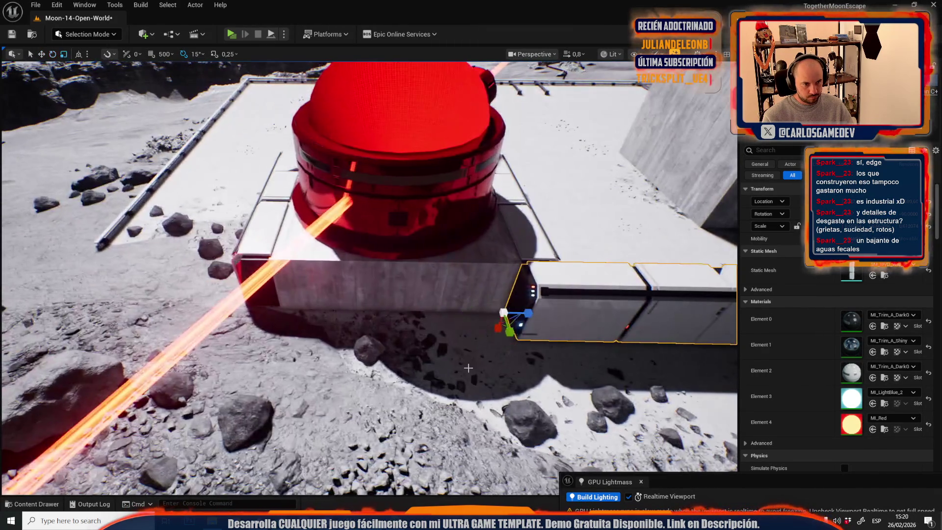
pyautogui.press('w')
pyautogui.moveTo(529, 313); pyautogui.dragTo(288, 329)
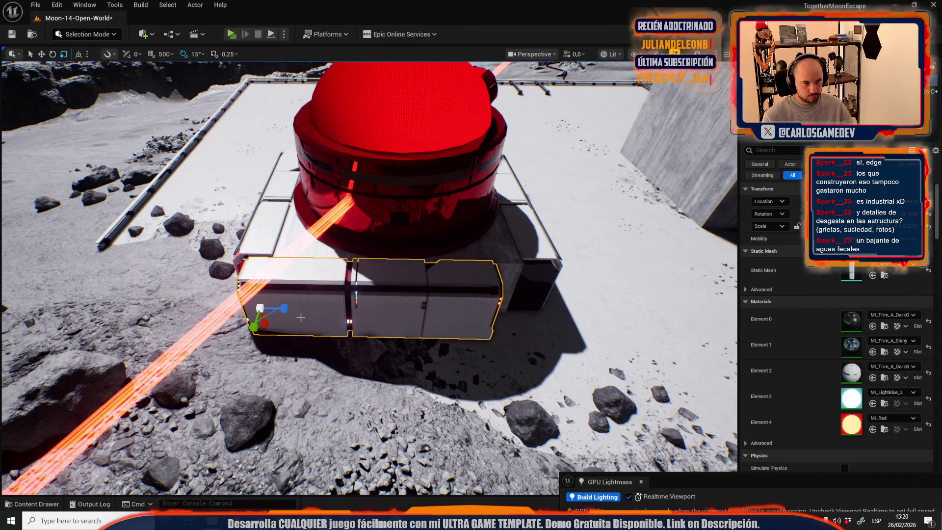
pyautogui.hotkey('ctrl', 'z')
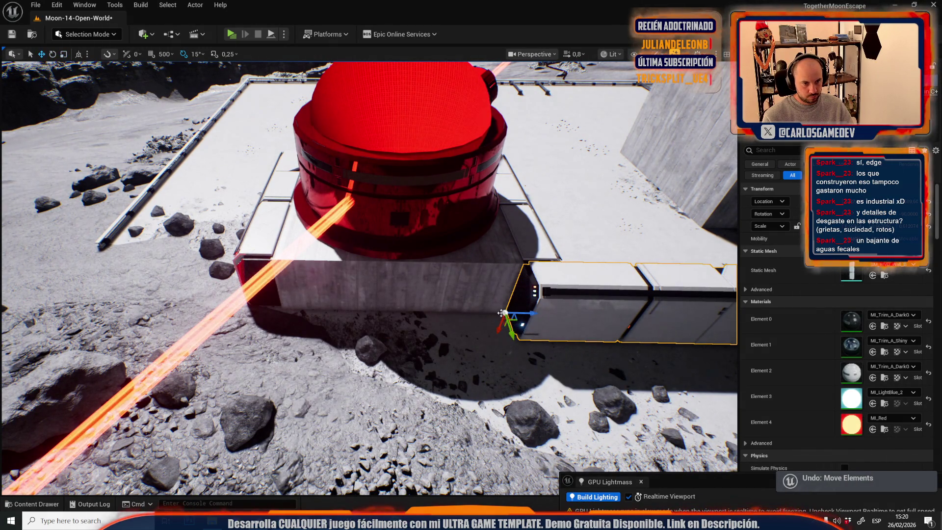
pyautogui.moveTo(501, 313)
pyautogui.mouseDown()
pyautogui.moveTo(309, 316)
pyautogui.moveTo(312, 338)
pyautogui.mouseUp()
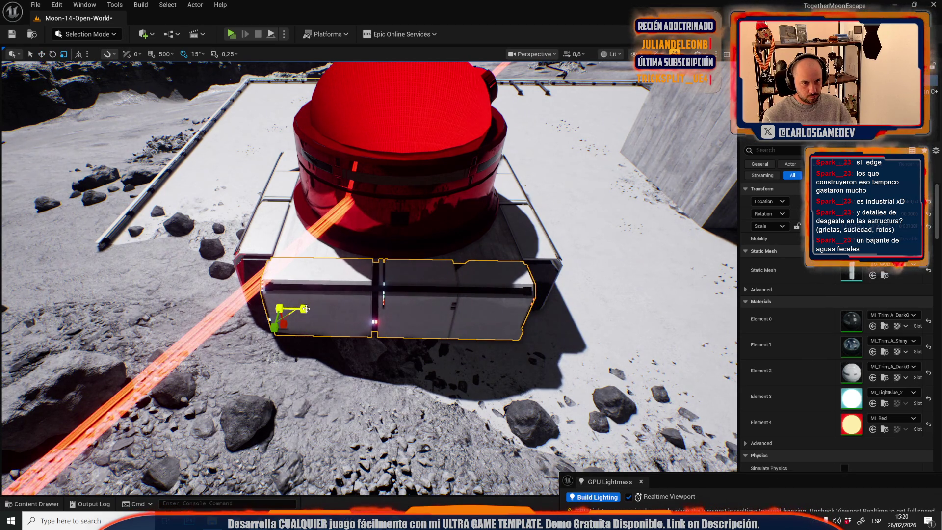
# Step: Move a panel beneath the cannon barrel and zoom in to check its fit
pyautogui.scroll(1, 368, 275)
pyautogui.press('w')
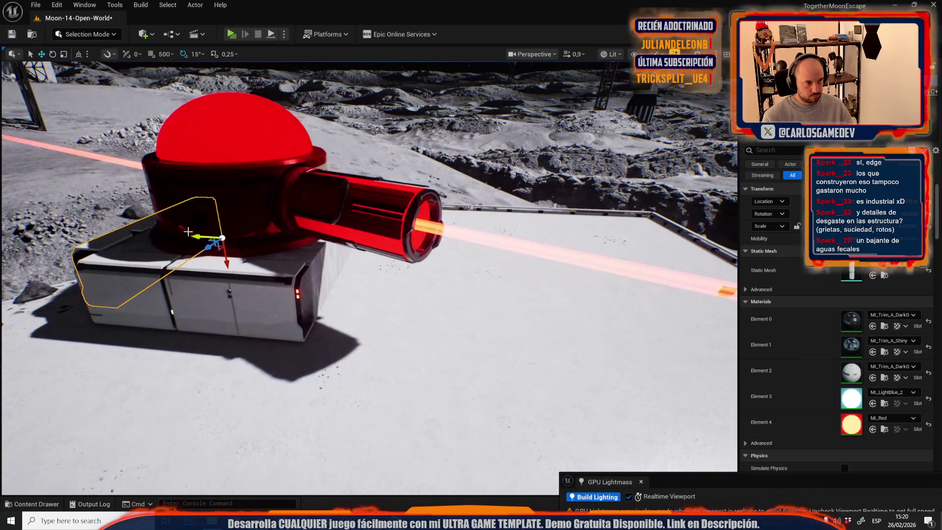
pyautogui.moveTo(201, 236); pyautogui.dragTo(390, 276)
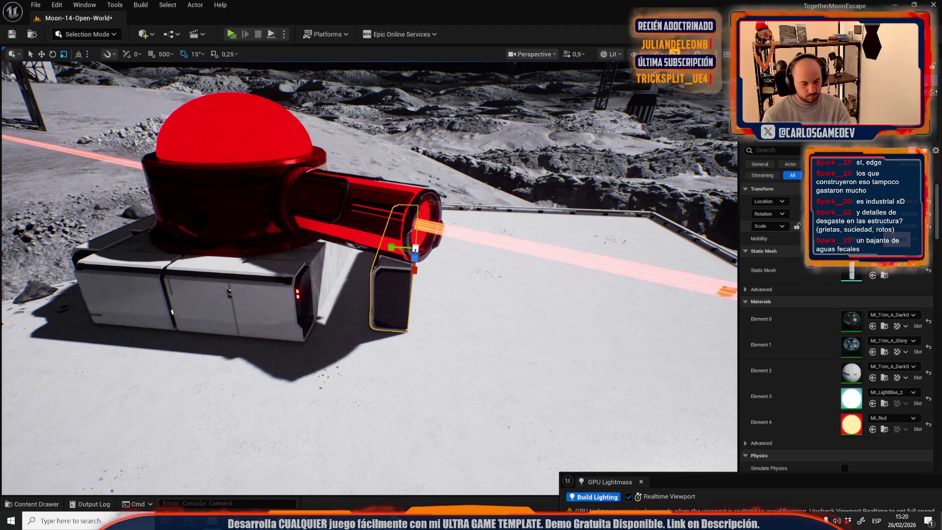
pyautogui.press('w')
pyautogui.scroll(4, 424, 237)
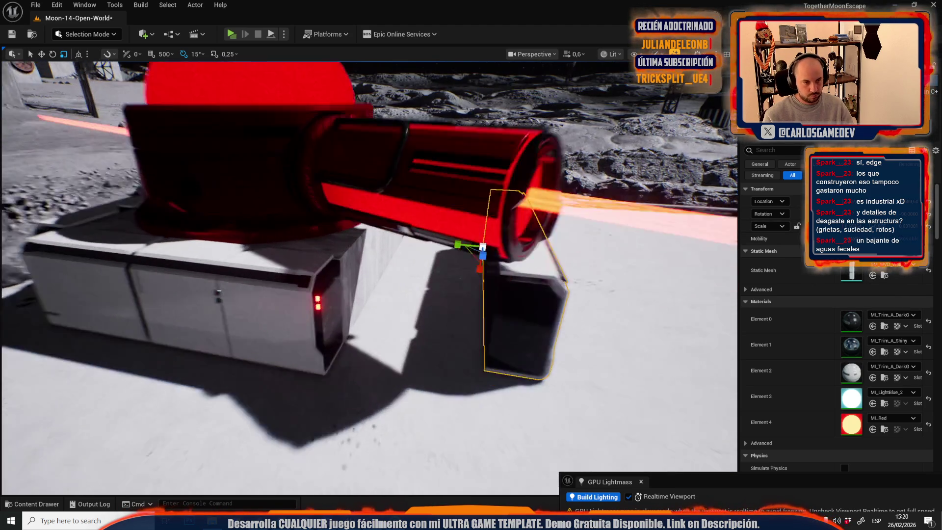
pyautogui.scroll(2, 424, 236)
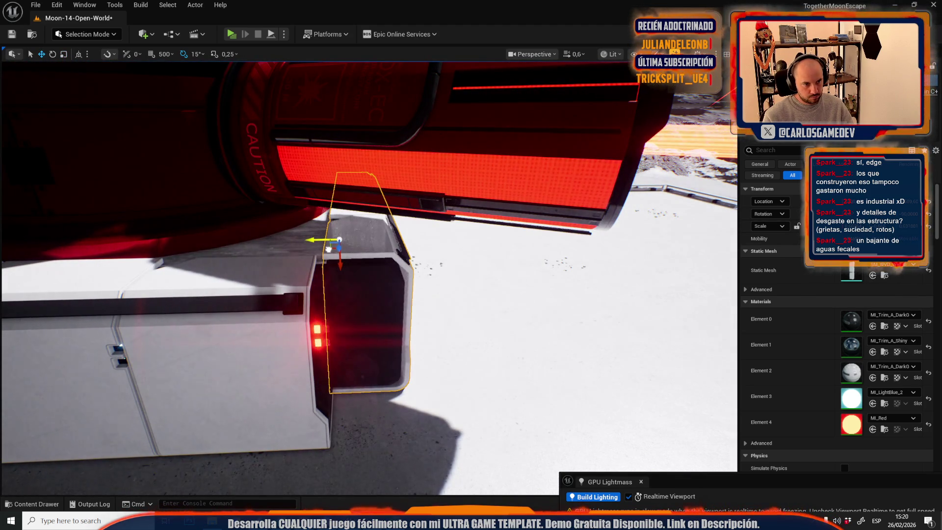
pyautogui.scroll(1, 278, 268)
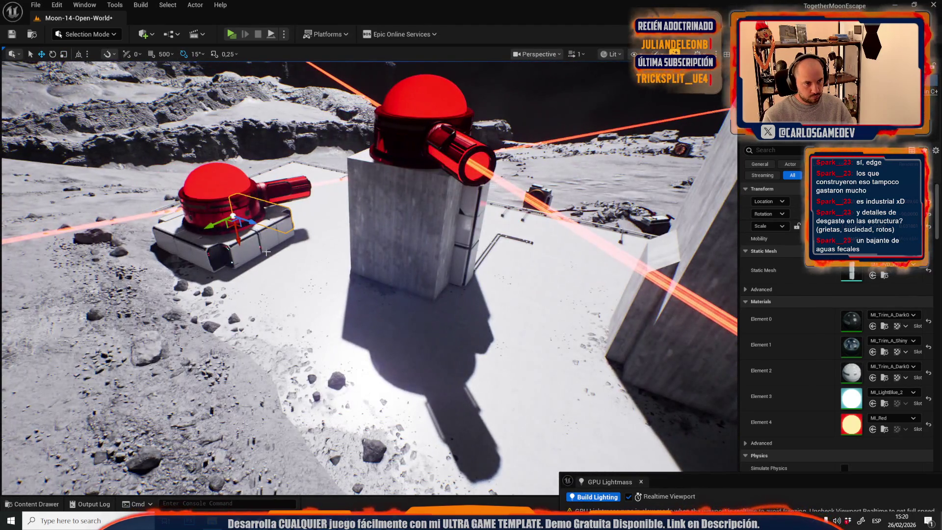
# Step: Select the turret base's white panels and Alt-drag copies to the pillar foot, forming an L-shaped base
pyautogui.click(279, 268)
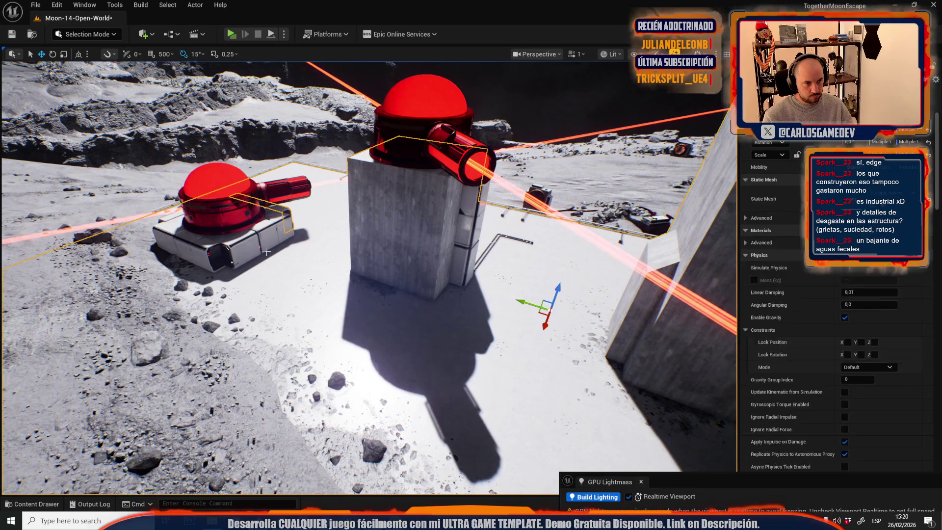
pyautogui.click(219, 251)
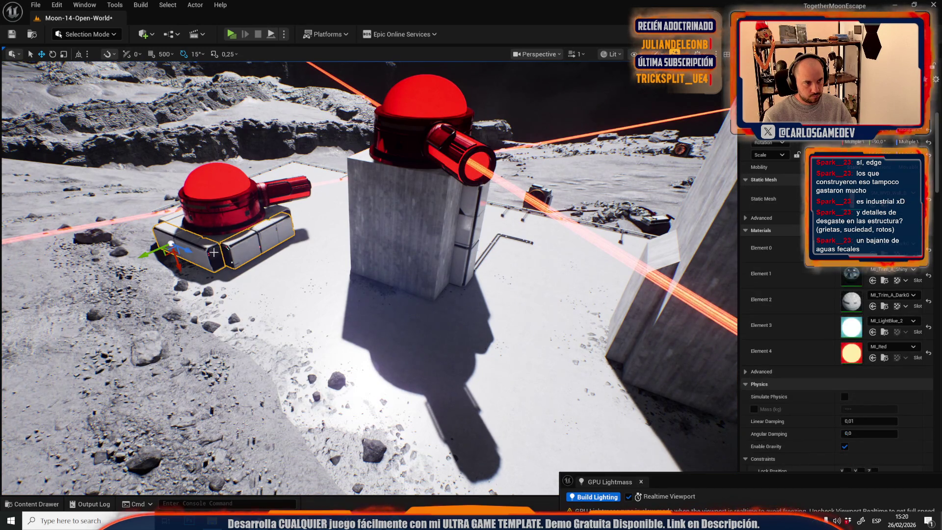
pyautogui.press('f')
pyautogui.keyDown('ctrl'); pyautogui.click(269, 218); pyautogui.keyUp('ctrl')
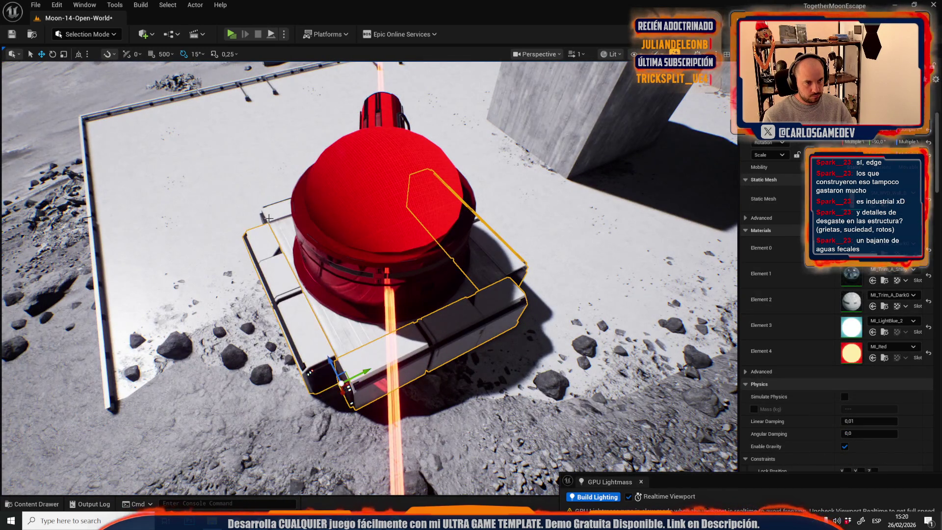
pyautogui.keyDown('ctrl'); pyautogui.click(273, 217); pyautogui.keyUp('ctrl')
pyautogui.moveTo(276, 283); pyautogui.dragTo(207, 292)
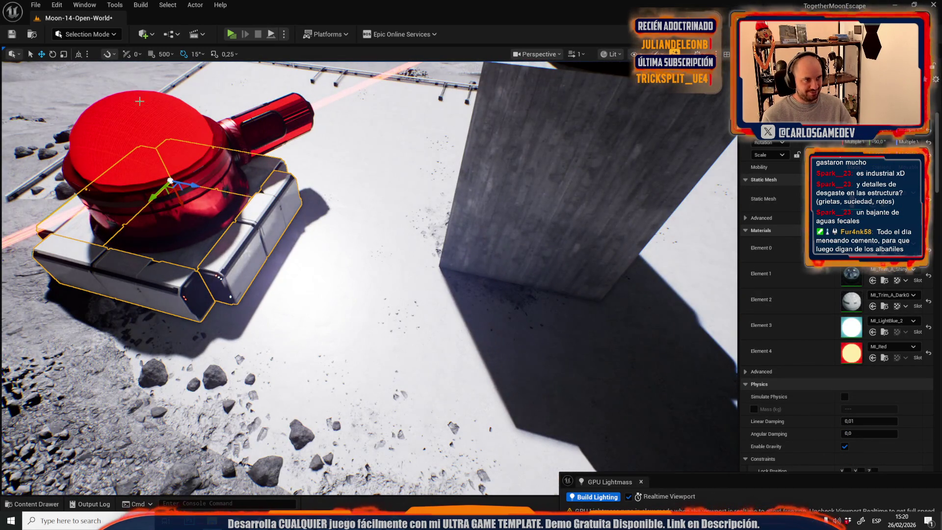
pyautogui.moveTo(158, 187); pyautogui.dragTo(457, 196)
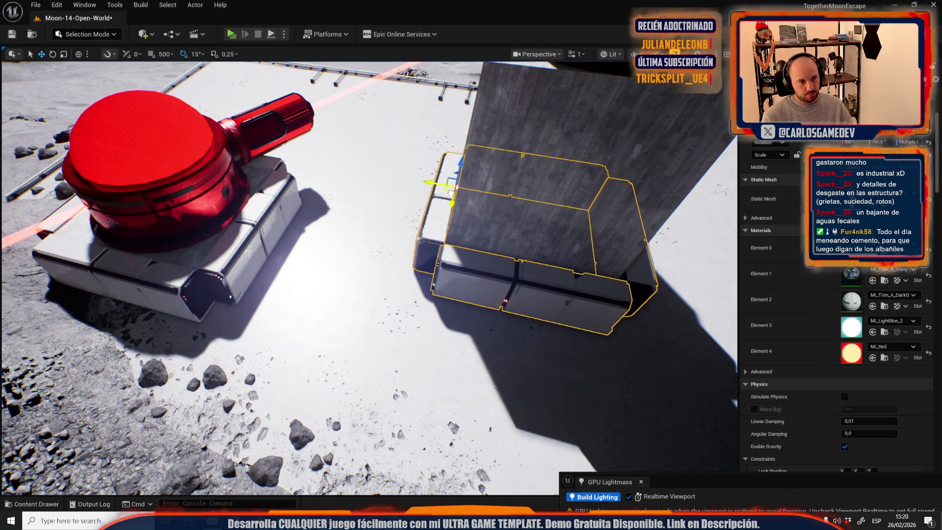
pyautogui.press('f')
pyautogui.moveTo(388, 245); pyautogui.dragTo(375, 245)
pyautogui.moveTo(338, 284)
pyautogui.mouseDown()
pyautogui.moveTo(381, 275)
pyautogui.moveTo(364, 275)
pyautogui.mouseUp()
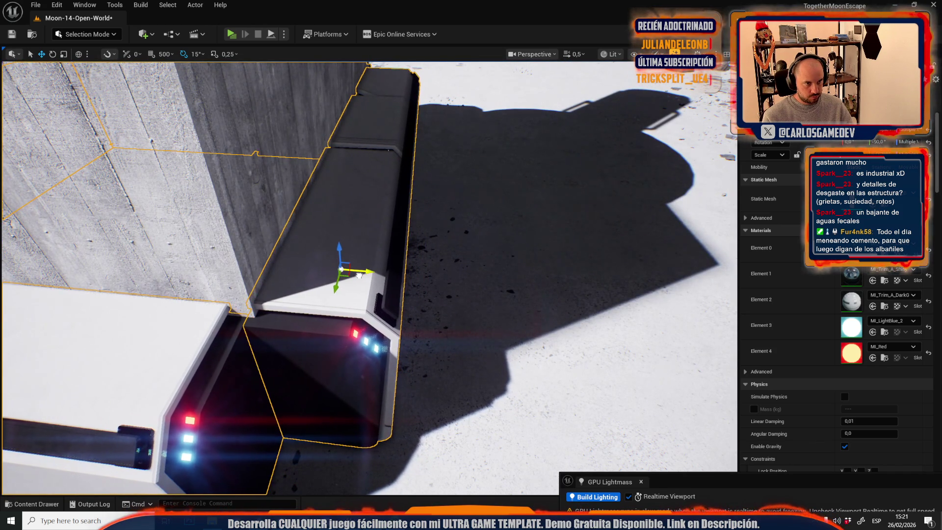
pyautogui.moveTo(365, 275)
pyautogui.mouseDown()
pyautogui.moveTo(365, 324)
pyautogui.moveTo(623, 293)
pyautogui.mouseUp()
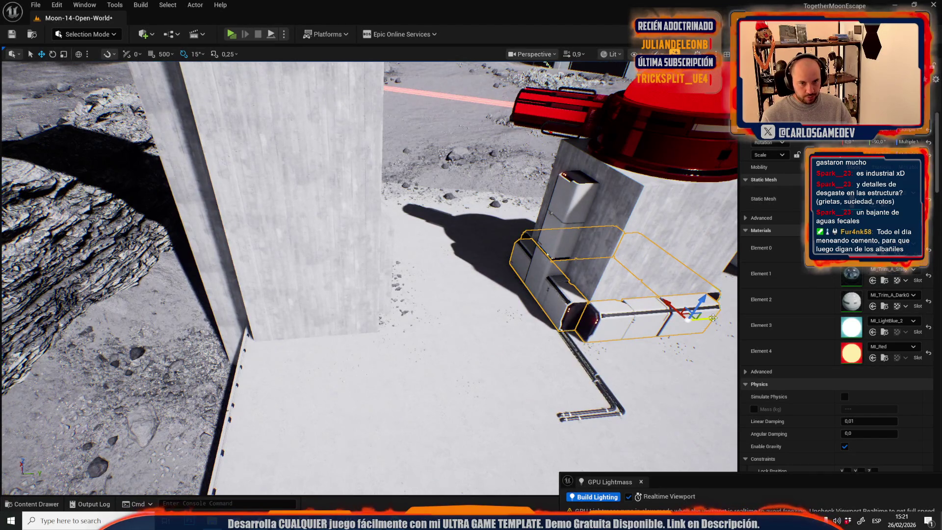
# Step: Slide the copied panels and cabinet column along the wall and review them beside the turret
pyautogui.moveTo(415, 367); pyautogui.dragTo(443, 391)
pyautogui.moveTo(414, 363); pyautogui.dragTo(415, 363)
pyautogui.moveTo(363, 309); pyautogui.dragTo(401, 301)
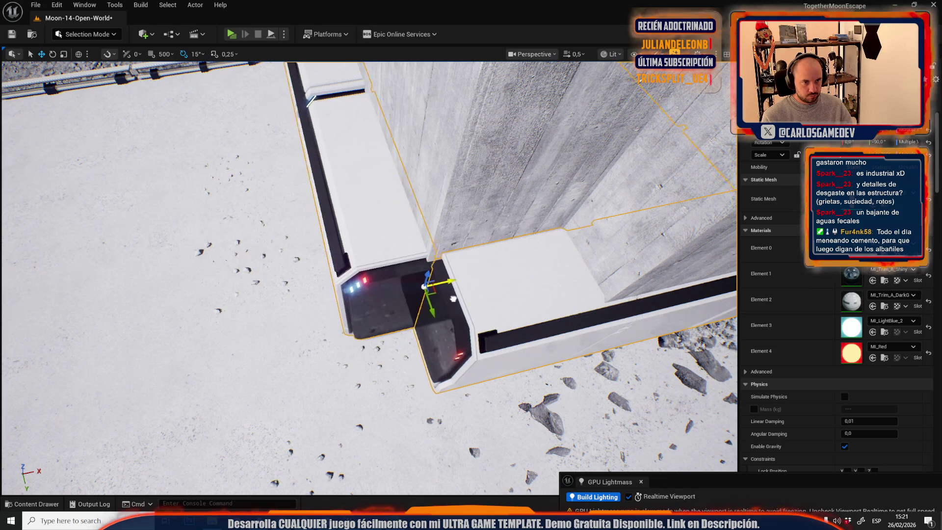
pyautogui.scroll(2, 414, 363)
pyautogui.moveTo(415, 363); pyautogui.dragTo(415, 363)
pyautogui.scroll(2, 361, 297)
pyautogui.moveTo(361, 297); pyautogui.dragTo(361, 297)
# Step: Copy the lower wall panel to the right pillar and duplicate the cabinet column to its left
pyautogui.click(238, 328)
pyautogui.moveTo(238, 329); pyautogui.dragTo(238, 328)
pyautogui.moveTo(182, 309); pyautogui.dragTo(423, 308)
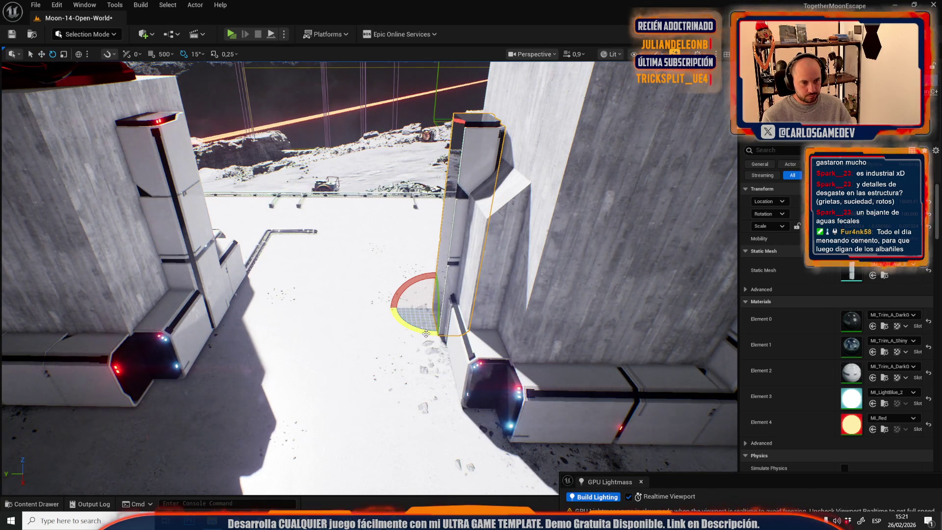
pyautogui.press('w')
pyautogui.moveTo(444, 339)
pyautogui.mouseDown()
pyautogui.moveTo(373, 333)
pyautogui.moveTo(372, 406)
pyautogui.moveTo(420, 426)
pyautogui.moveTo(440, 454)
pyautogui.mouseUp()
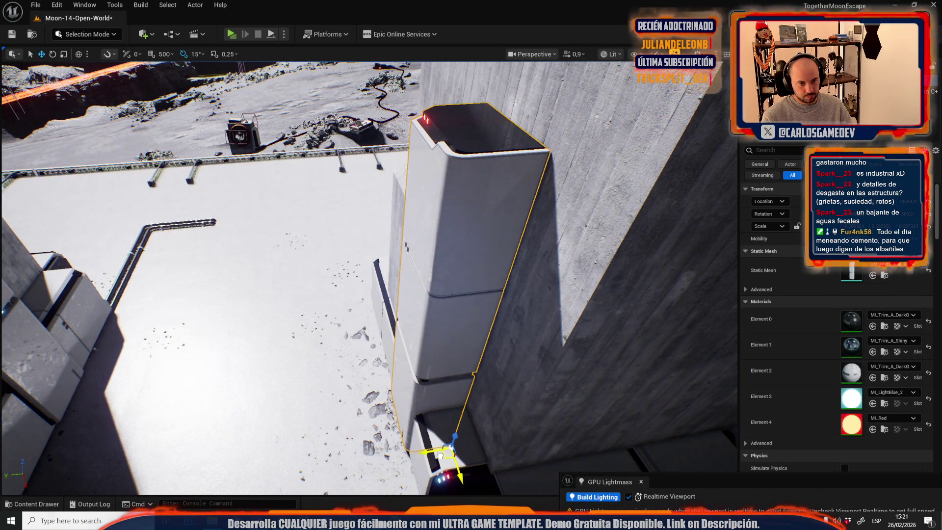
pyautogui.press('f')
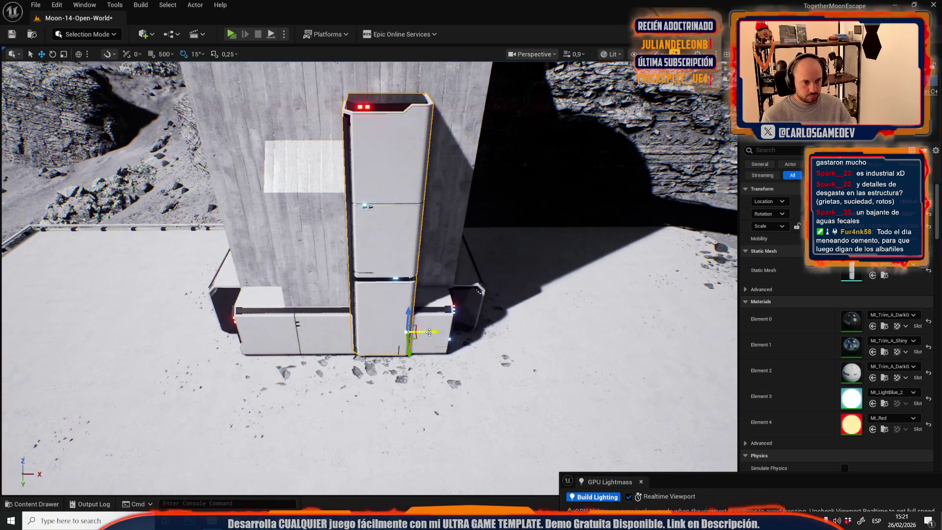
pyautogui.moveTo(462, 332)
pyautogui.mouseDown()
pyautogui.moveTo(317, 332)
pyautogui.moveTo(317, 294)
pyautogui.mouseUp()
# Step: Rotate the duplicated cabinet column 90° and push it against the wall corner
pyautogui.press('s')
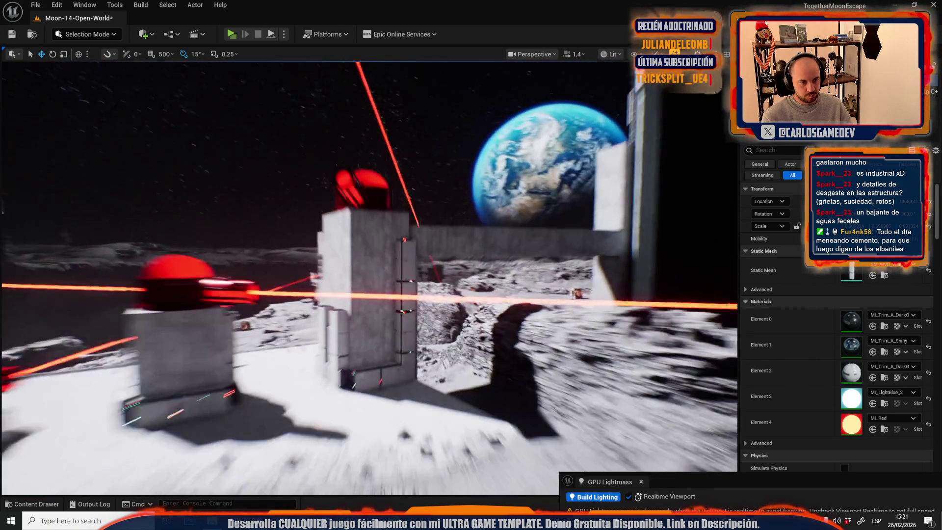
pyautogui.scroll(2, 368, 274)
pyautogui.press('w')
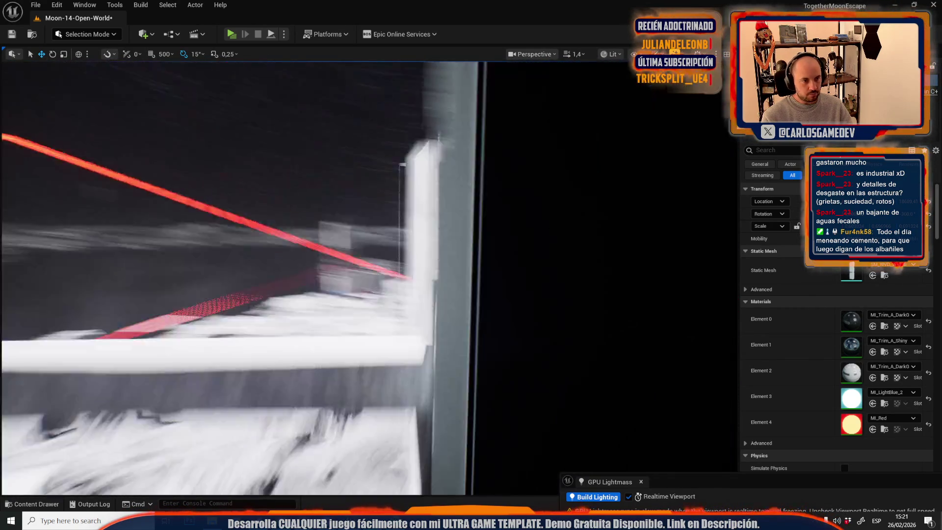
pyautogui.press('s')
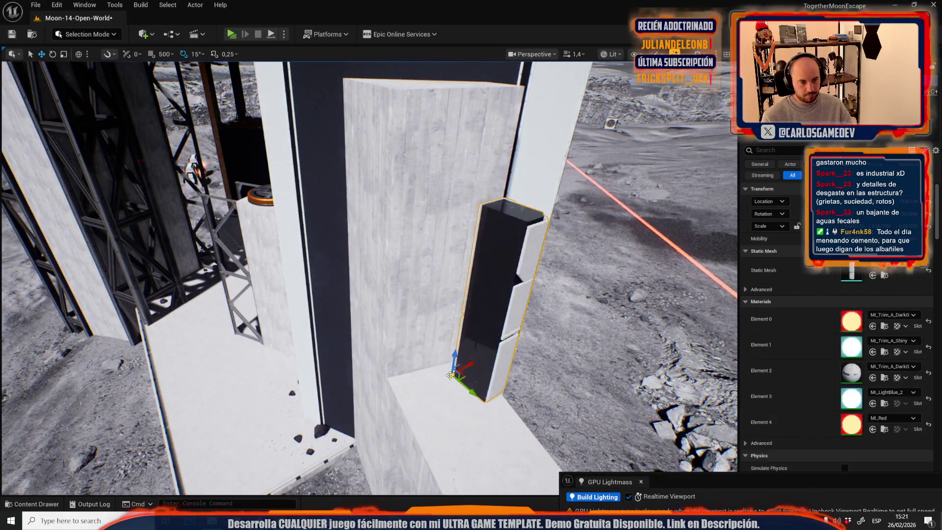
pyautogui.press('e')
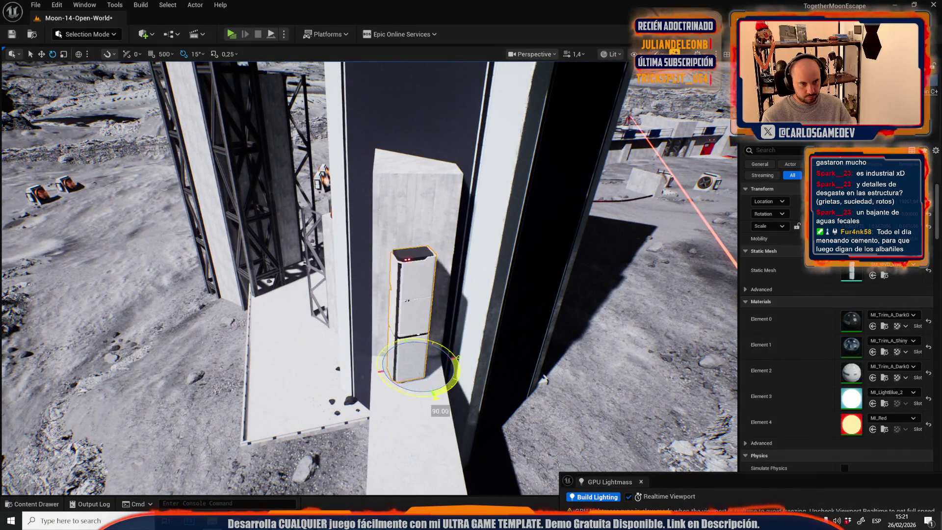
pyautogui.press('w')
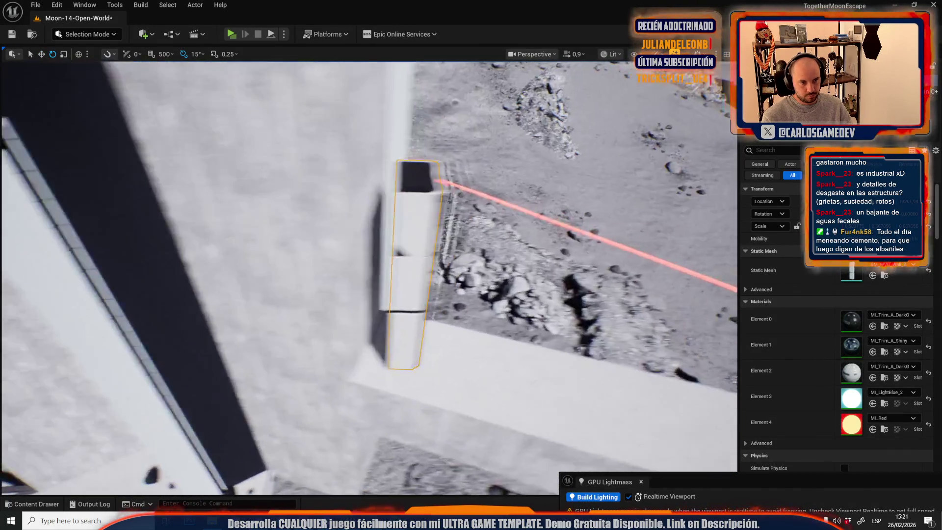
pyautogui.scroll(-2, 397, 377)
pyautogui.press('s')
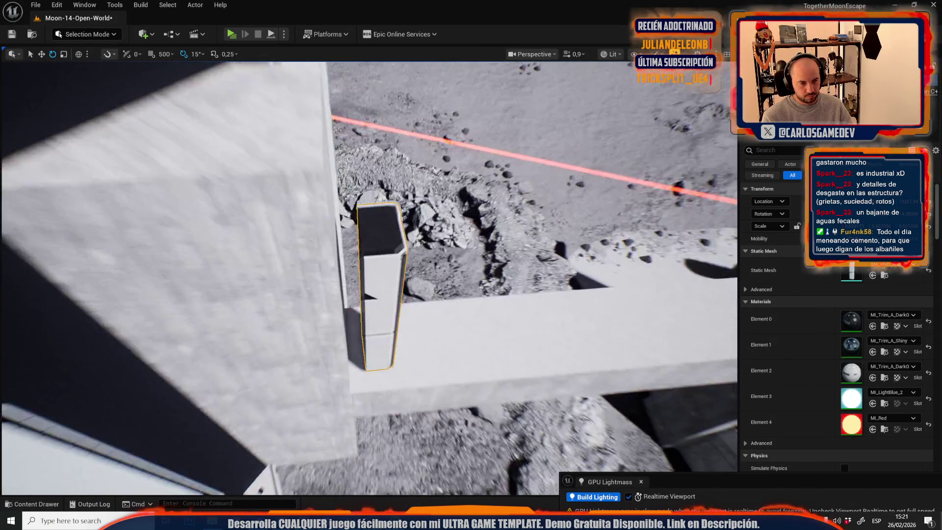
pyautogui.press('r')
pyautogui.scroll(-2, 368, 275)
pyautogui.press('s')
pyautogui.press('e')
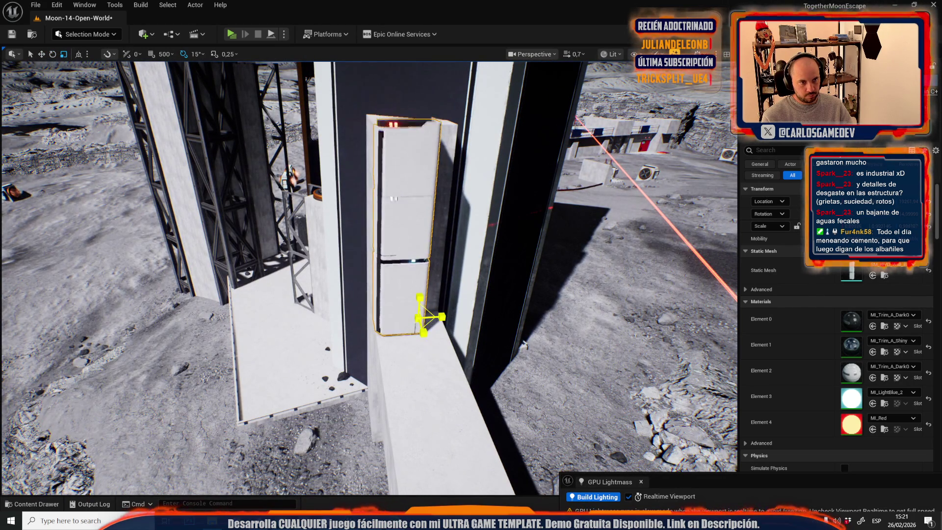
pyautogui.press('w')
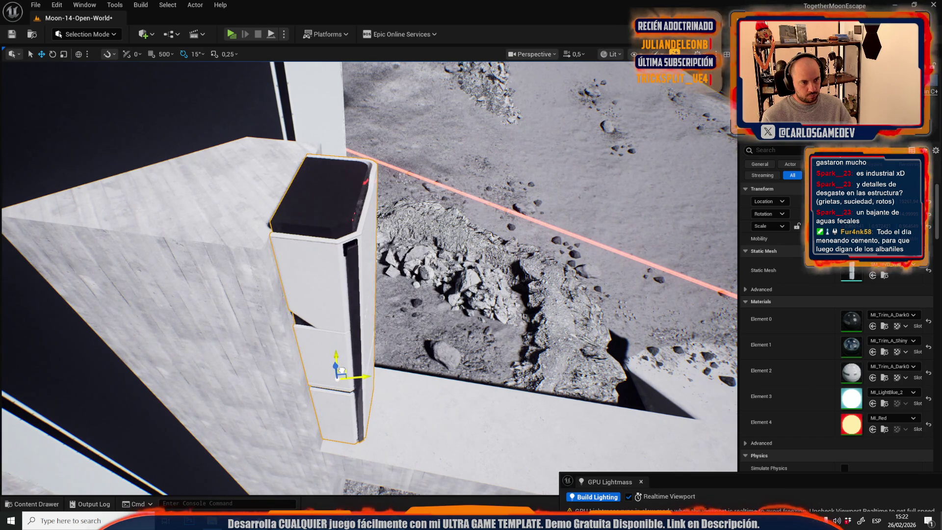
pyautogui.moveTo(339, 374); pyautogui.dragTo(336, 379)
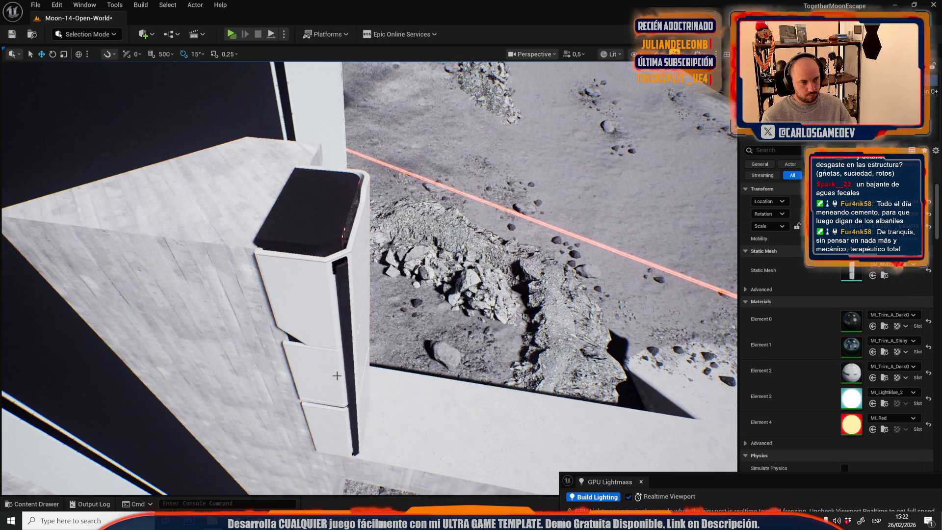
pyautogui.scroll(2, 336, 379)
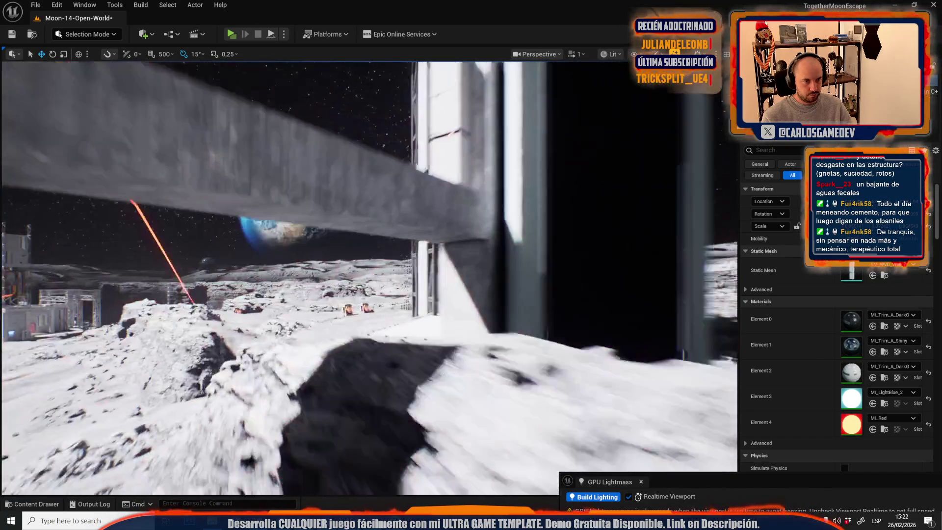
pyautogui.scroll(2, 168, 255)
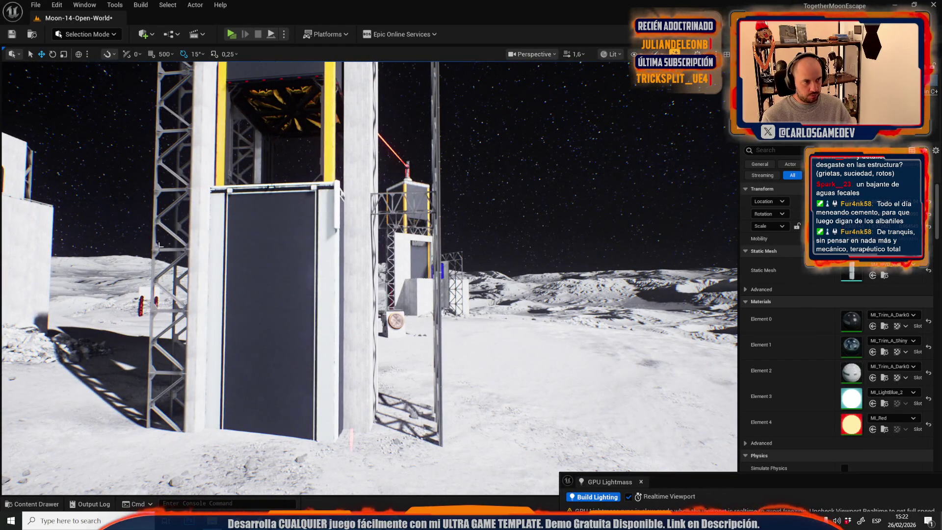
# Step: Select the steel truss and rotate it flat to line up with the wall
pyautogui.click(151, 248)
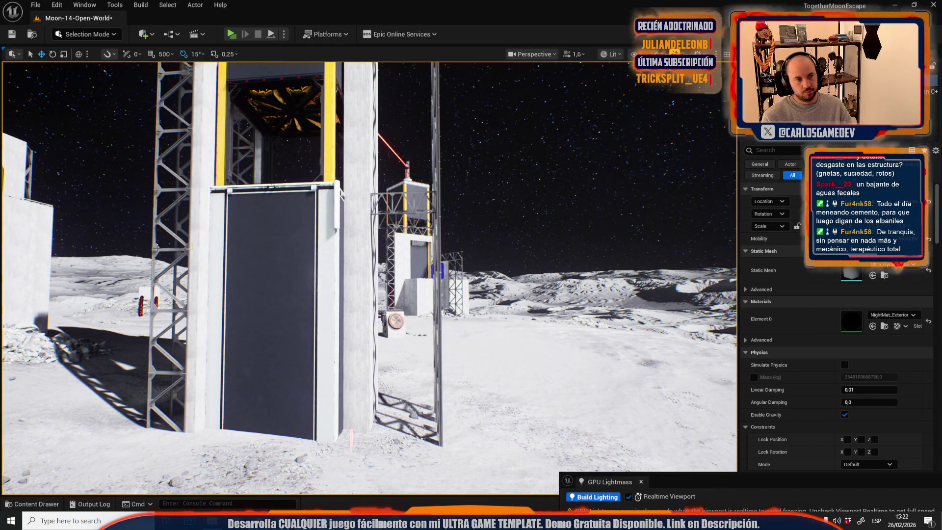
pyautogui.click(169, 147)
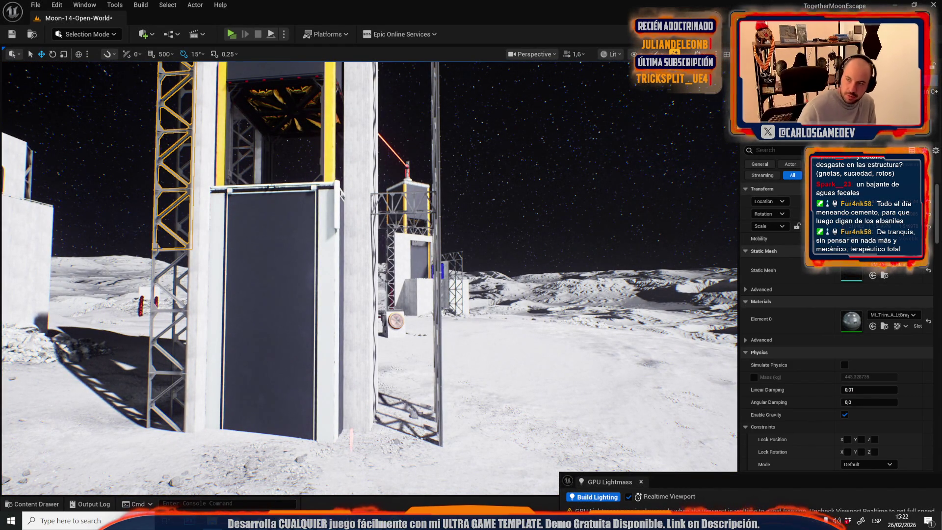
pyautogui.press('f')
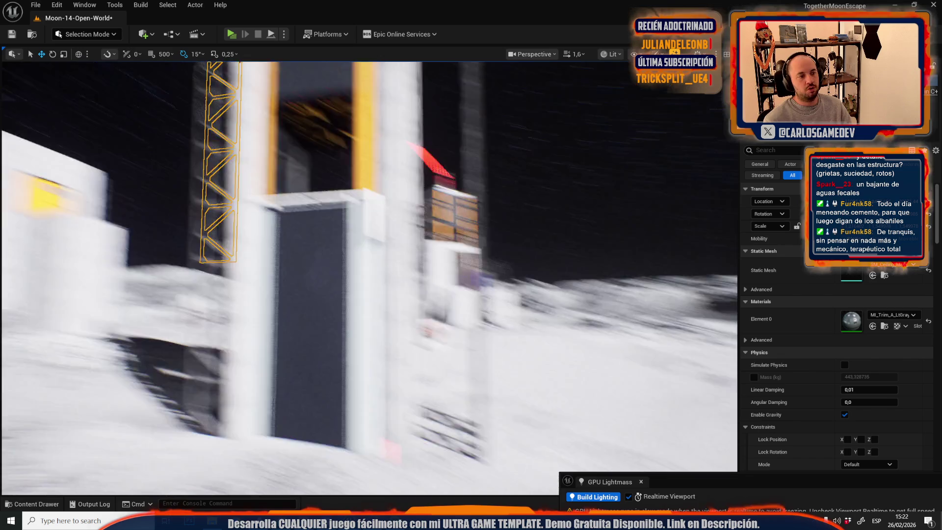
pyautogui.press('s')
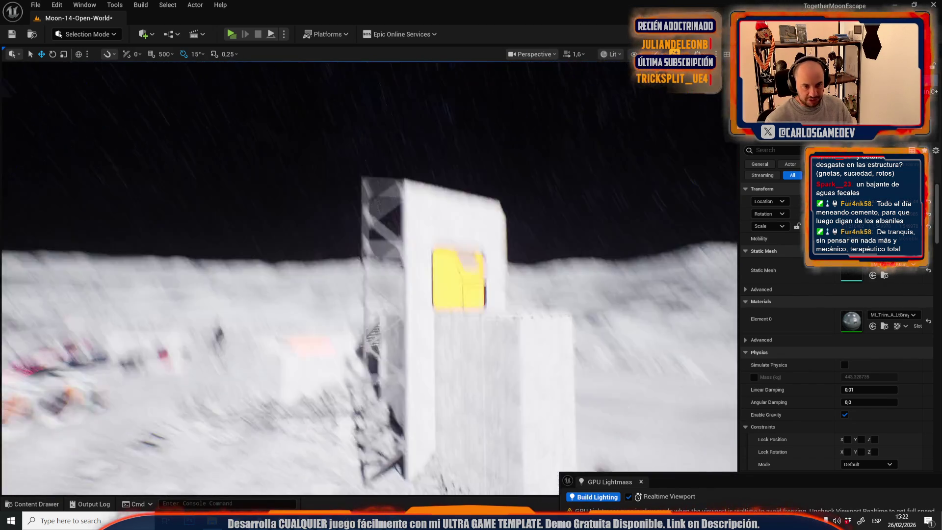
pyautogui.scroll(-2, 369, 278)
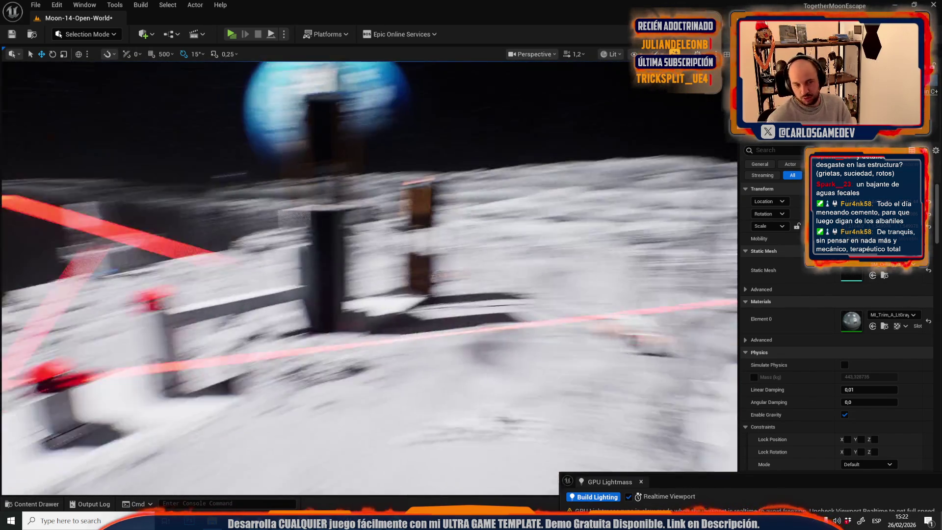
pyautogui.scroll(-2, 369, 278)
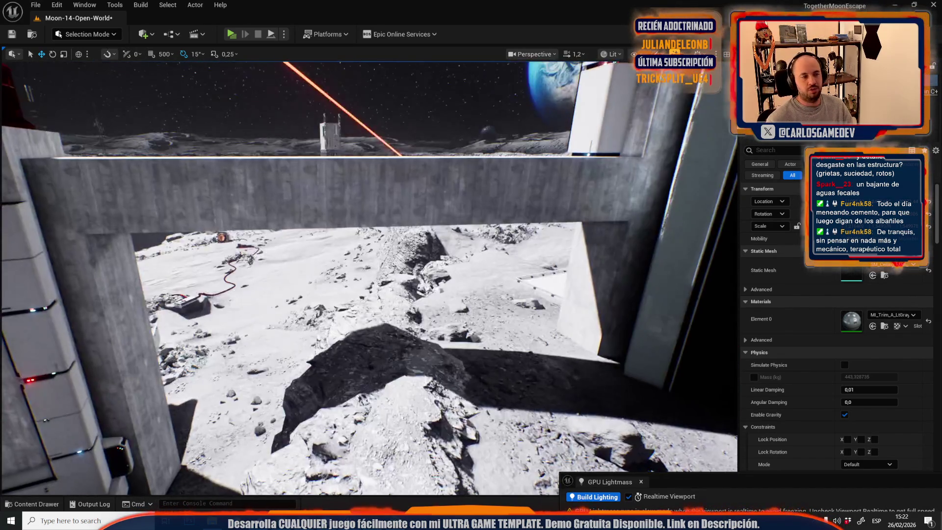
pyautogui.press('a')
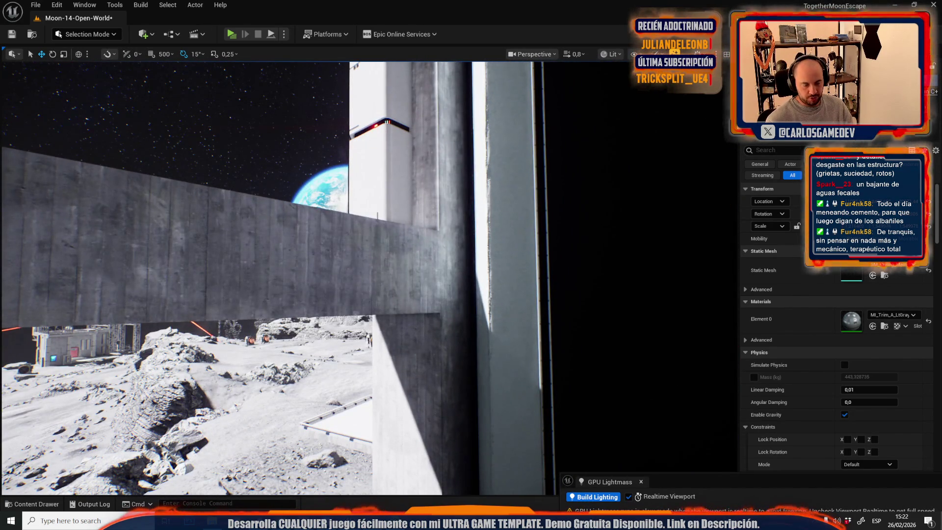
pyautogui.press('s')
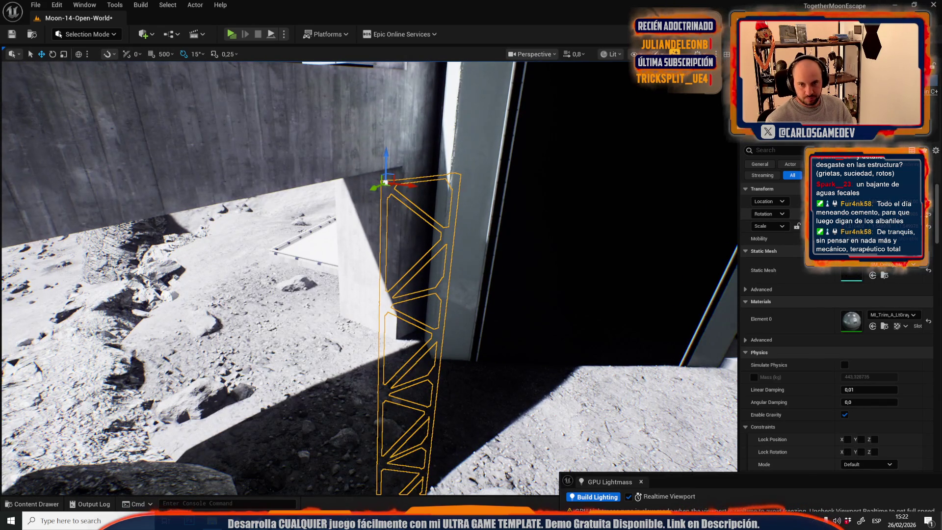
pyautogui.press('e')
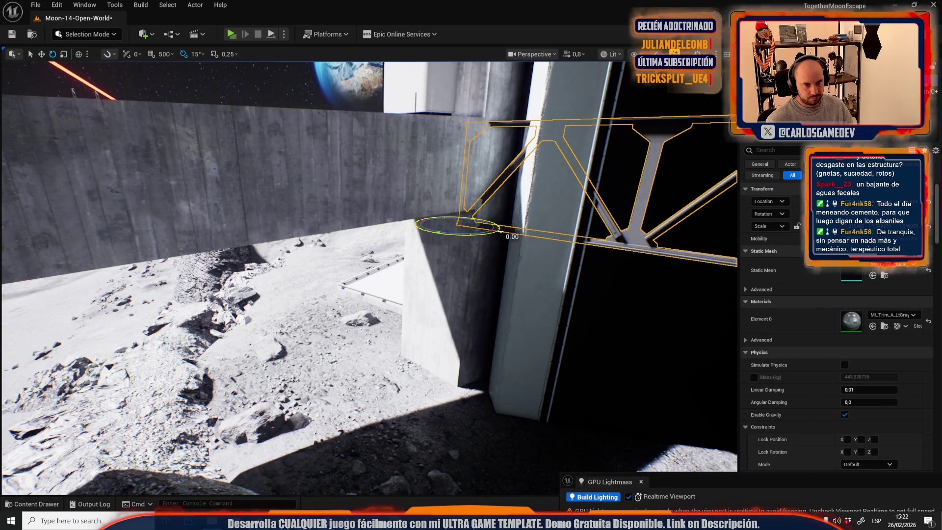
pyautogui.press('w')
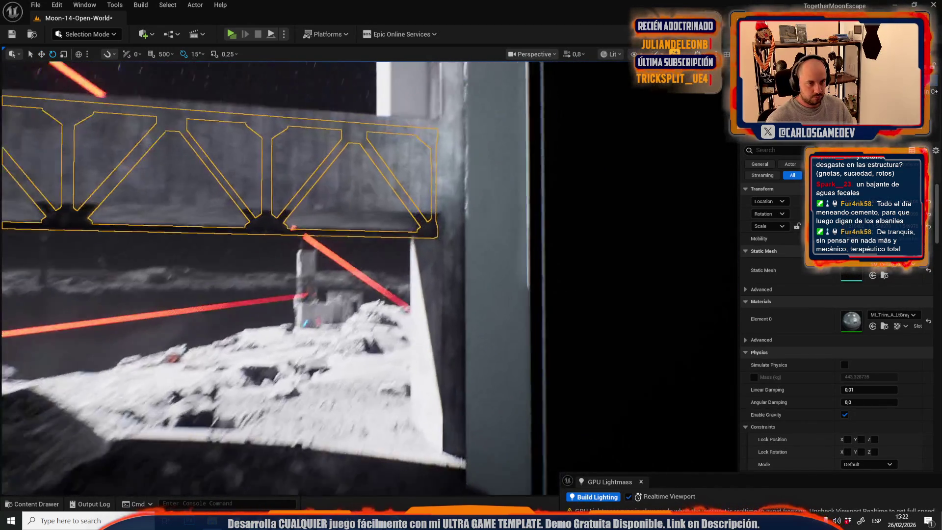
pyautogui.press('w')
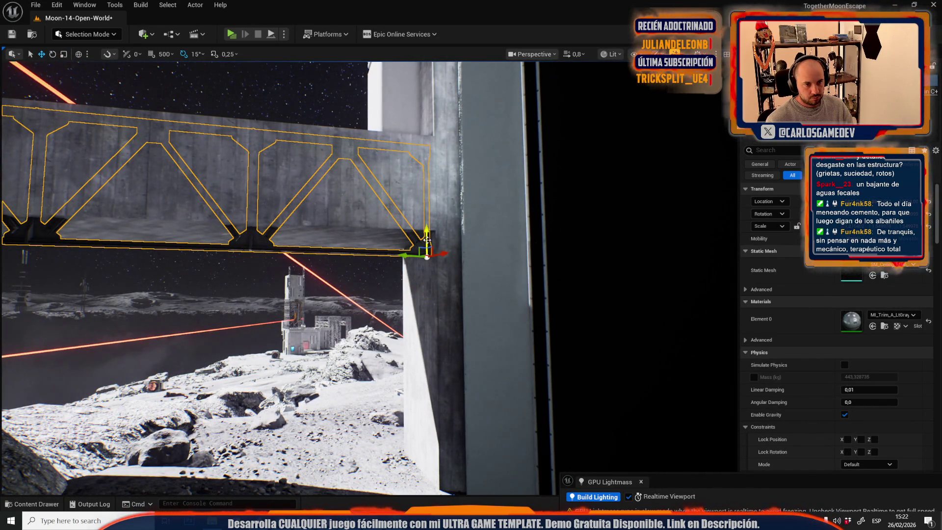
pyautogui.moveTo(403, 289); pyautogui.dragTo(432, 255)
# Step: Slide the truss left along X so it spans the opening between the walls
pyautogui.press('w')
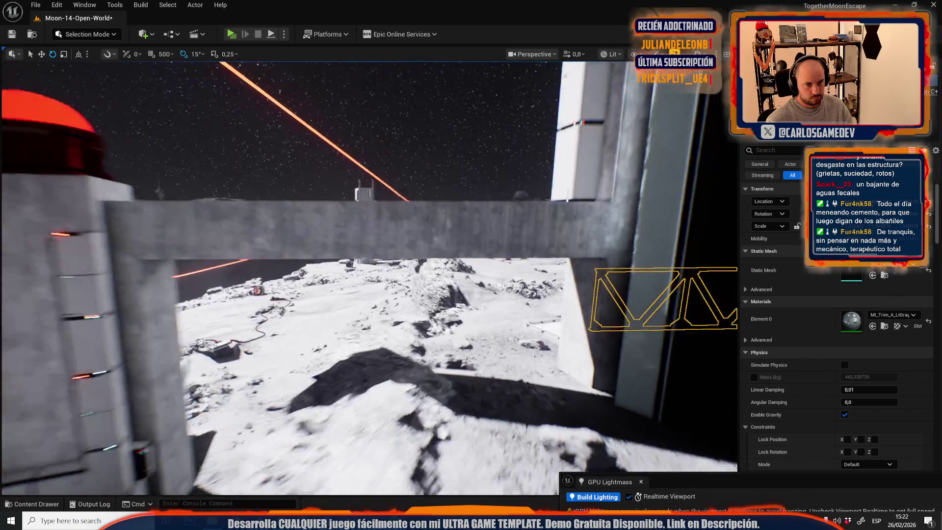
pyautogui.press('r')
pyautogui.moveTo(627, 270)
pyautogui.mouseDown()
pyautogui.moveTo(189, 273)
pyautogui.moveTo(215, 273)
pyautogui.mouseUp()
pyautogui.scroll(3, 215, 273)
pyautogui.moveTo(368, 274); pyautogui.dragTo(353, 245)
pyautogui.moveTo(324, 324)
pyautogui.mouseDown()
pyautogui.moveTo(314, 333)
pyautogui.moveTo(336, 279)
pyautogui.moveTo(315, 264)
pyautogui.moveTo(326, 214)
pyautogui.moveTo(353, 225)
pyautogui.mouseUp()
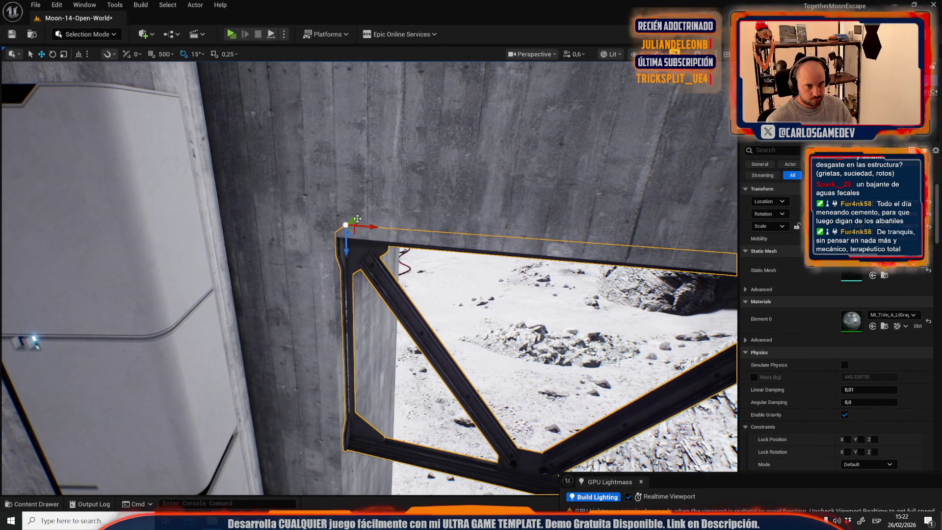
pyautogui.moveTo(338, 223)
pyautogui.mouseDown()
pyautogui.moveTo(177, 78)
pyautogui.moveTo(196, 147)
pyautogui.mouseUp()
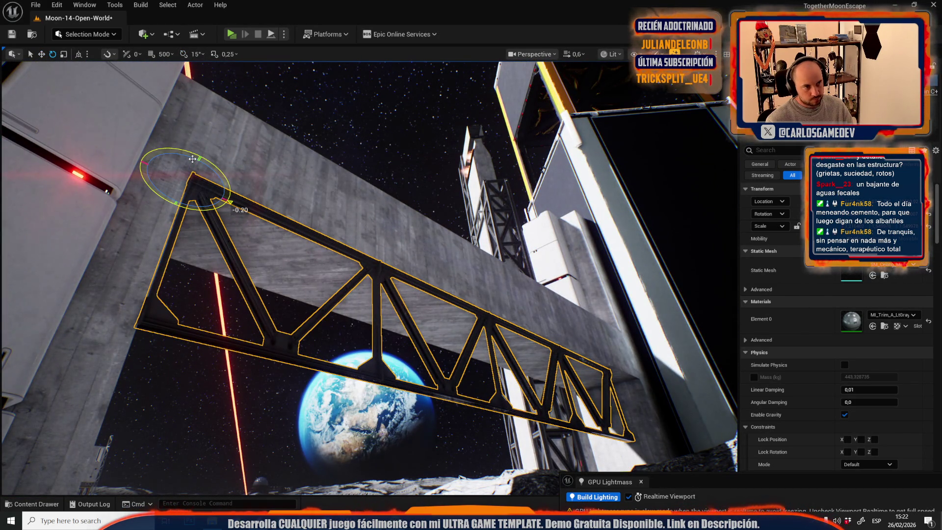
# Step: Tilt the truss slightly to level it and check it from beside the pillar
pyautogui.moveTo(192, 158)
pyautogui.mouseDown()
pyautogui.moveTo(197, 211)
pyautogui.moveTo(147, 211)
pyautogui.moveTo(186, 201)
pyautogui.mouseUp()
pyautogui.scroll(-5, 198, 211)
pyautogui.scroll(2, 162, 206)
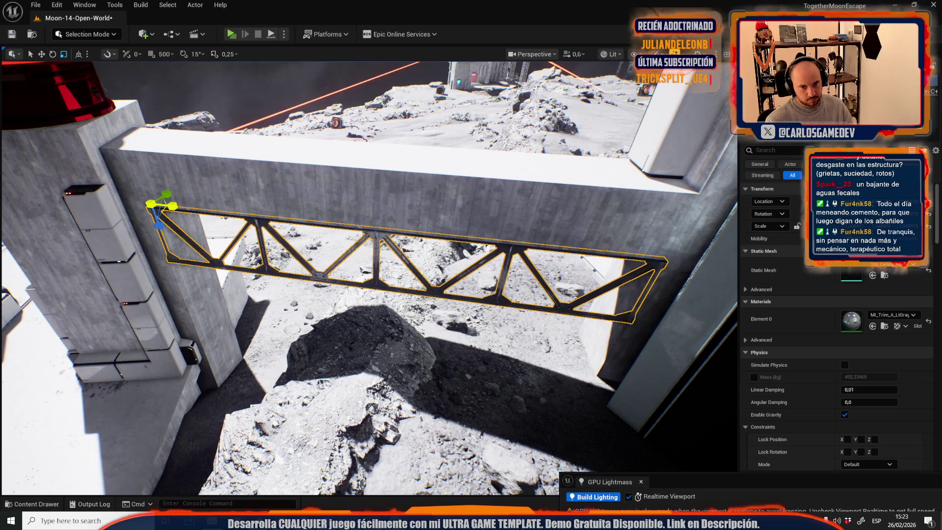
pyautogui.moveTo(186, 201); pyautogui.dragTo(176, 161)
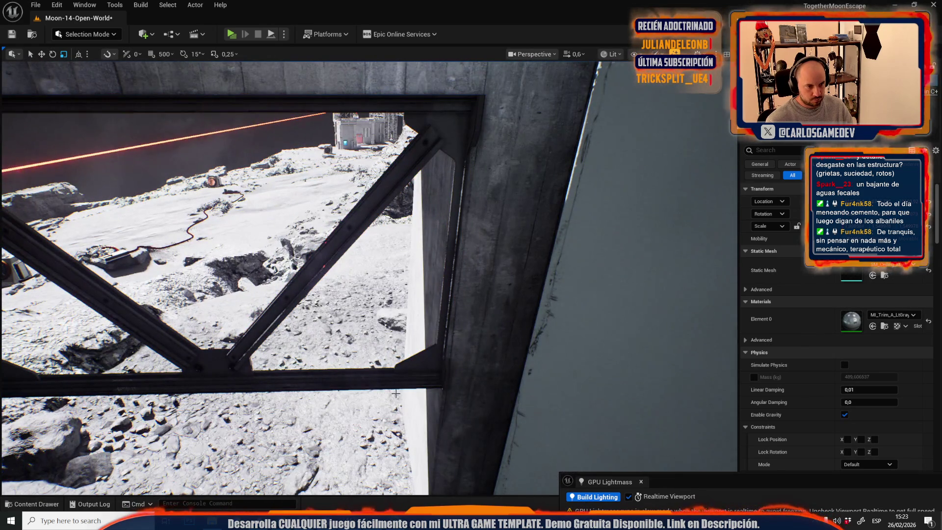
pyautogui.scroll(1, 383, 363)
pyautogui.moveTo(385, 373); pyautogui.dragTo(378, 353)
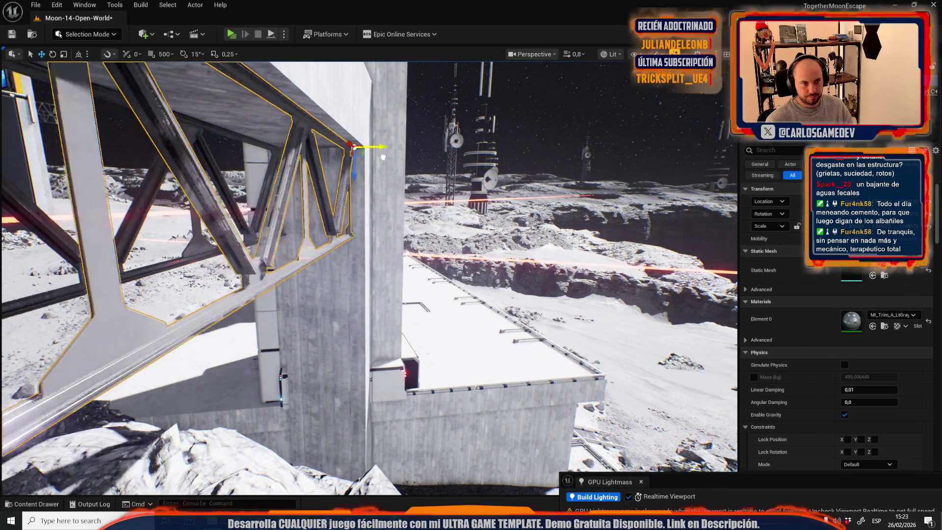
pyautogui.scroll(-2, 416, 229)
pyautogui.moveTo(416, 230); pyautogui.dragTo(395, 206)
pyautogui.scroll(2, 452, 325)
pyautogui.moveTo(452, 325); pyautogui.dragTo(448, 322)
pyautogui.scroll(1, 448, 322)
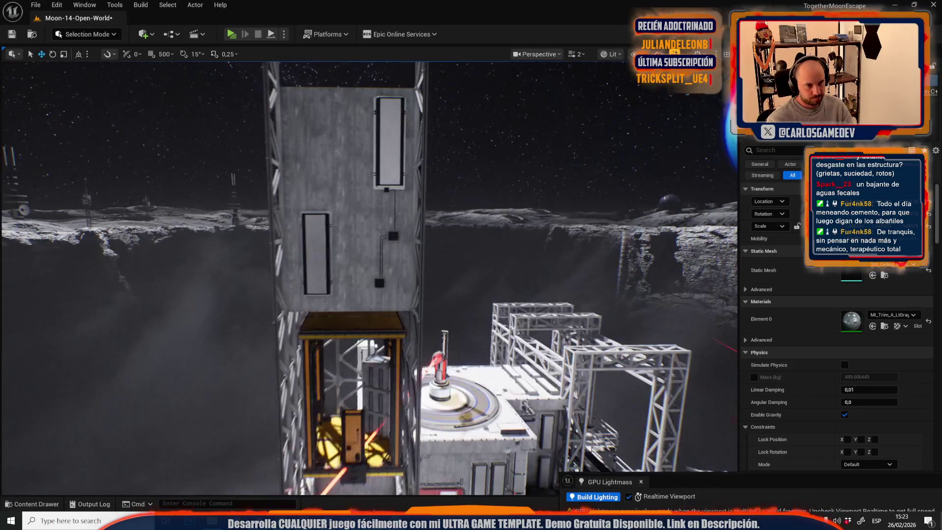
pyautogui.moveTo(234, 247)
pyautogui.mouseDown()
pyautogui.moveTo(226, 304)
pyautogui.moveTo(234, 246)
pyautogui.moveTo(236, 299)
pyautogui.moveTo(269, 276)
pyautogui.mouseUp()
# Step: Copy the rotation value of the wall holding the yellow door
pyautogui.click(235, 247)
pyautogui.click(387, 240)
pyautogui.moveTo(387, 240); pyautogui.dragTo(367, 290)
pyautogui.scroll(-1, 368, 285)
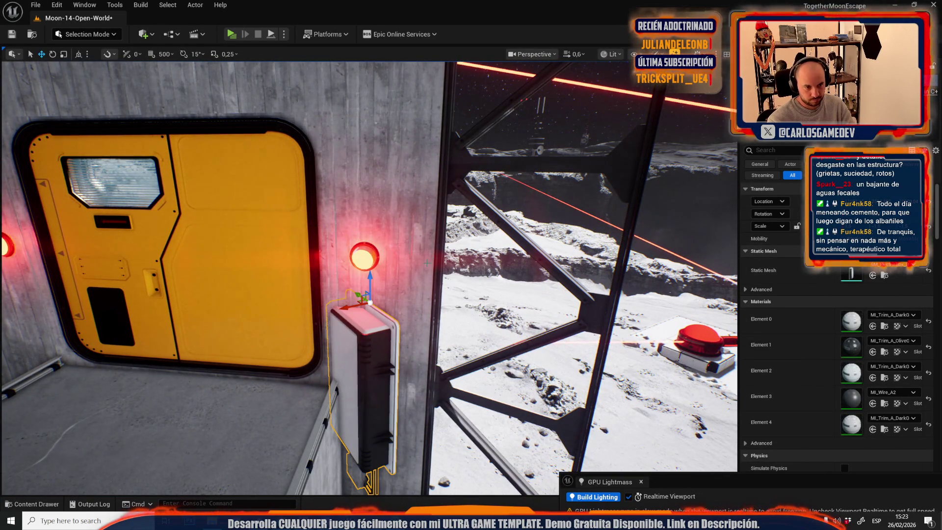
pyautogui.click(353, 275)
pyautogui.rightClick(778, 219)
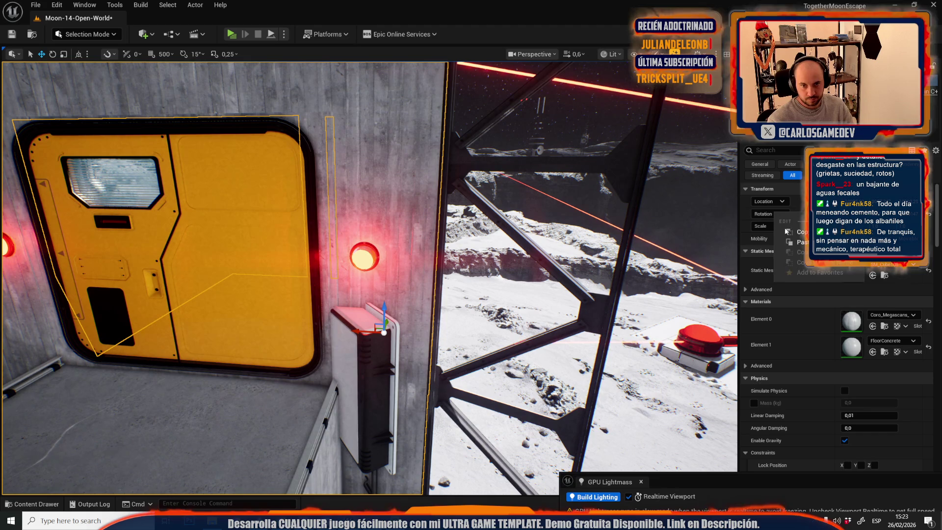
pyautogui.click(802, 233)
# Step: Paste the wall's rotation onto the wall box so it sits flat against the wall
pyautogui.click(189, 358)
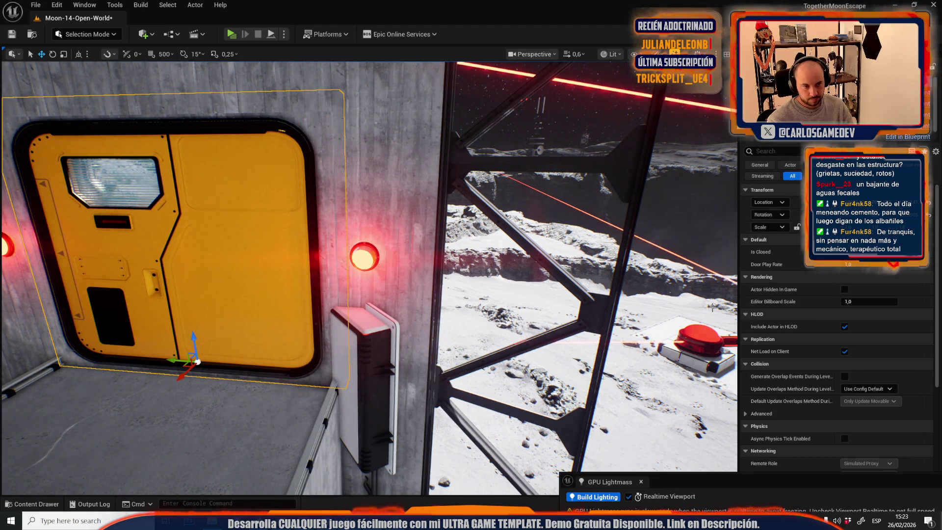
pyautogui.click(376, 364)
pyautogui.rightClick(766, 214)
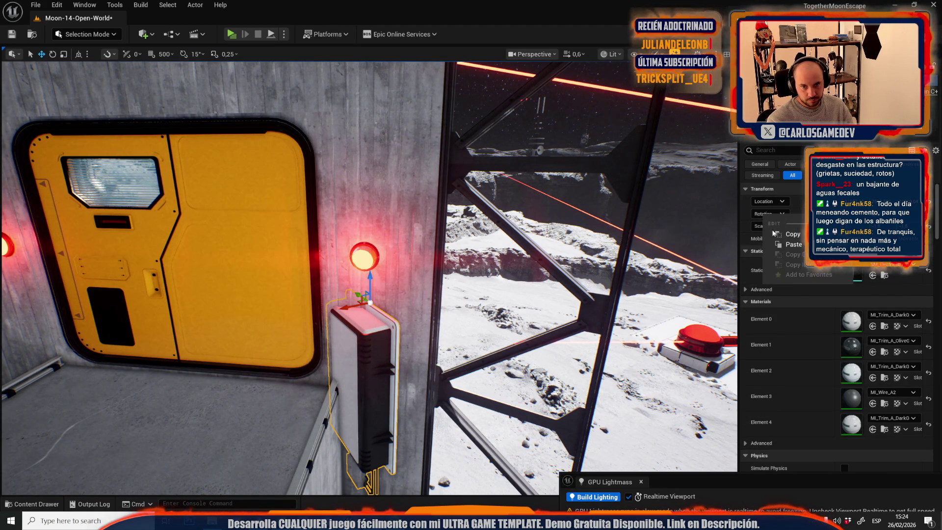
pyautogui.click(778, 245)
pyautogui.press('f')
pyautogui.press('e')
pyautogui.moveTo(319, 282)
pyautogui.mouseDown()
pyautogui.moveTo(260, 280)
pyautogui.moveTo(291, 306)
pyautogui.mouseUp()
pyautogui.hotkey('ctrl', 'z')
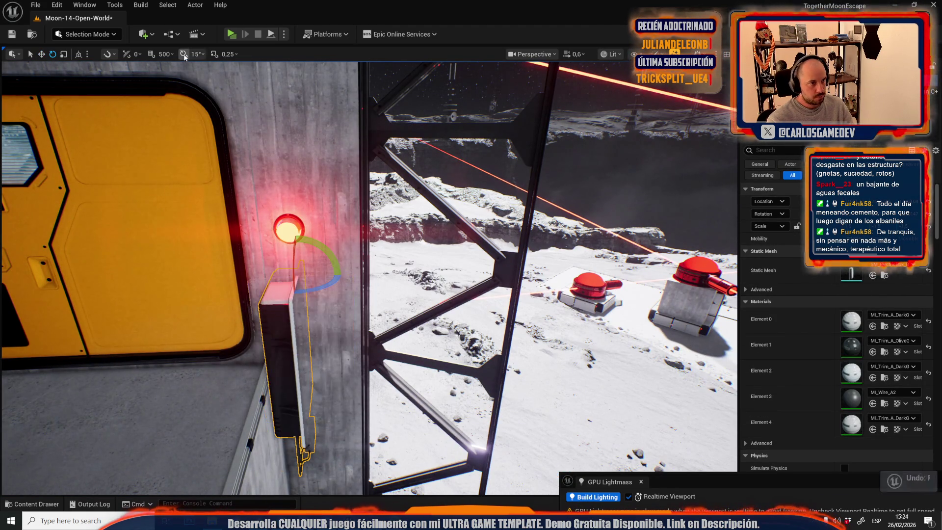
pyautogui.hotkey('ctrl', 'z')
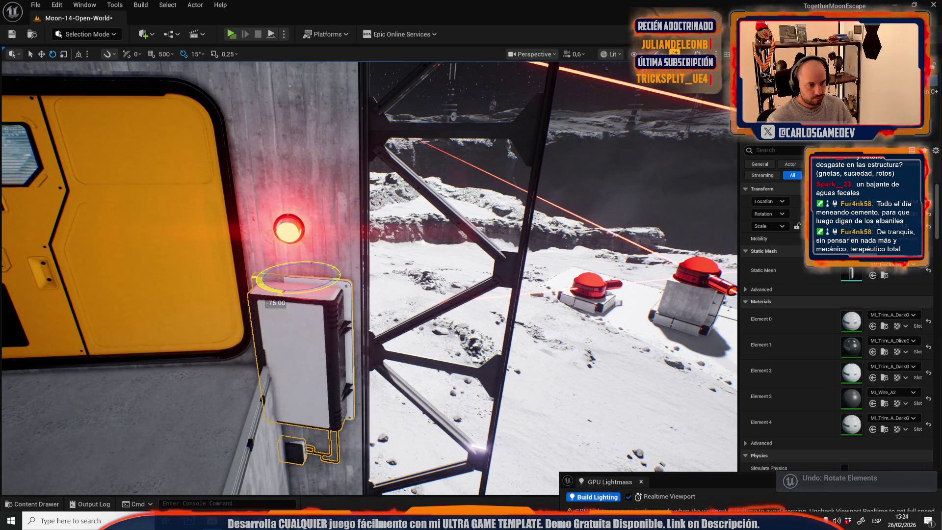
# Step: Shrink the wall box and move it up the wall, shifted slightly right
pyautogui.press('f')
pyautogui.scroll(-2, 344, 294)
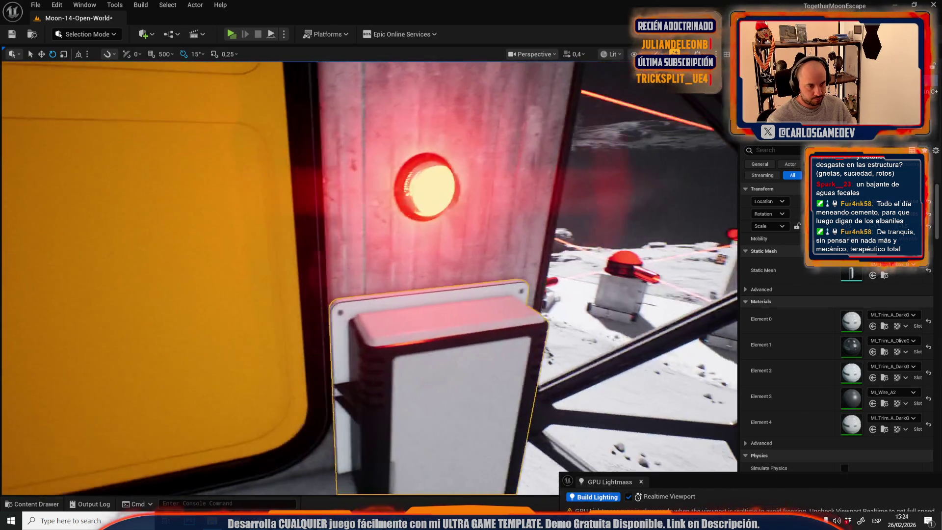
pyautogui.press('r')
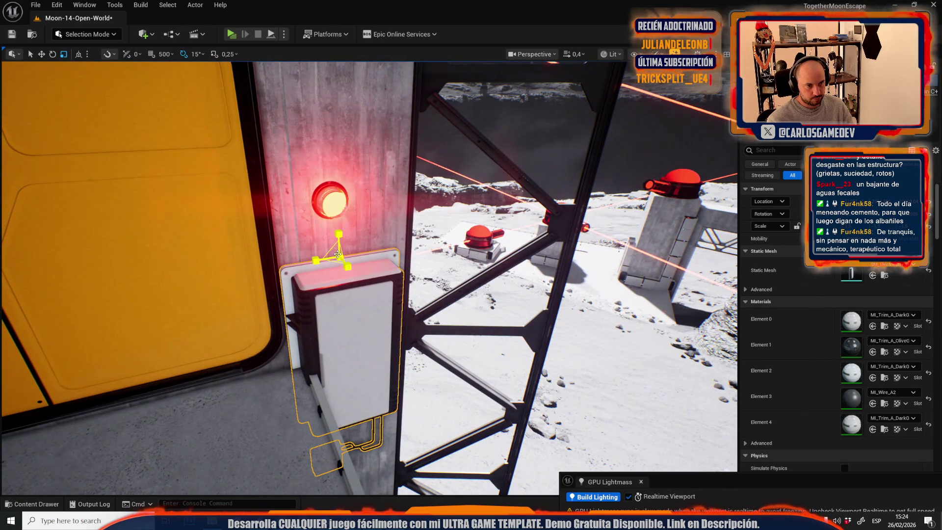
pyautogui.moveTo(338, 255); pyautogui.dragTo(324, 276)
pyautogui.press('w')
pyautogui.moveTo(341, 236)
pyautogui.mouseDown()
pyautogui.moveTo(343, 69)
pyautogui.moveTo(353, 152)
pyautogui.mouseUp()
pyautogui.press('f')
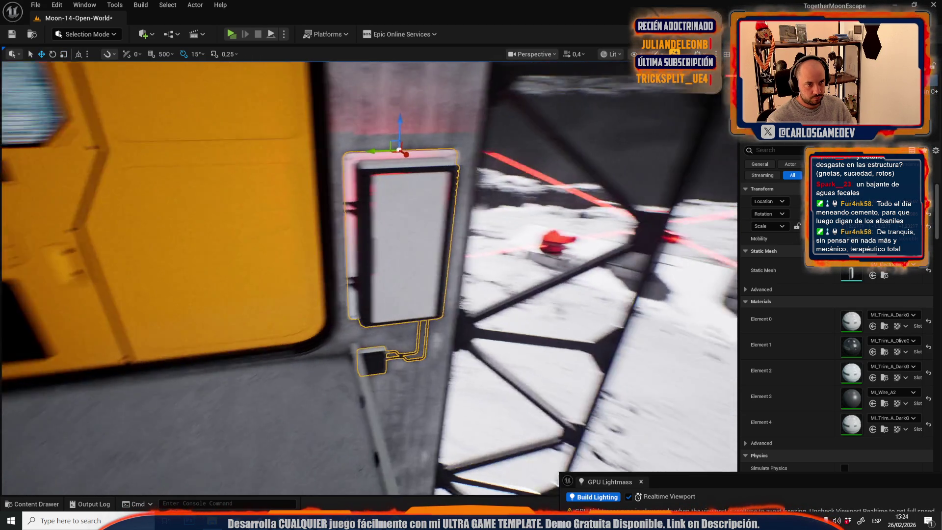
pyautogui.moveTo(369, 157); pyautogui.dragTo(377, 157)
# Step: Check the red light hidden behind the box and reselect the electrical box
pyautogui.press('h')
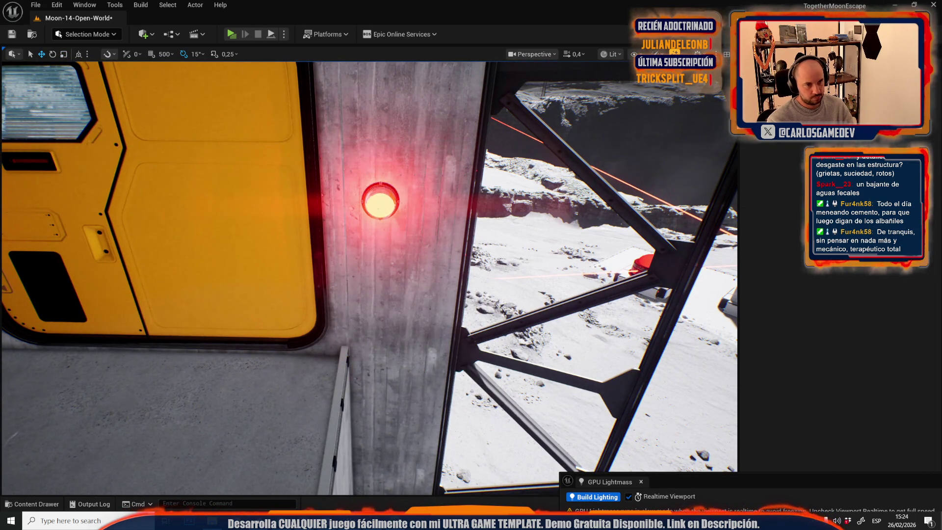
pyautogui.click(378, 206)
pyautogui.hotkey('ctrl', 'h')
pyautogui.moveTo(377, 211)
pyautogui.mouseDown()
pyautogui.moveTo(328, 272)
pyautogui.moveTo(375, 312)
pyautogui.moveTo(178, 252)
pyautogui.moveTo(308, 264)
pyautogui.mouseUp()
pyautogui.click(320, 313)
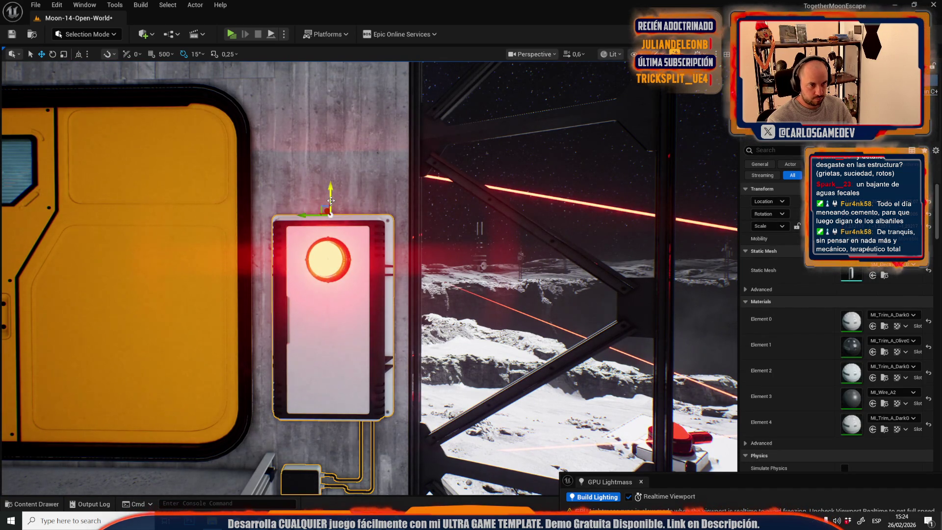
pyautogui.scroll(-2, 349, 252)
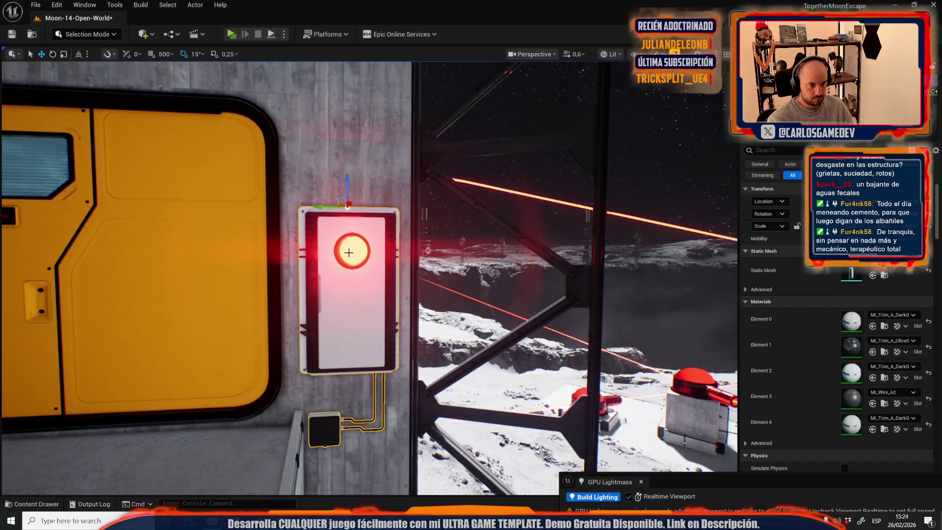
pyautogui.click(335, 253)
pyautogui.click(330, 252)
pyautogui.moveTo(329, 253)
pyautogui.mouseDown()
pyautogui.moveTo(560, 231)
pyautogui.moveTo(279, 230)
pyautogui.mouseUp()
# Step: Nudge the electrical box slightly right, restoring it after an accidental delete
pyautogui.press('e')
pyautogui.press('r')
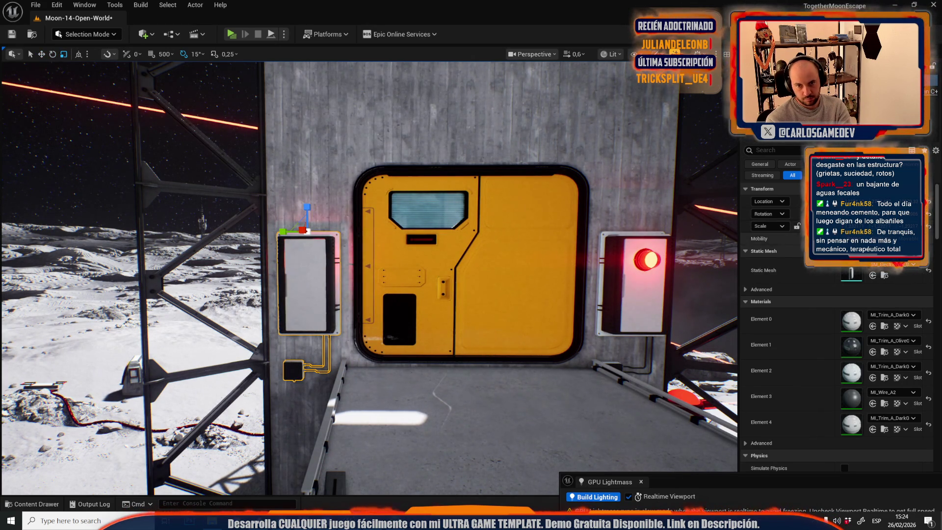
pyautogui.moveTo(368, 275)
pyautogui.mouseDown()
pyautogui.moveTo(387, 284)
pyautogui.moveTo(329, 264)
pyautogui.mouseUp()
pyautogui.press('w')
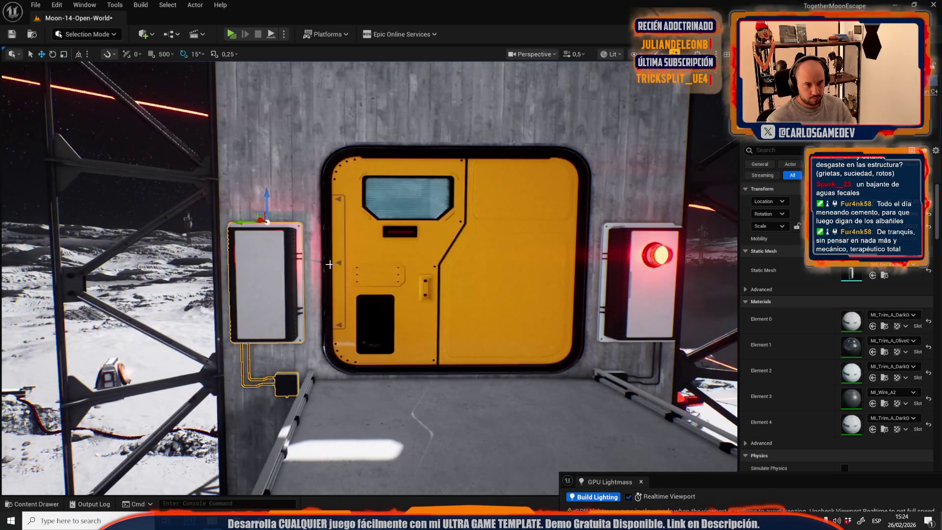
pyautogui.moveTo(240, 222); pyautogui.dragTo(244, 221)
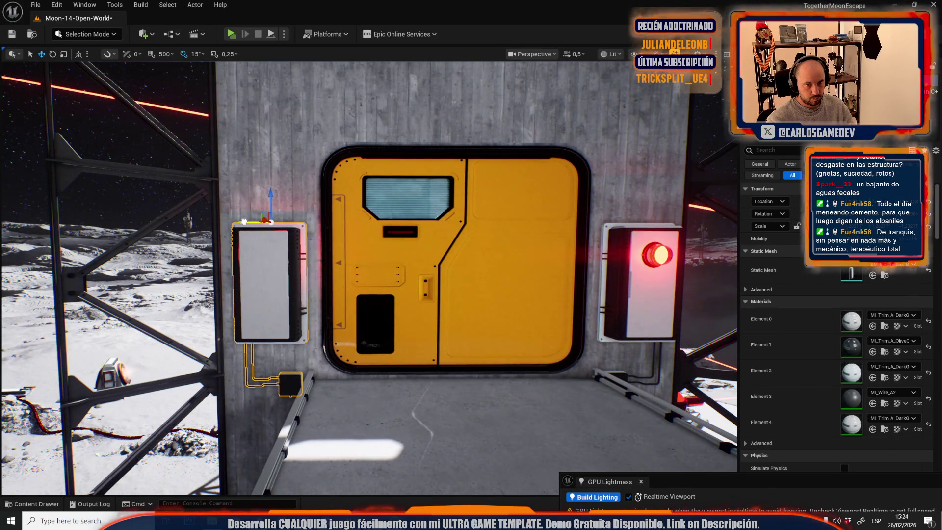
pyautogui.press('Delete')
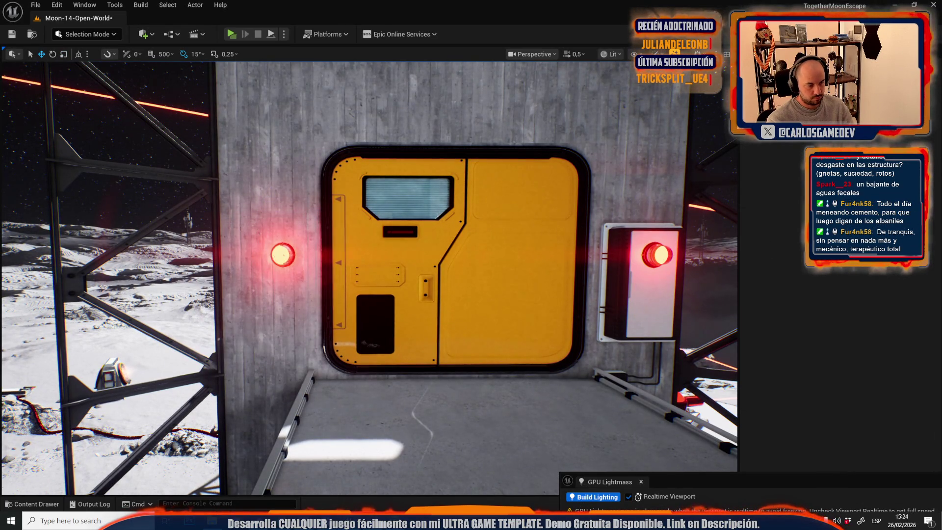
pyautogui.hotkey('ctrl', 'z')
# Step: Shift the red light into the left cabinet and select the left red wall light
pyautogui.press('f')
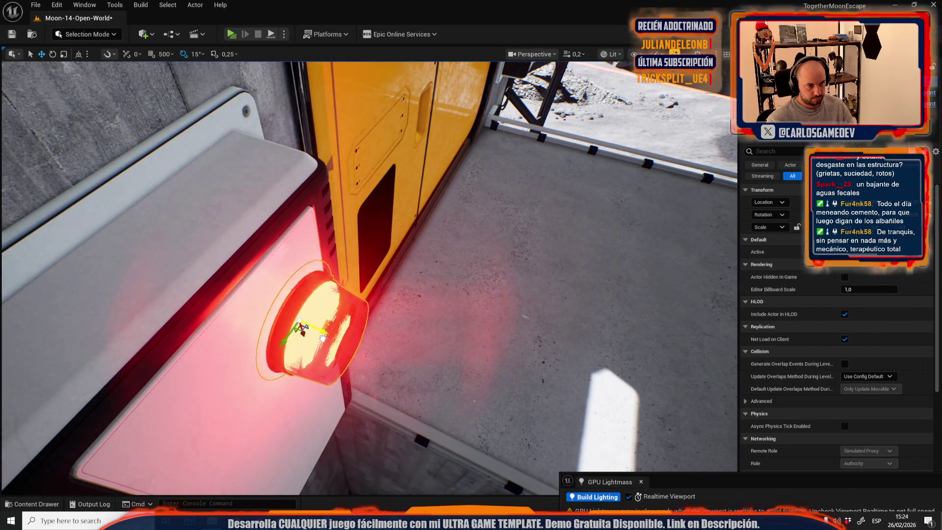
pyautogui.moveTo(322, 338); pyautogui.dragTo(255, 283)
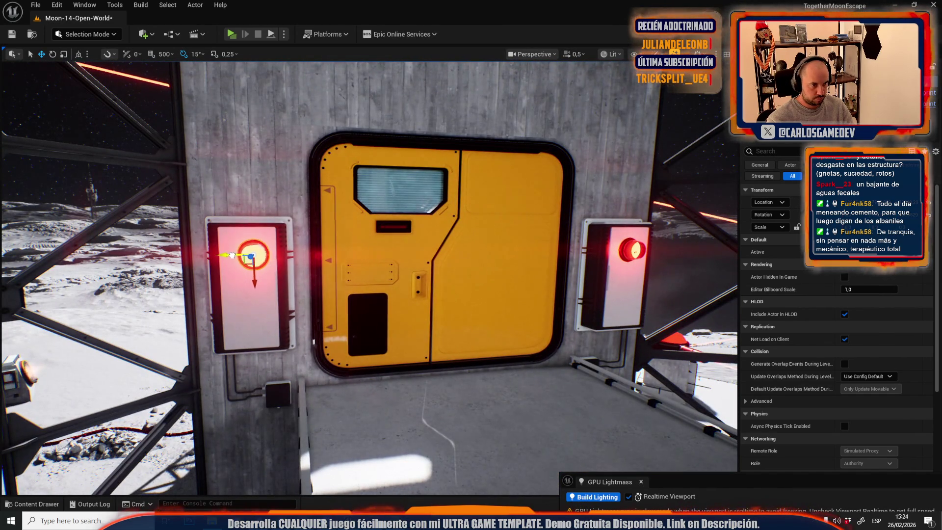
pyautogui.scroll(-10, 226, 255)
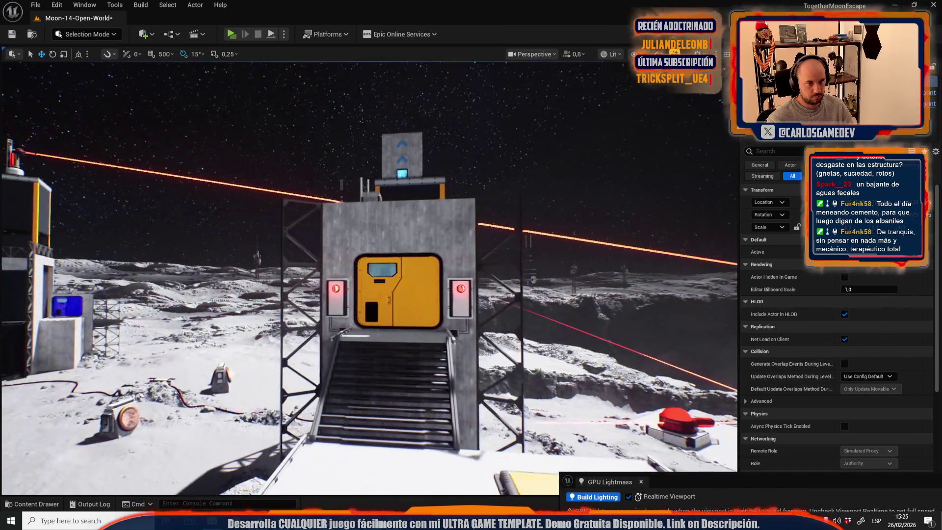
pyautogui.moveTo(368, 274)
pyautogui.mouseDown()
pyautogui.moveTo(378, 343)
pyautogui.moveTo(363, 270)
pyautogui.mouseUp()
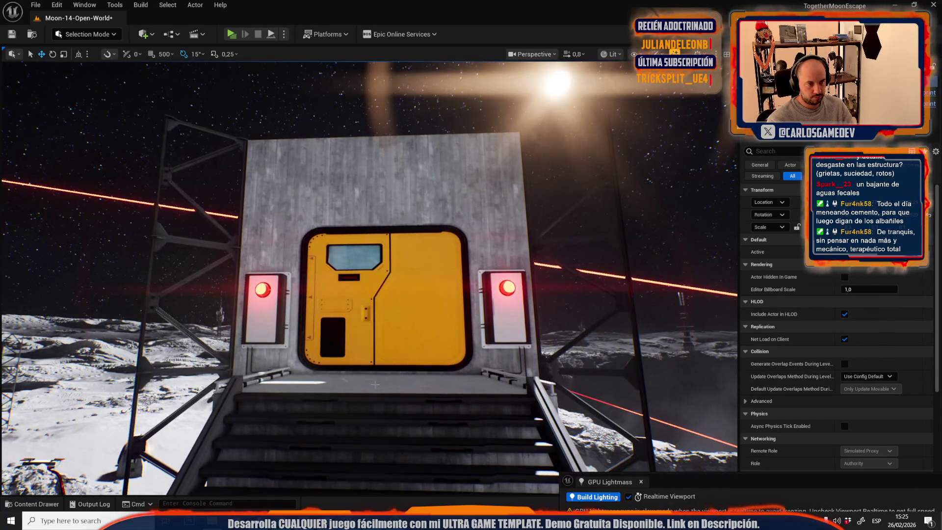
pyautogui.click(265, 316)
# Step: Select the wall cabinet beside the blue door, toggling realtime preview off and back on
pyautogui.scroll(1, 368, 275)
pyautogui.press('s')
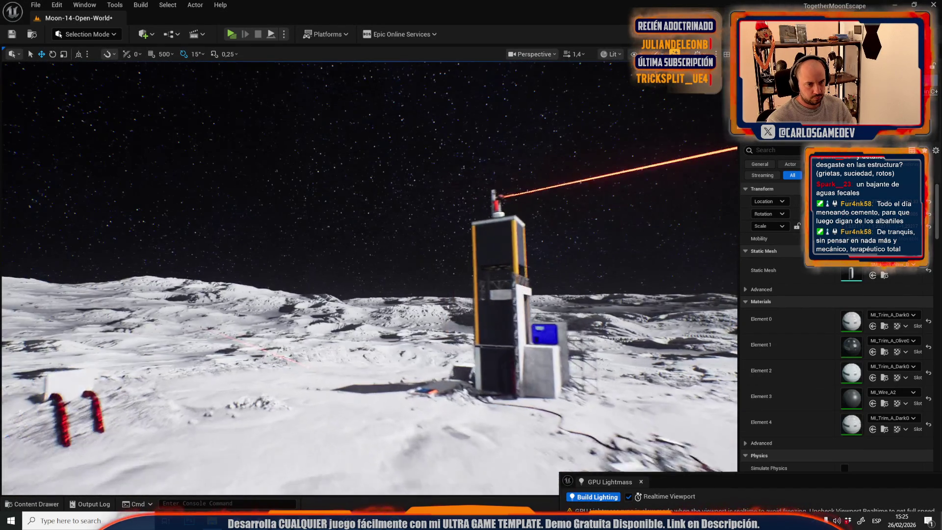
pyautogui.press('w')
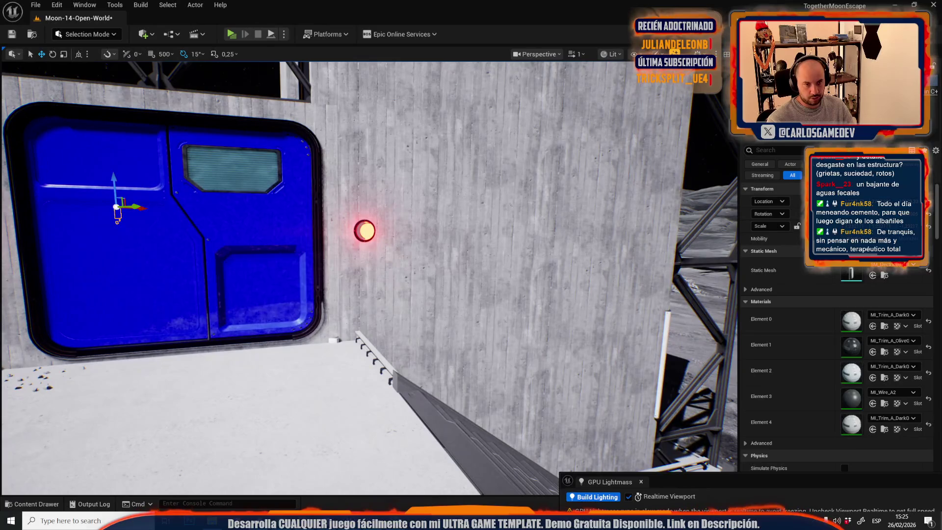
pyautogui.click(429, 284)
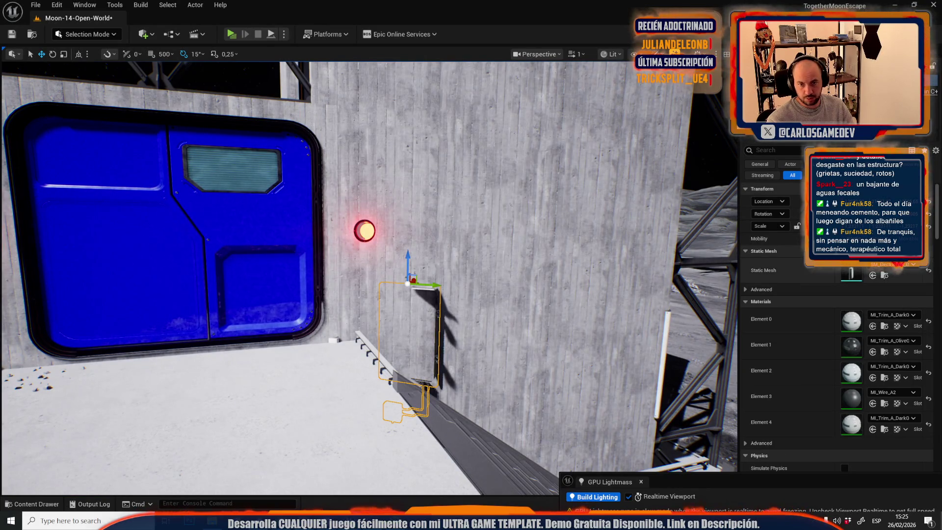
pyautogui.scroll(-1, 369, 278)
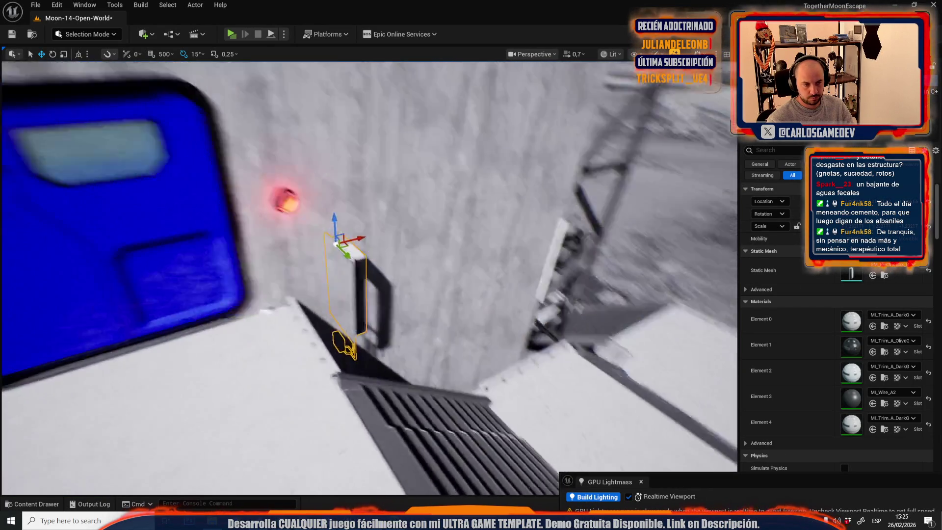
pyautogui.hotkey('ctrl', 'r')
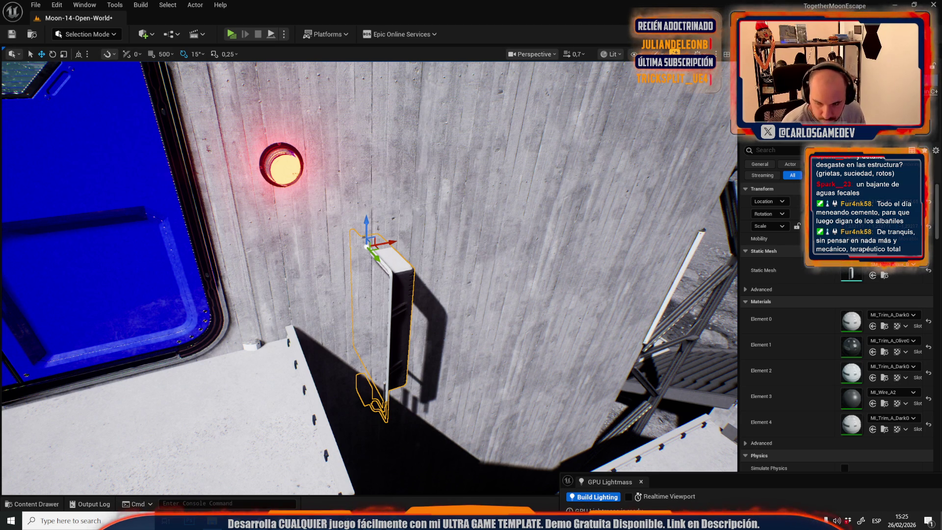
pyautogui.hotkey('ctrl', 'r')
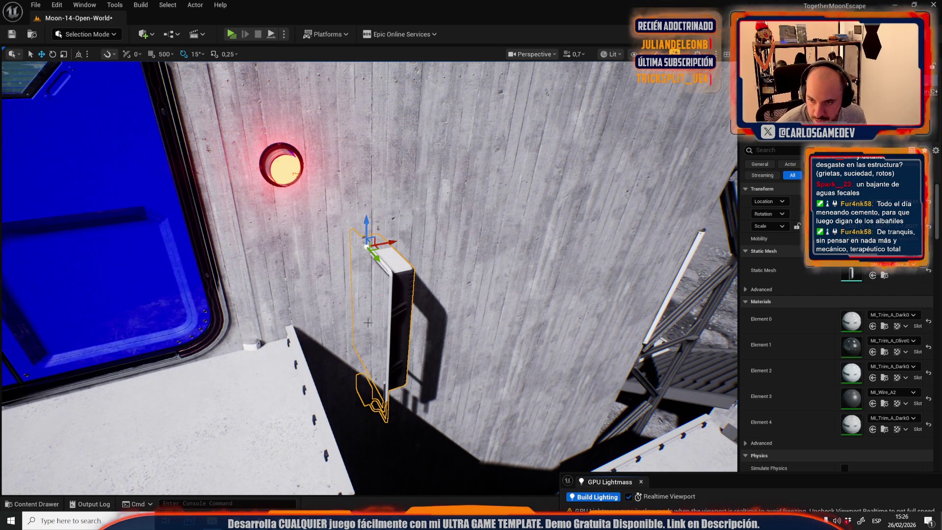
# Step: Rotate the cabinet flat against the wall and move it up and left beside the door
pyautogui.moveTo(379, 327); pyautogui.dragTo(348, 282)
pyautogui.press('e')
pyautogui.moveTo(452, 271); pyautogui.dragTo(635, 258)
pyautogui.press('r')
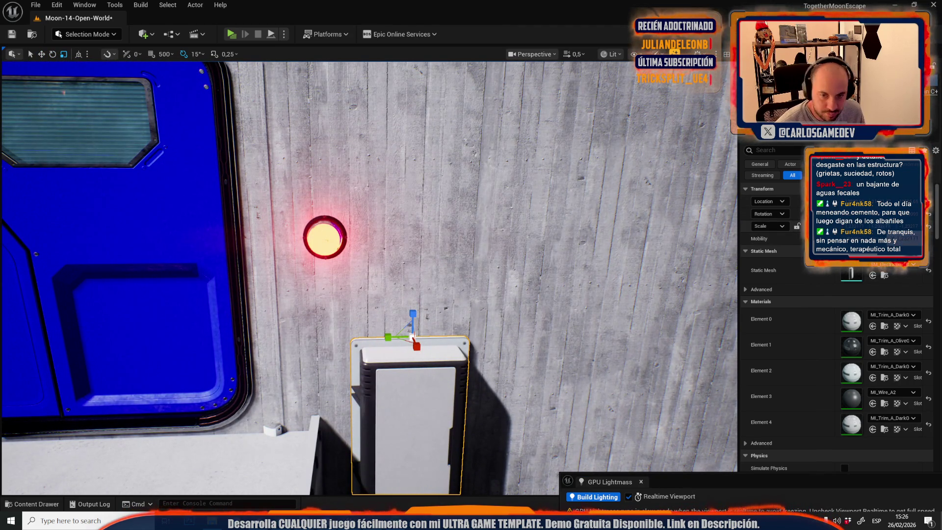
pyautogui.moveTo(908, 214); pyautogui.dragTo(915, 214)
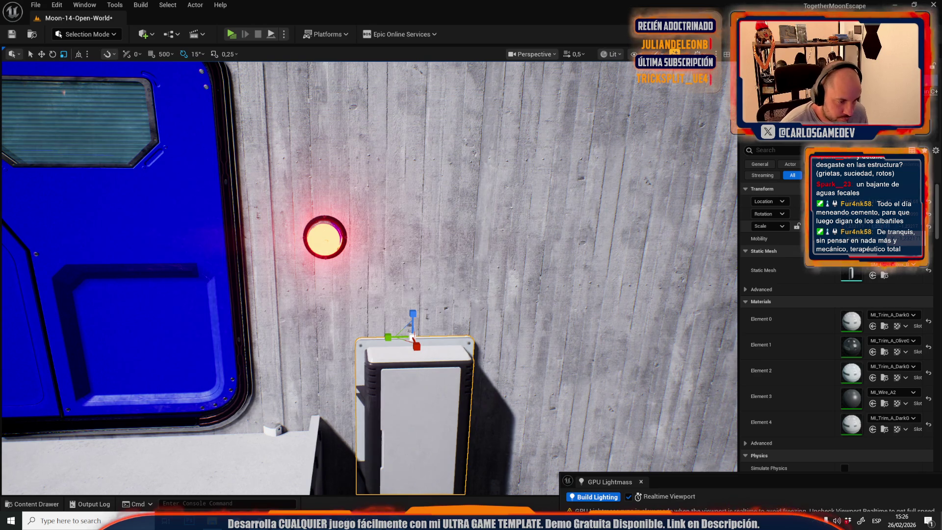
pyautogui.moveTo(513, 194); pyautogui.dragTo(436, 275)
pyautogui.moveTo(446, 334)
pyautogui.mouseDown()
pyautogui.moveTo(427, 185)
pyautogui.moveTo(374, 123)
pyautogui.moveTo(325, 129)
pyautogui.moveTo(354, 127)
pyautogui.moveTo(357, 114)
pyautogui.mouseUp()
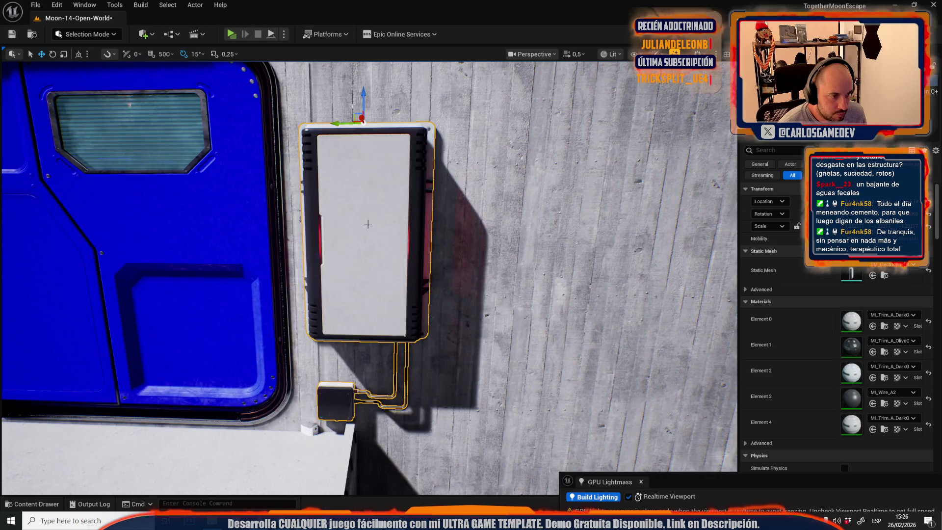
# Step: Place a copy of the cabinet with its cable box on the door's left side
pyautogui.scroll(-5, 514, 193)
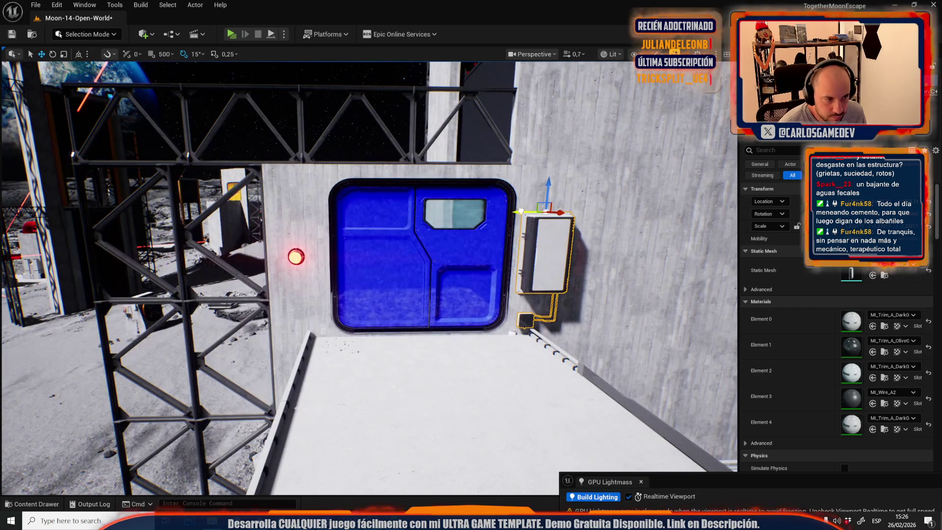
pyautogui.moveTo(536, 203)
pyautogui.mouseDown()
pyautogui.moveTo(260, 203)
pyautogui.moveTo(268, 204)
pyautogui.mouseUp()
pyautogui.press('e')
pyautogui.press('r')
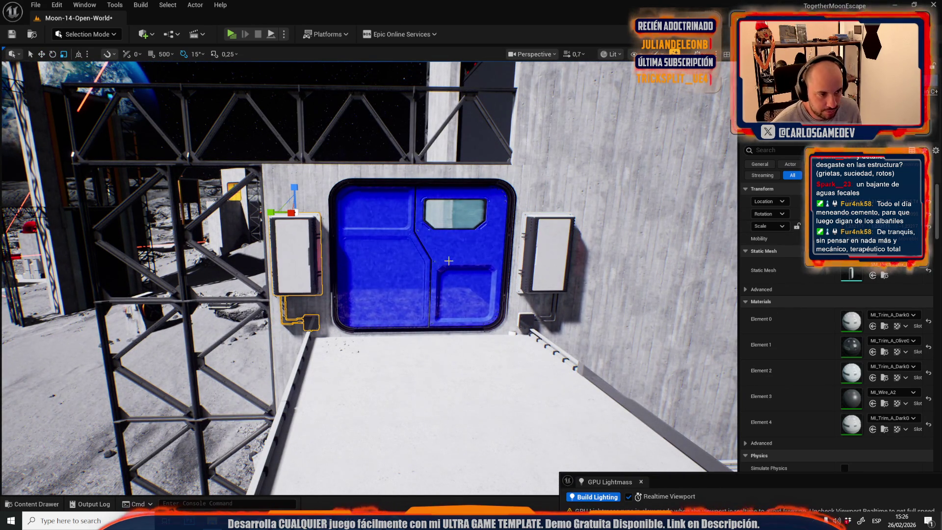
# Step: Select the right and left red lamps beside the blue door, restoring the mistakenly deleted cabinet
pyautogui.press('w')
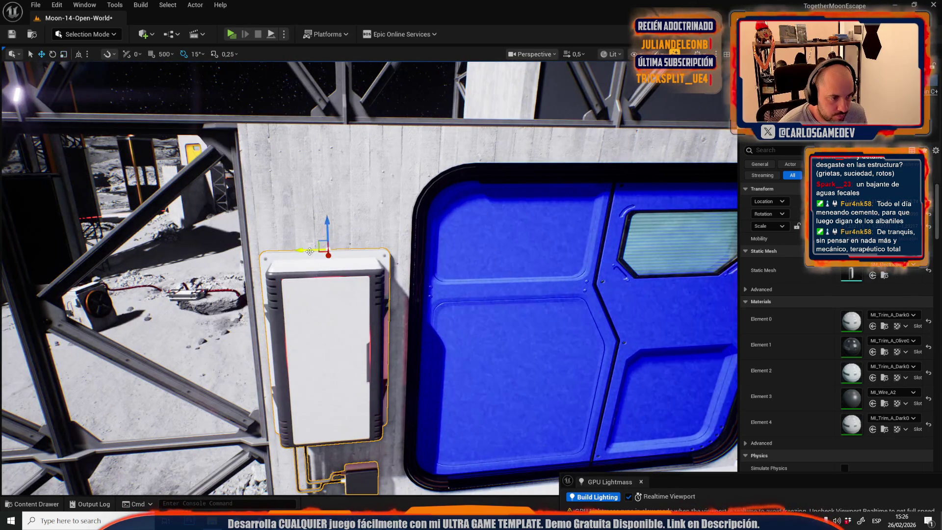
pyautogui.press('Delete')
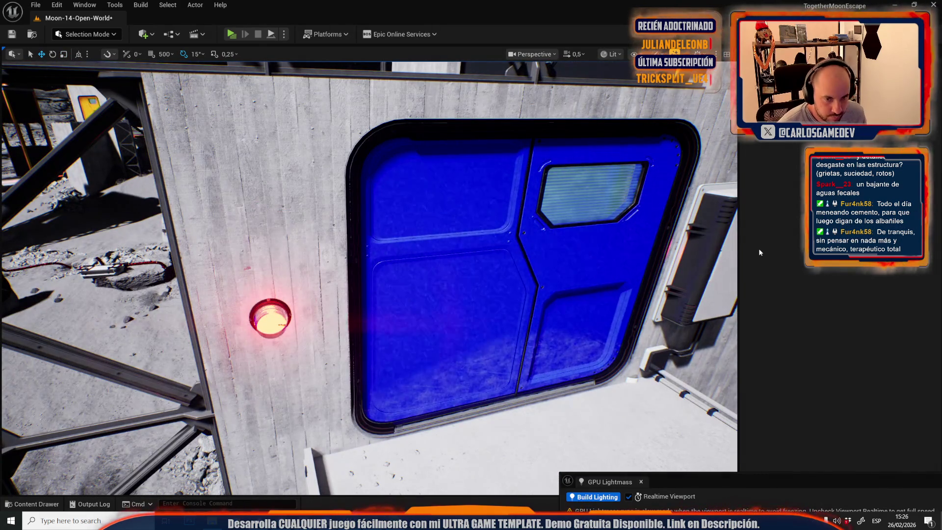
pyautogui.click(704, 254)
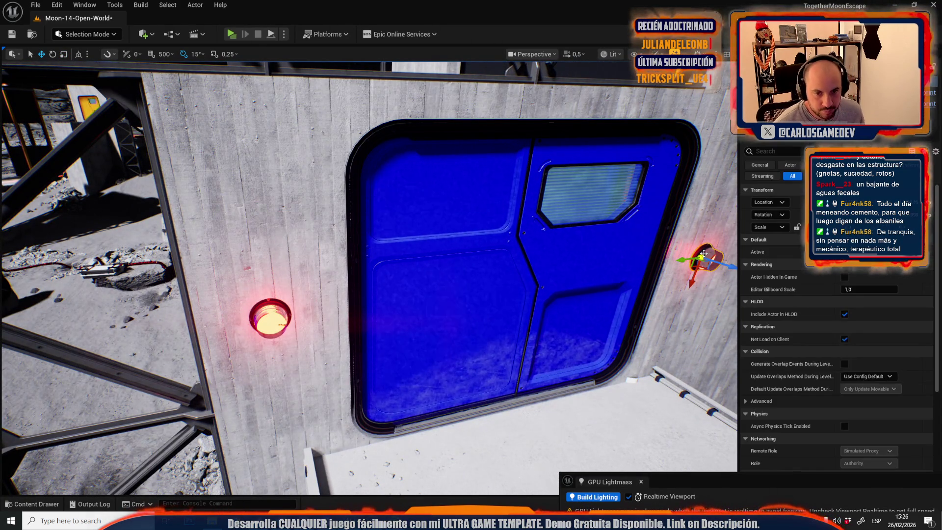
pyautogui.keyDown('ctrl'); pyautogui.click(252, 308); pyautogui.keyUp('ctrl')
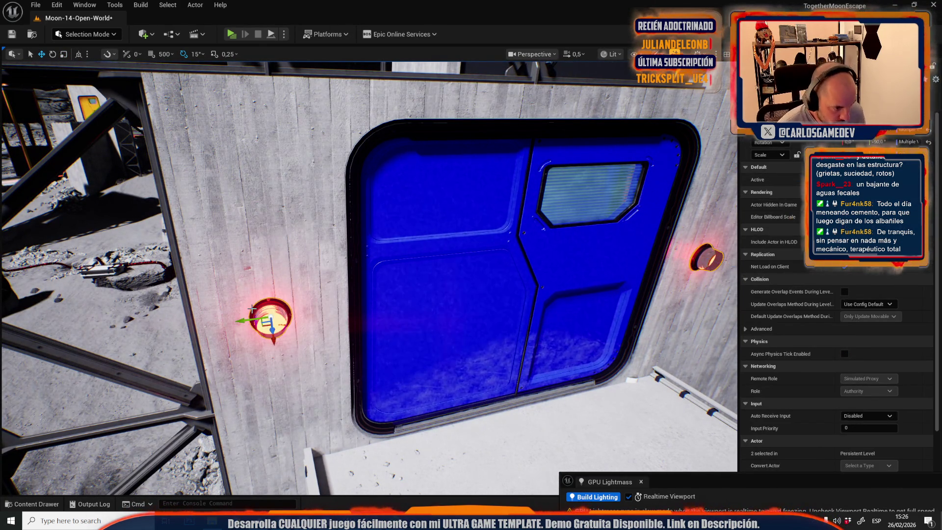
pyautogui.hotkey('ctrl', 'z')
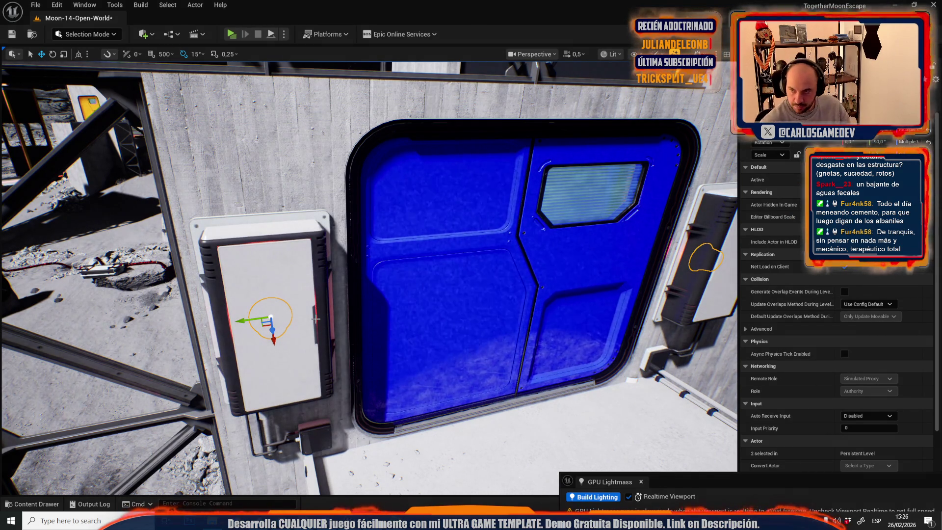
pyautogui.press('w')
pyautogui.scroll(-2, 316, 314)
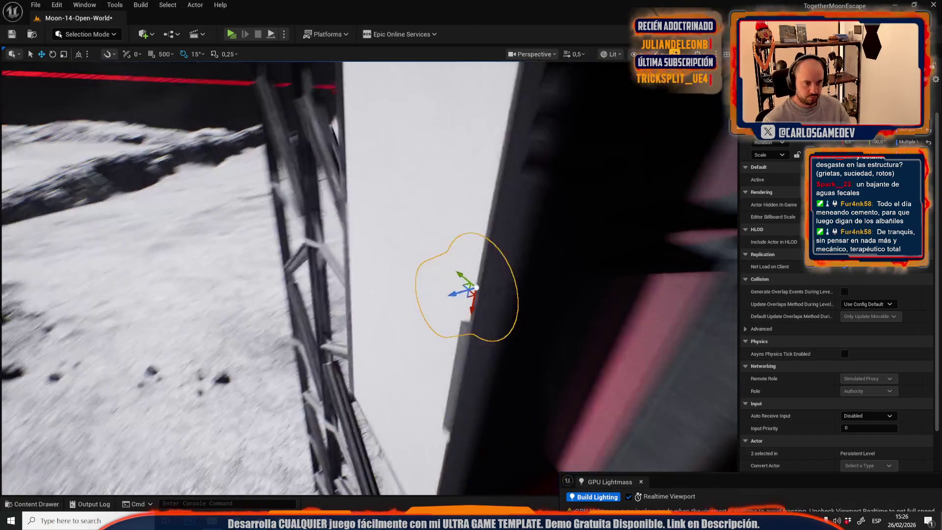
pyautogui.scroll(-4, 381, 301)
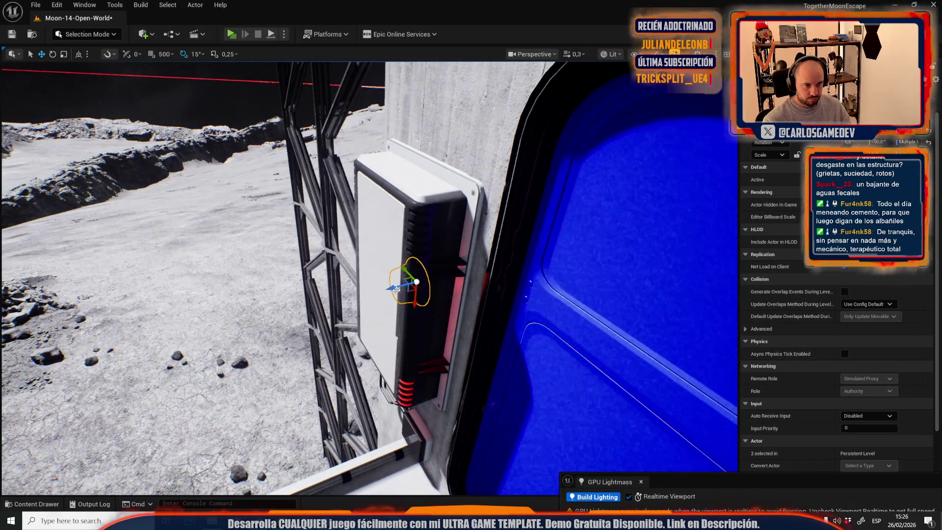
pyautogui.scroll(1, 372, 296)
pyautogui.press('w')
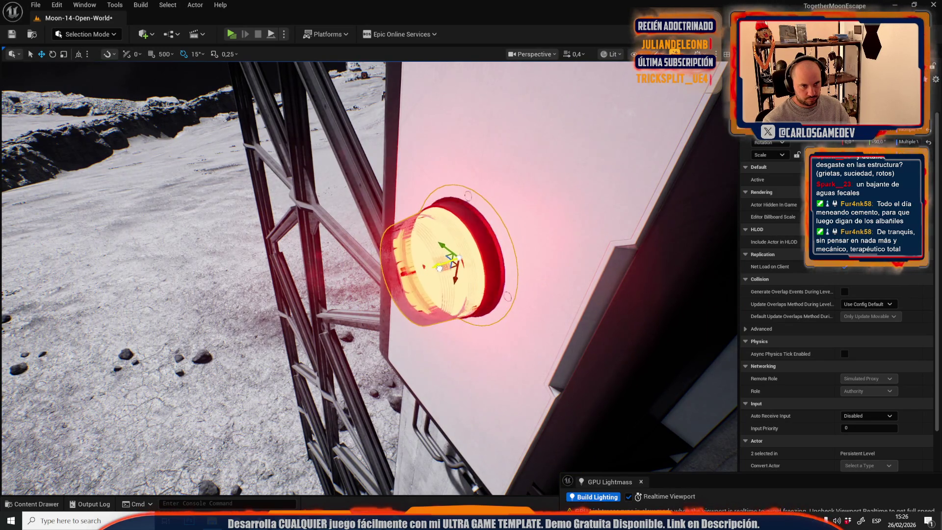
pyautogui.scroll(2, 437, 269)
pyautogui.press('s')
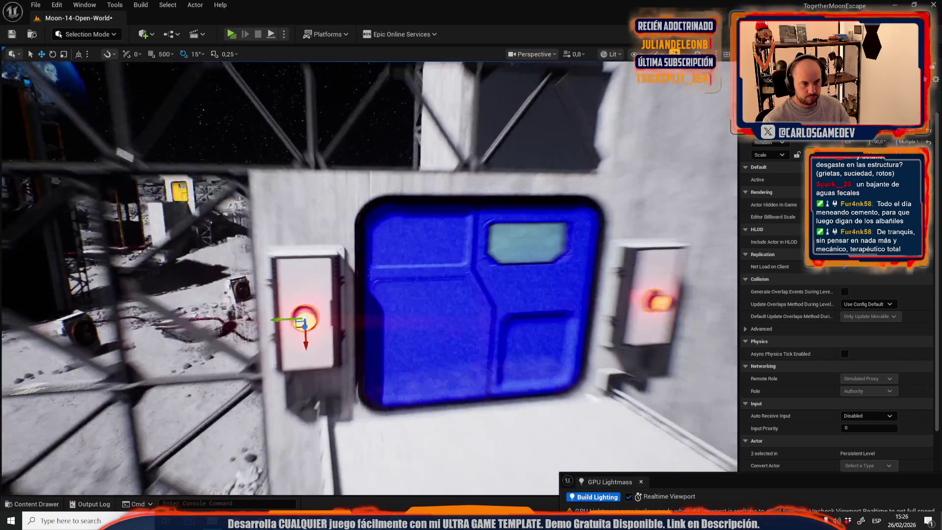
# Step: Lower both red lamps into their white cabinets and deselect to check the placement
pyautogui.press('g')
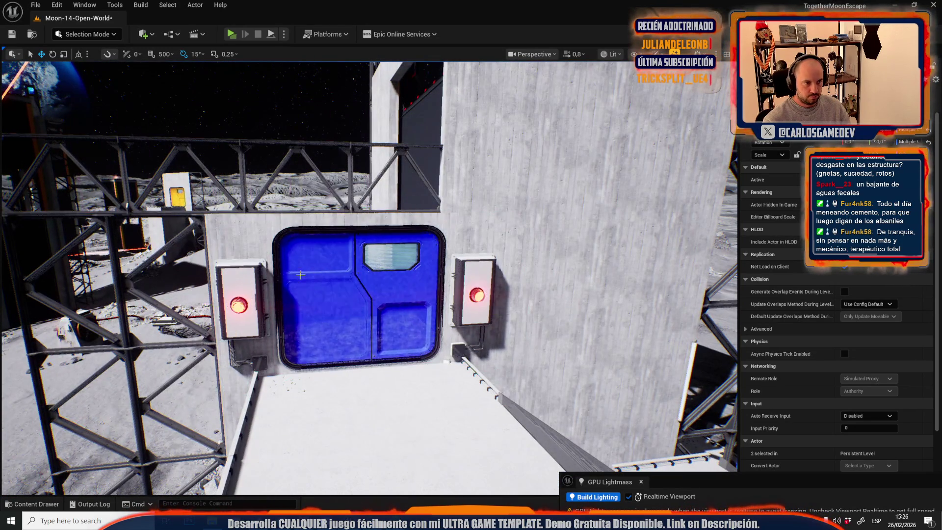
pyautogui.hotkey('ctrl', 'z')
pyautogui.keyDown('ctrl'); pyautogui.click(495, 273); pyautogui.keyUp('ctrl')
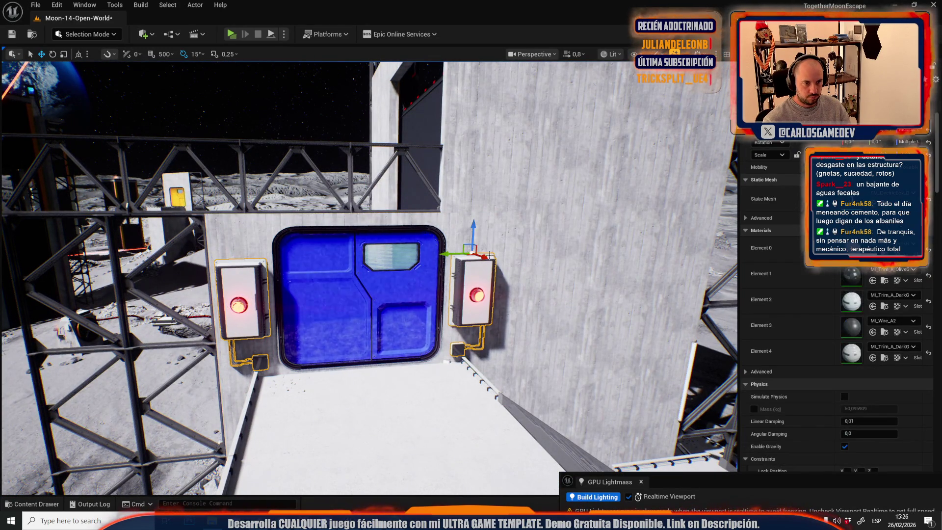
pyautogui.moveTo(476, 228); pyautogui.dragTo(477, 243)
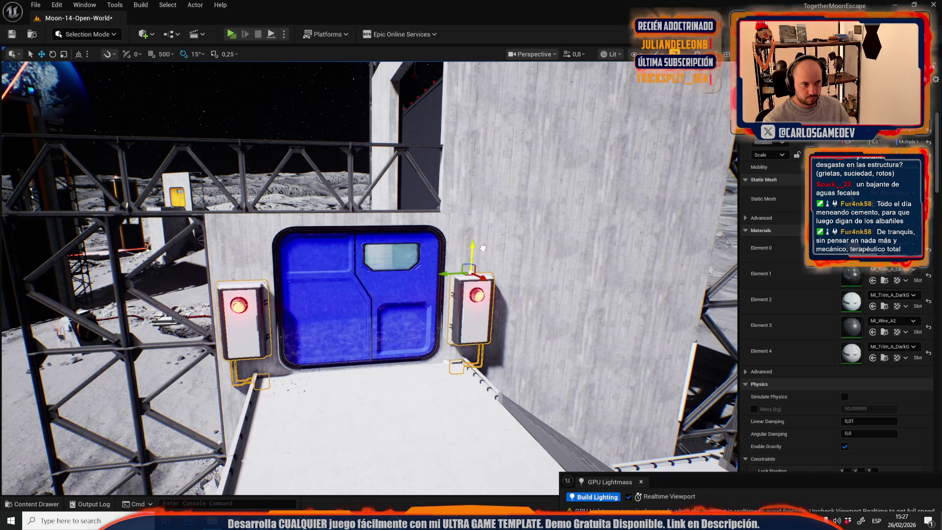
pyautogui.press('g')
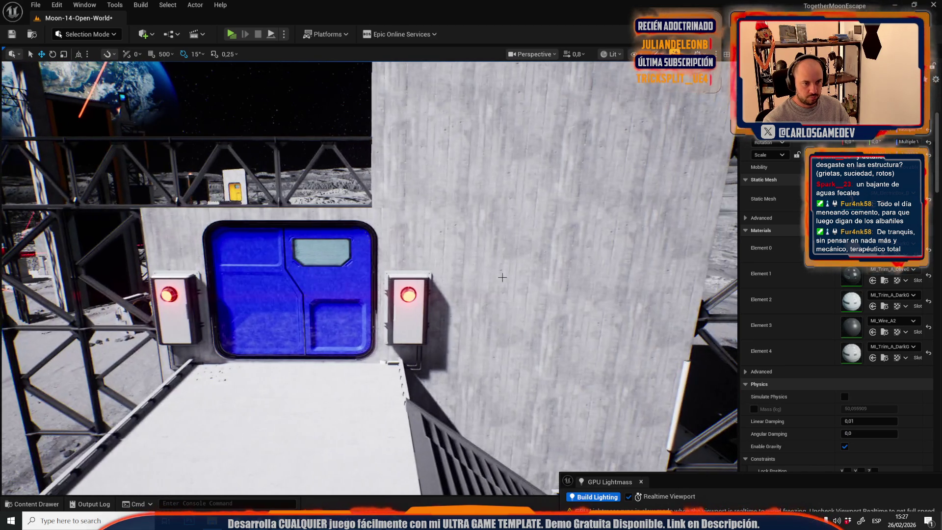
pyautogui.click(422, 344)
# Step: Swap the red door's mesh for the larger SM_Doorway mesh with its metal frame
pyautogui.scroll(3, 422, 344)
pyautogui.press('s')
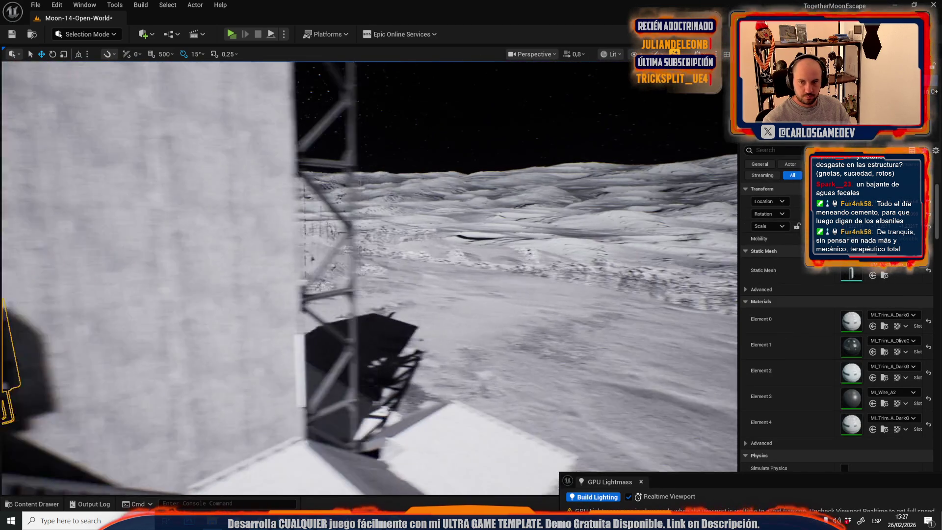
pyautogui.press('w')
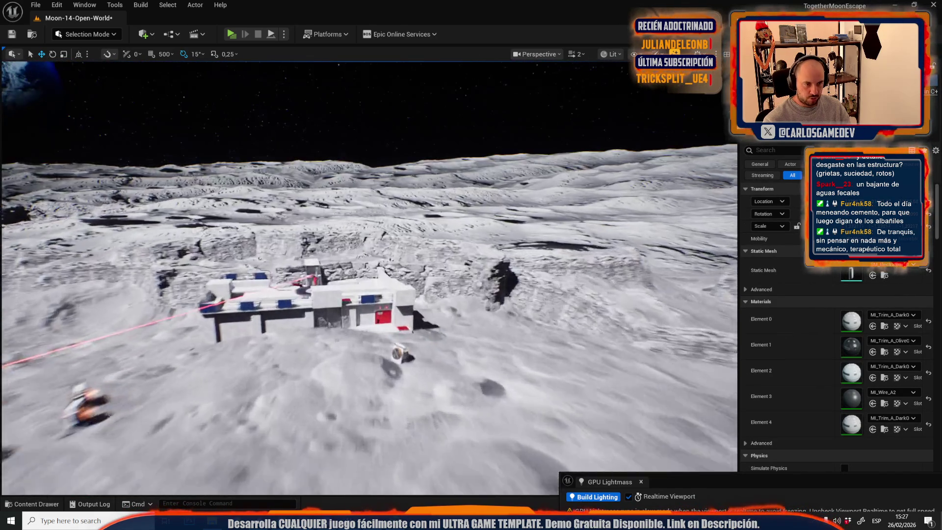
pyautogui.scroll(-1, 367, 274)
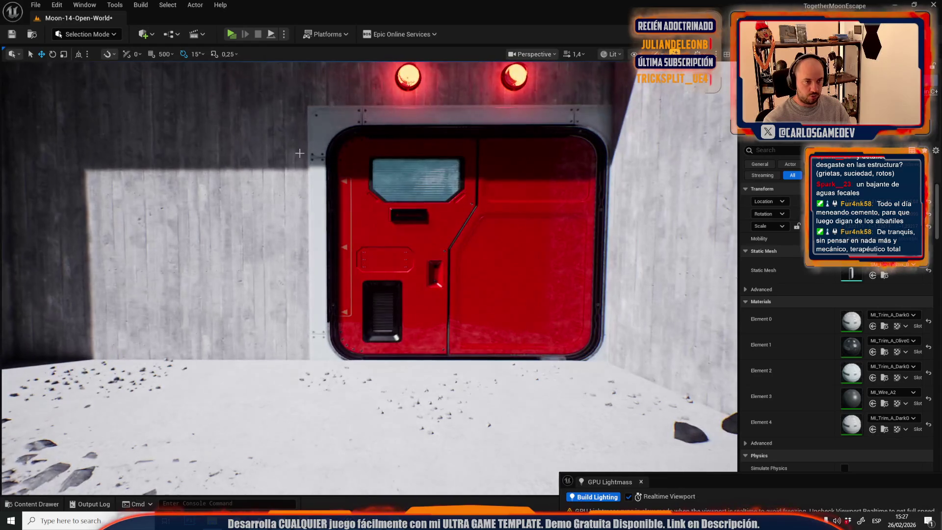
pyautogui.click(462, 356)
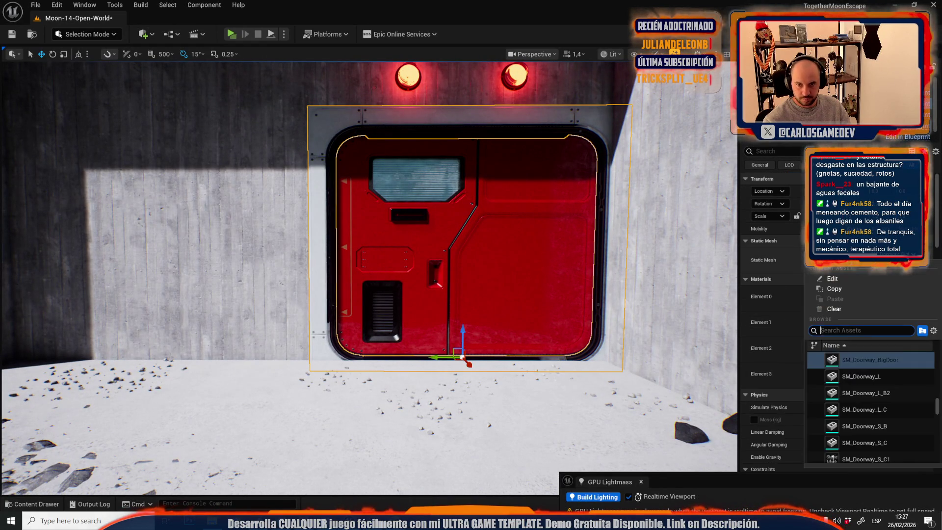
pyautogui.click(868, 378)
pyautogui.hotkey('ctrl', 'z')
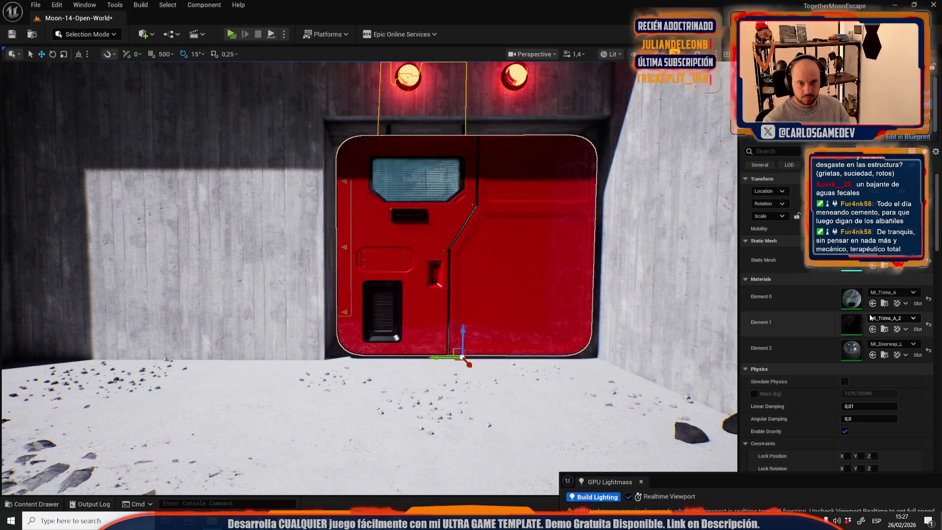
pyautogui.click(881, 273)
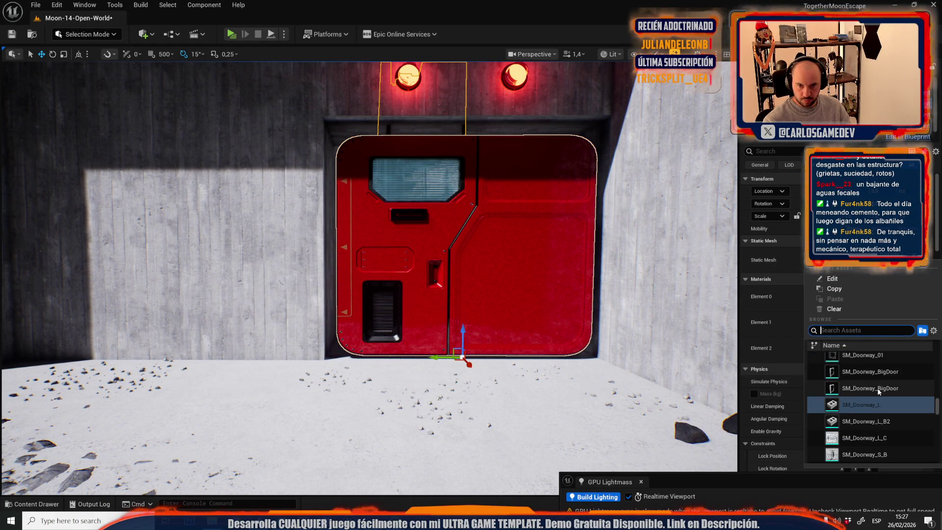
pyautogui.click(878, 373)
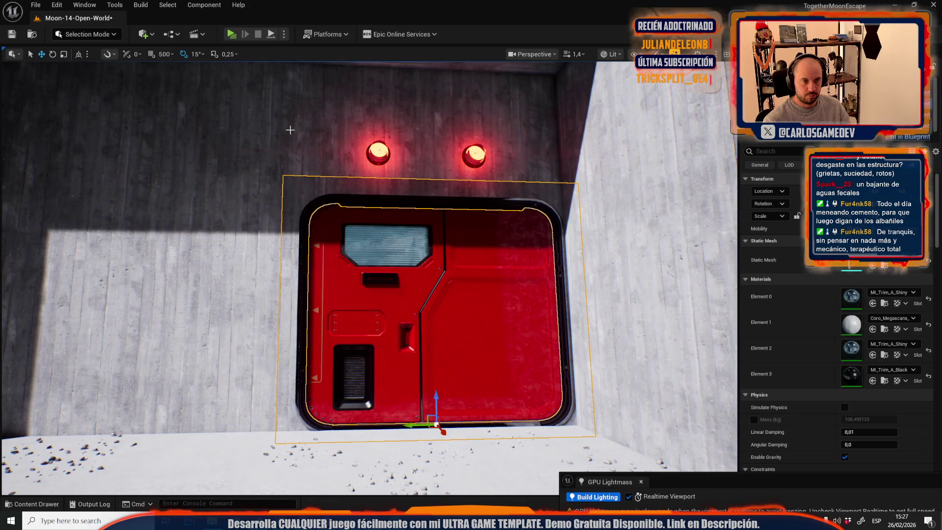
# Step: Rotate the electrical wall panel left of the door to lie horizontally
pyautogui.click(282, 177)
pyautogui.press('f')
pyautogui.press('e')
pyautogui.moveTo(334, 206)
pyautogui.mouseDown()
pyautogui.moveTo(340, 235)
pyautogui.moveTo(338, 223)
pyautogui.moveTo(235, 206)
pyautogui.mouseUp()
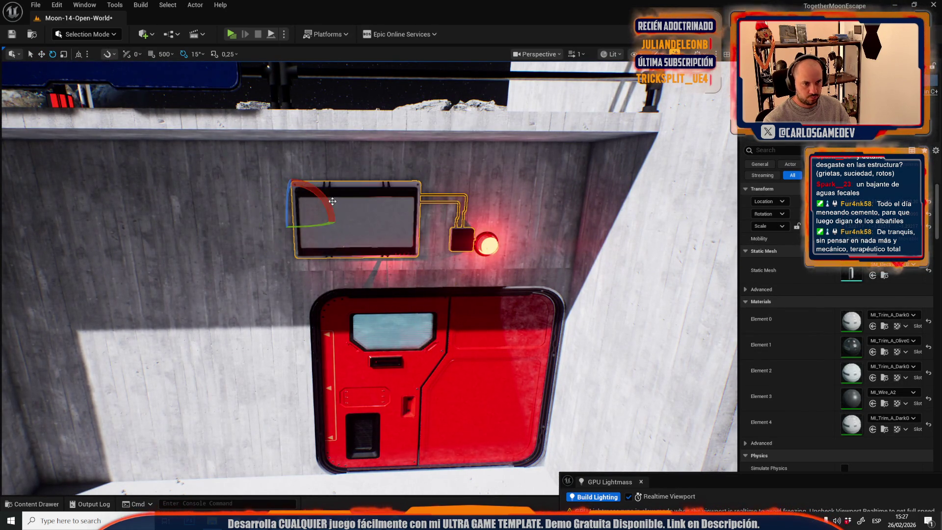
# Step: Move and mirror the white panel over the red light above the door, then nudge both panels right
pyautogui.scroll(-2, 368, 275)
pyautogui.press('r')
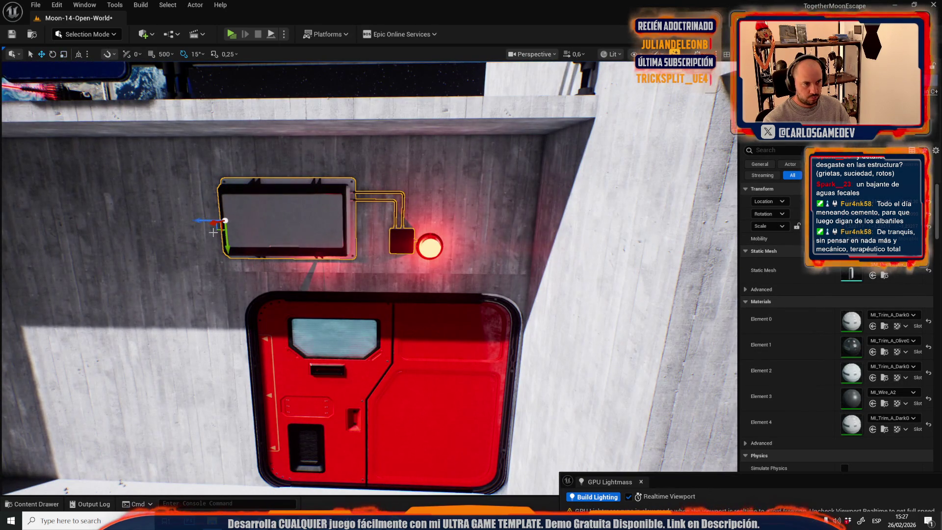
pyautogui.moveTo(216, 229)
pyautogui.mouseDown()
pyautogui.moveTo(380, 229)
pyautogui.moveTo(380, 246)
pyautogui.moveTo(254, 239)
pyautogui.moveTo(234, 227)
pyautogui.mouseUp()
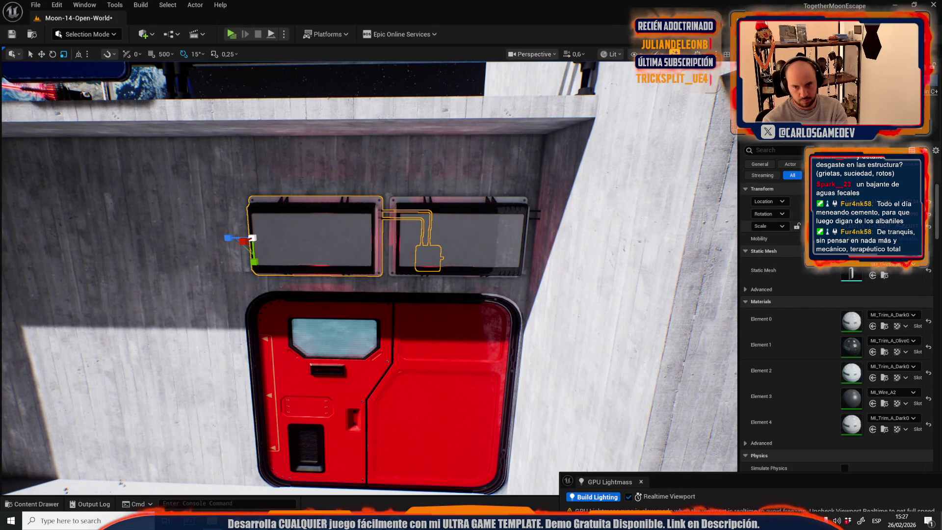
pyautogui.moveTo(243, 240); pyautogui.dragTo(646, 260)
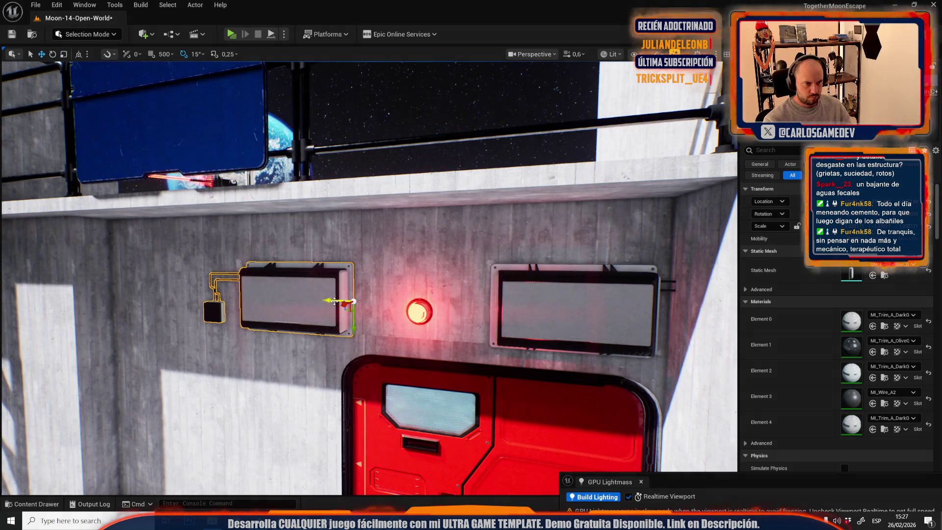
pyautogui.moveTo(334, 302); pyautogui.dragTo(459, 319)
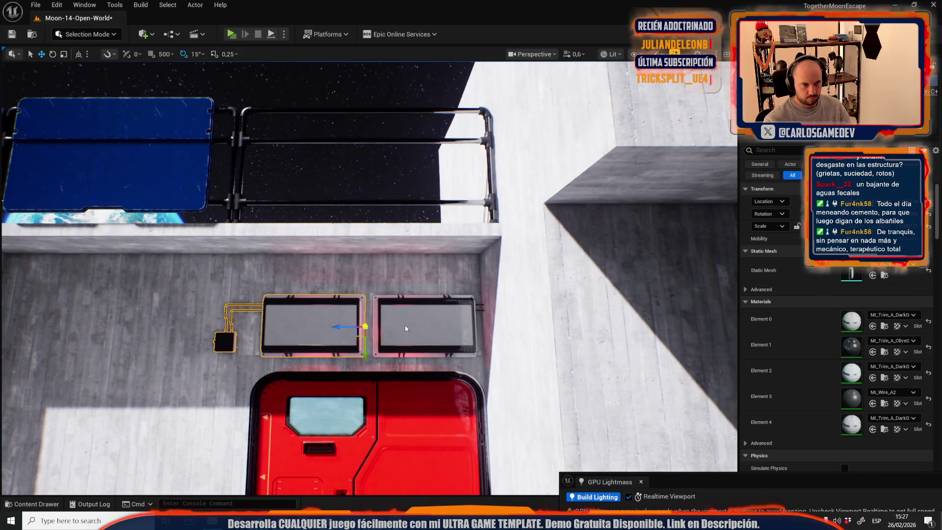
pyautogui.keyDown('ctrl'); pyautogui.click(405, 325); pyautogui.keyUp('ctrl')
pyautogui.moveTo(354, 327); pyautogui.dragTo(355, 328)
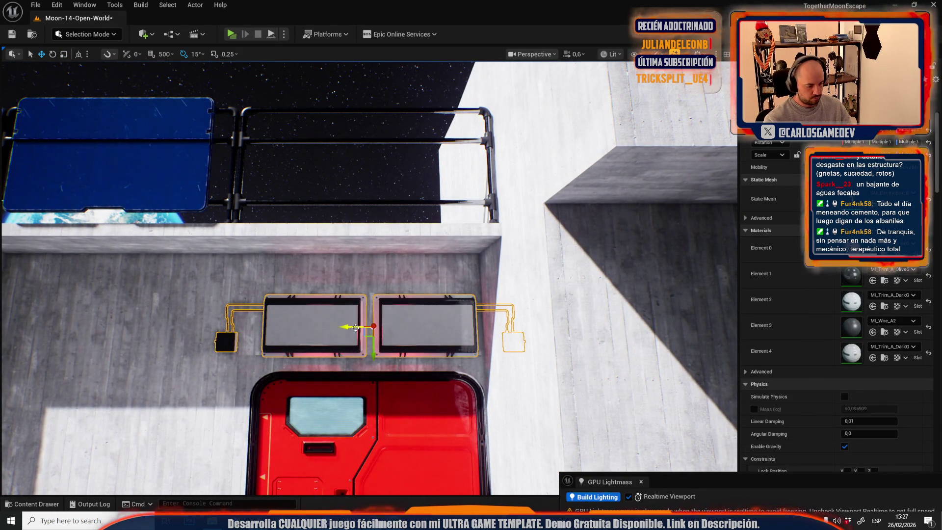
# Step: Restore the two panels after an accidental delete, inspect them closely, and select one red light
pyautogui.press('Delete')
pyautogui.click(319, 333)
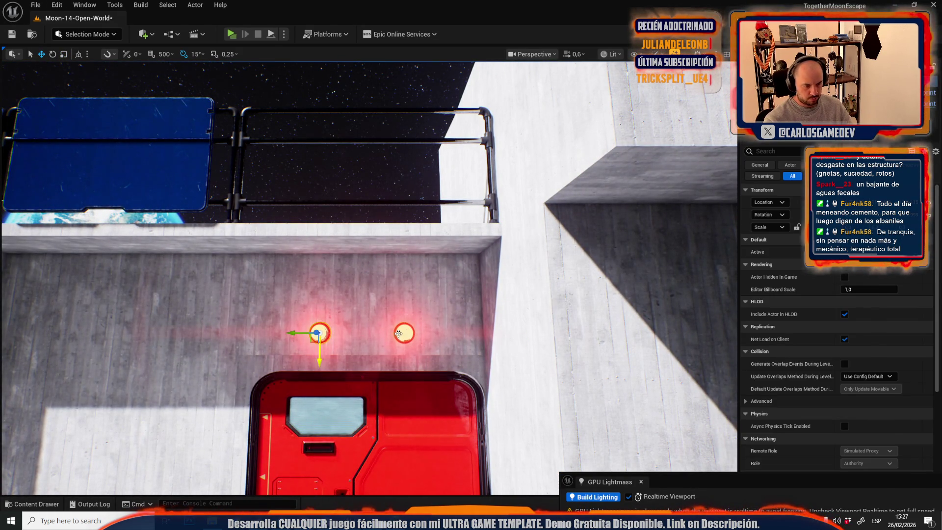
pyautogui.hotkey('ctrl', 'z')
pyautogui.hotkey('ctrl', 'z')
pyautogui.scroll(-2, 133, 347)
pyautogui.moveTo(133, 347); pyautogui.dragTo(133, 347)
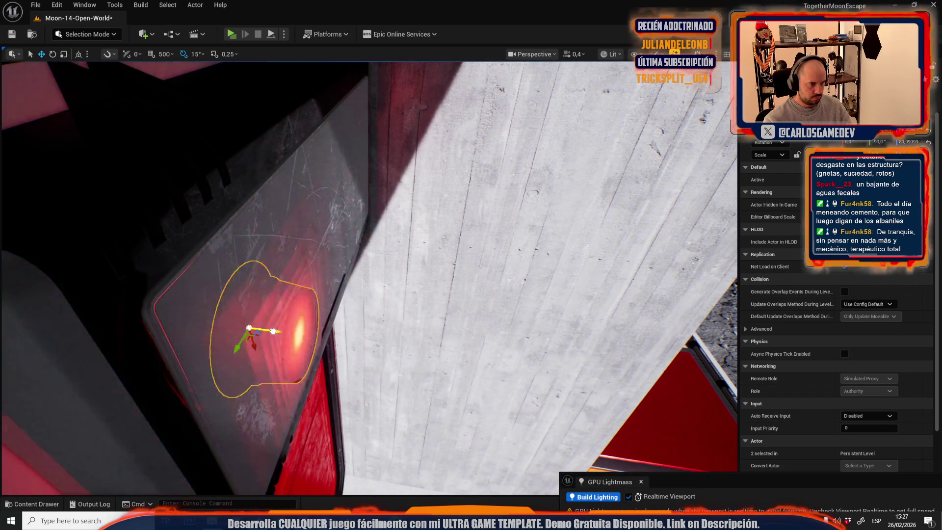
pyautogui.scroll(-2, 324, 336)
pyautogui.scroll(3, 325, 337)
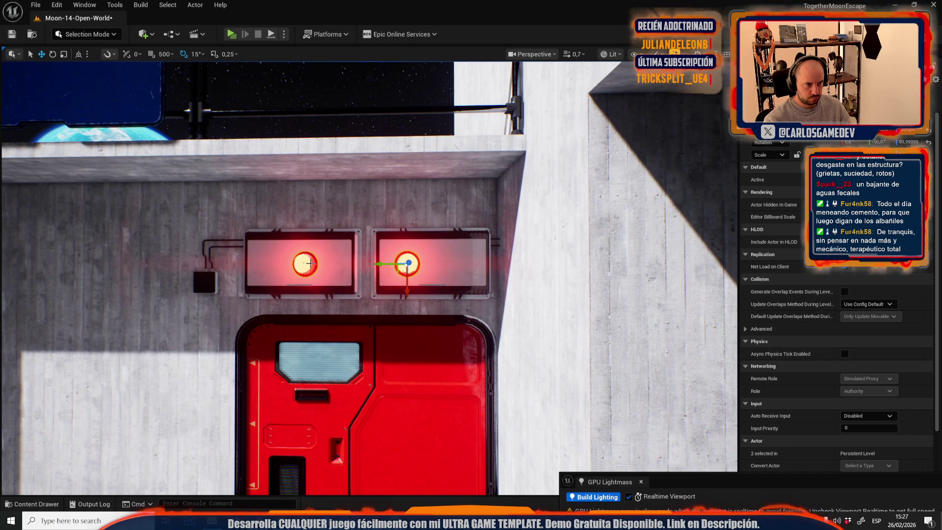
pyautogui.click(395, 262)
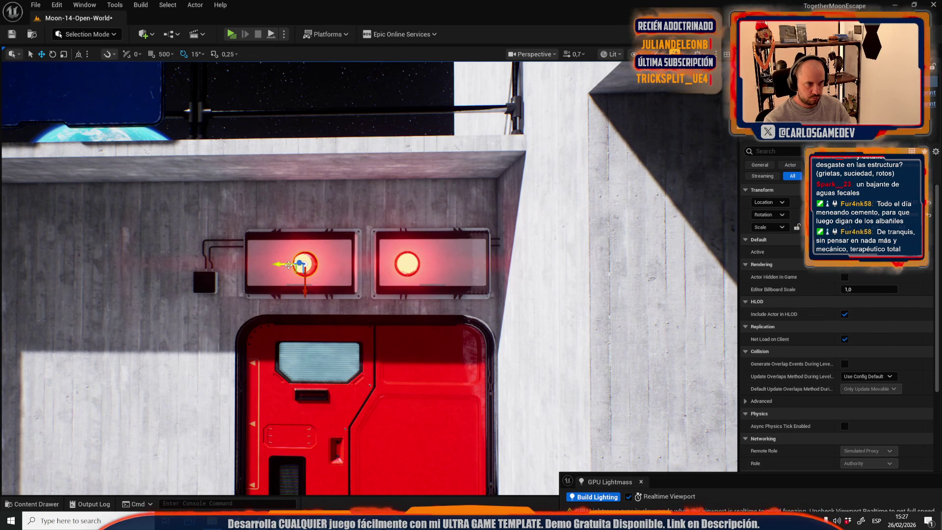
pyautogui.scroll(5, 304, 264)
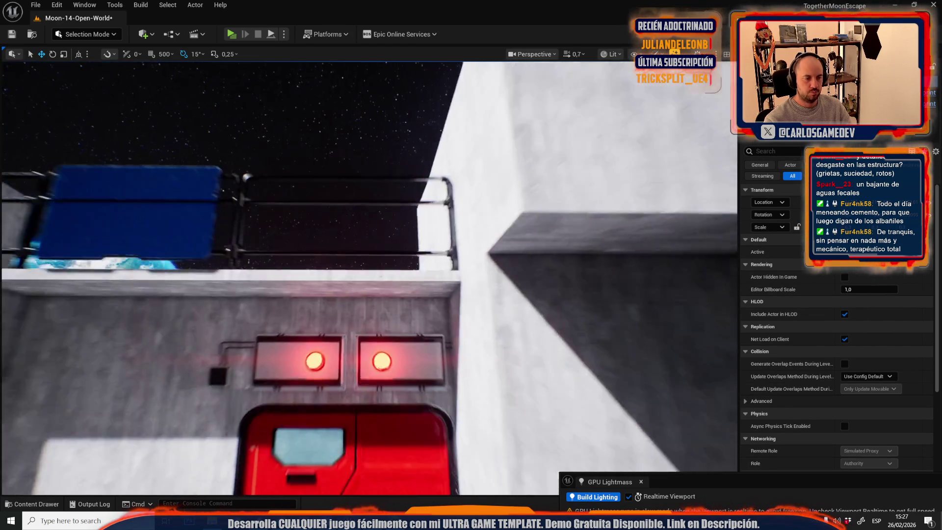
pyautogui.press('w')
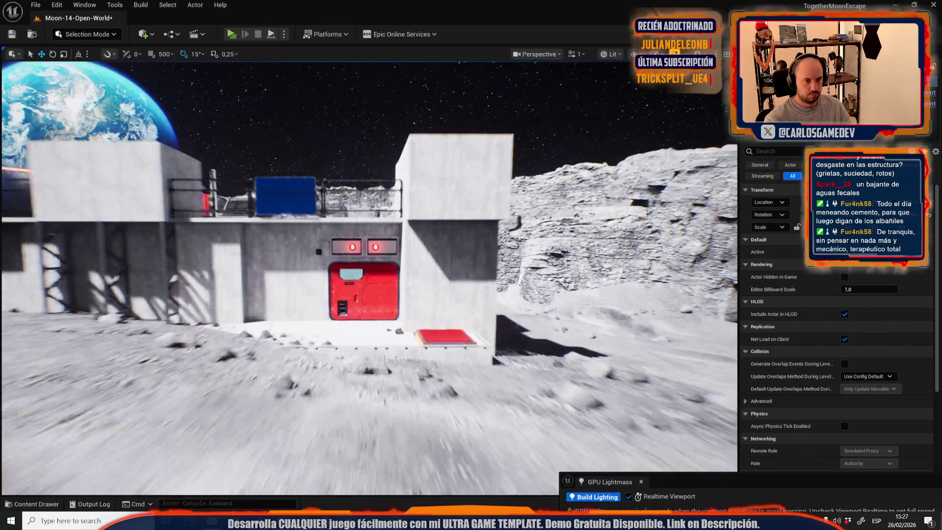
# Step: Fly around the moon base and focus on the red door panel on the building
pyautogui.press('w')
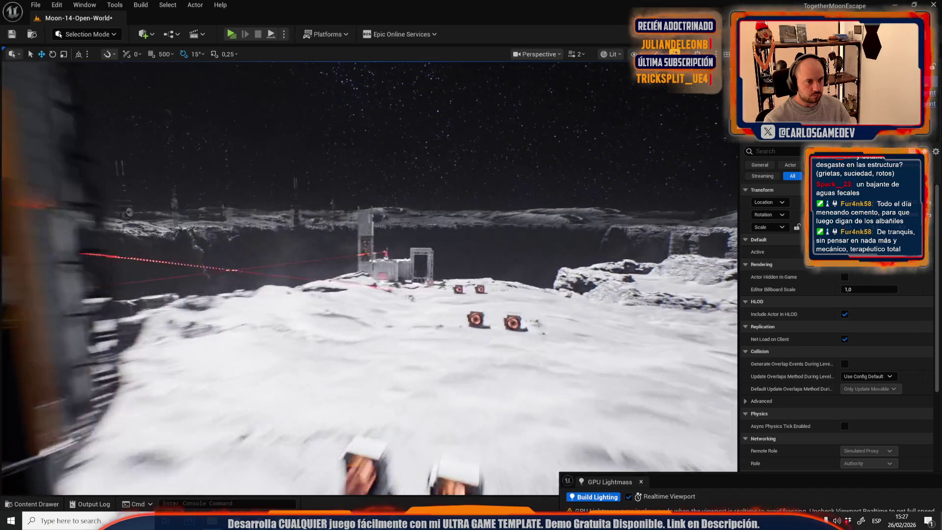
pyautogui.press('w')
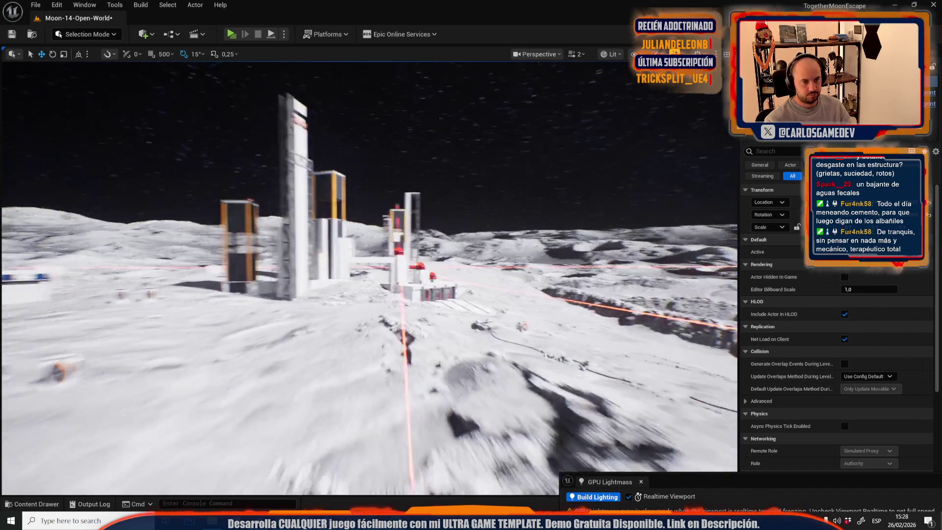
pyautogui.press('w')
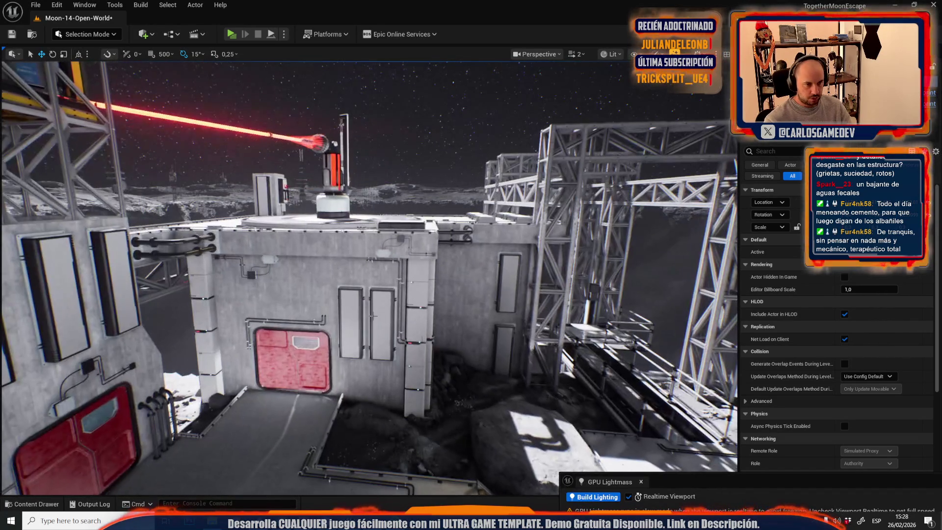
pyautogui.click(373, 315)
pyautogui.press('w')
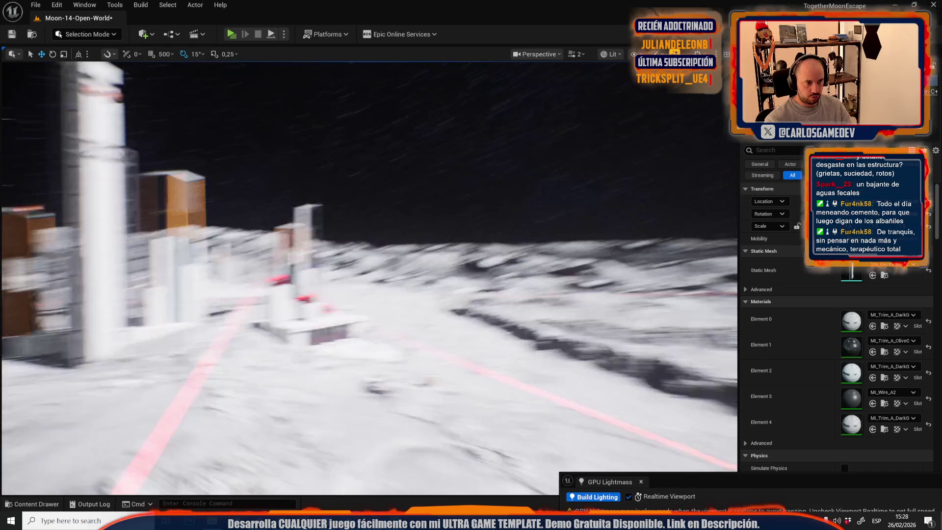
pyautogui.press('w')
pyautogui.scroll(-3, 349, 344)
pyautogui.press('f')
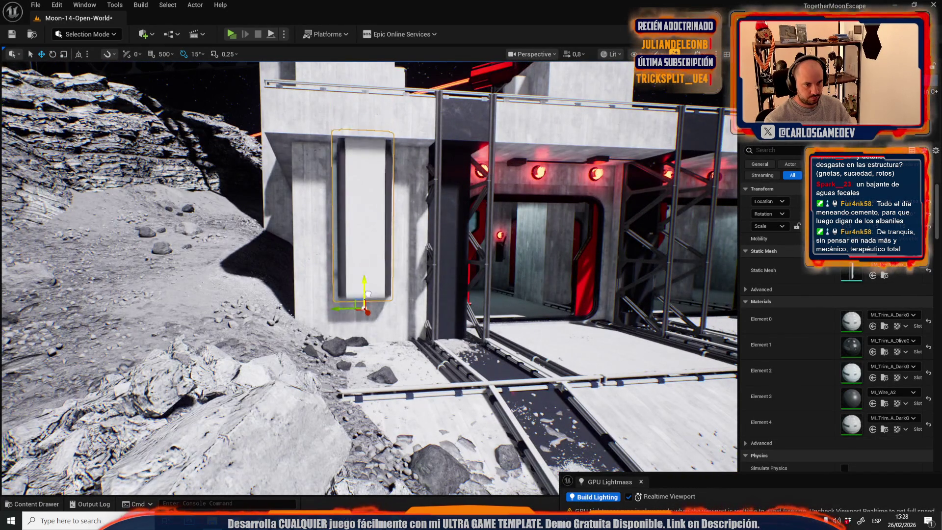
pyautogui.press('s')
# Step: Reframe the base front and select the thin cabinet panel mounted on the building wall
pyautogui.scroll(2, 371, 329)
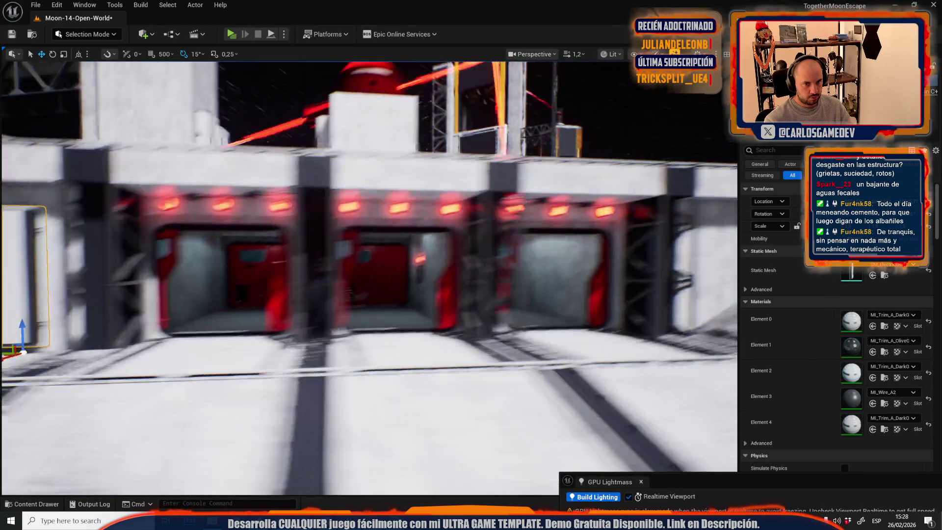
pyautogui.press('a')
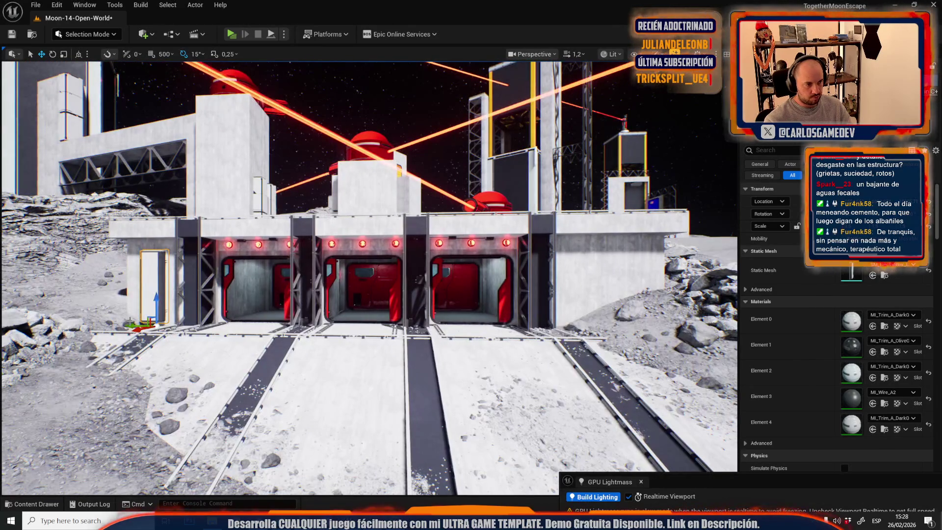
pyautogui.press('w')
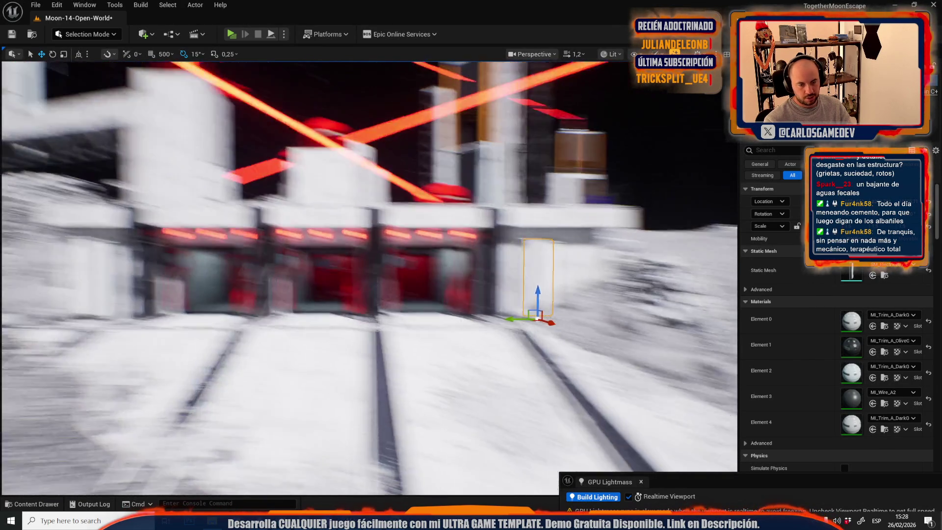
pyautogui.press('d')
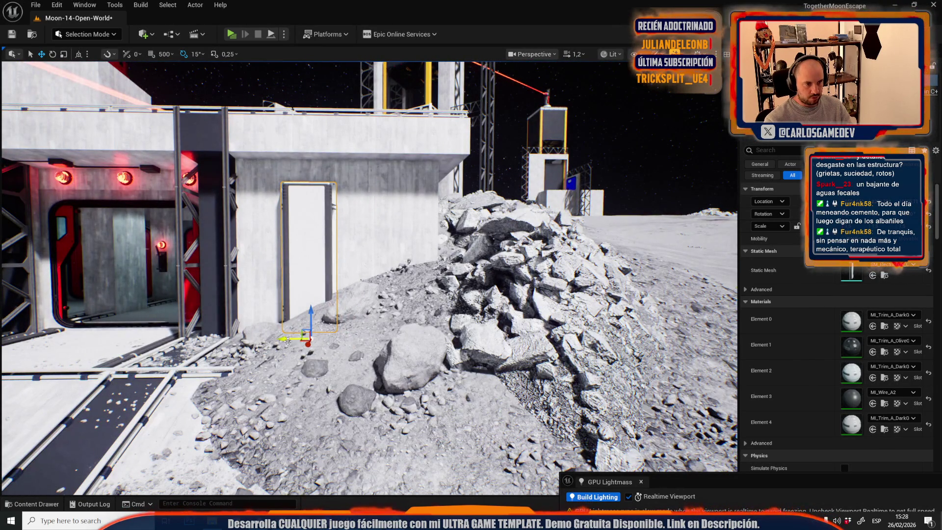
pyautogui.press('g')
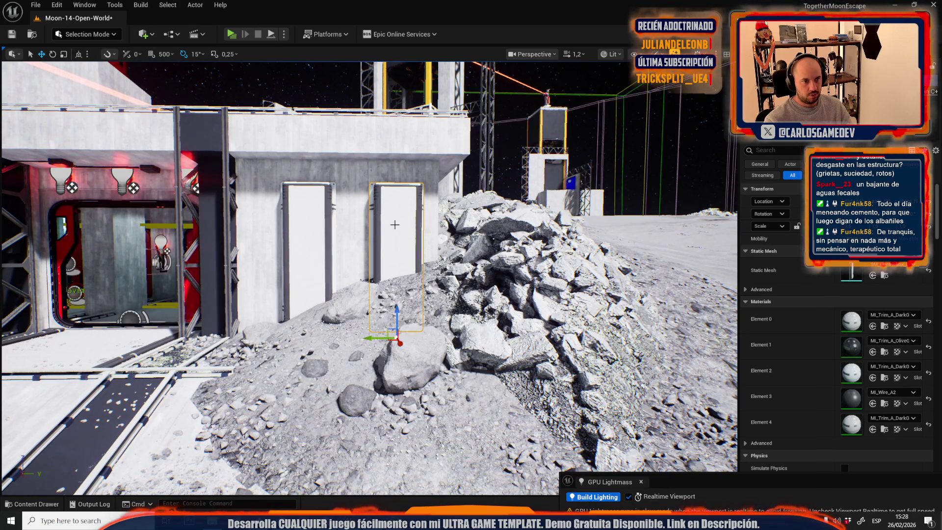
pyautogui.moveTo(417, 276)
pyautogui.mouseDown()
pyautogui.moveTo(363, 280)
pyautogui.moveTo(371, 314)
pyautogui.mouseUp()
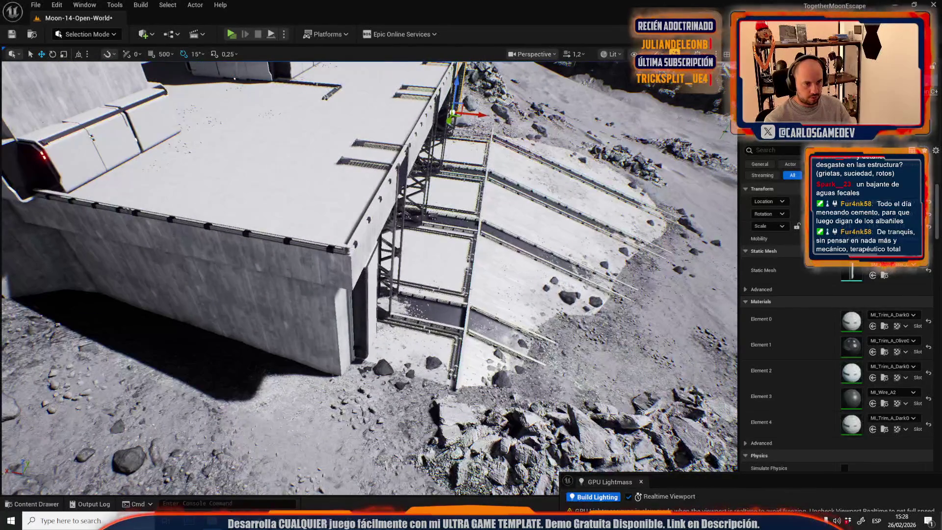
pyautogui.click(371, 314)
pyautogui.click(373, 322)
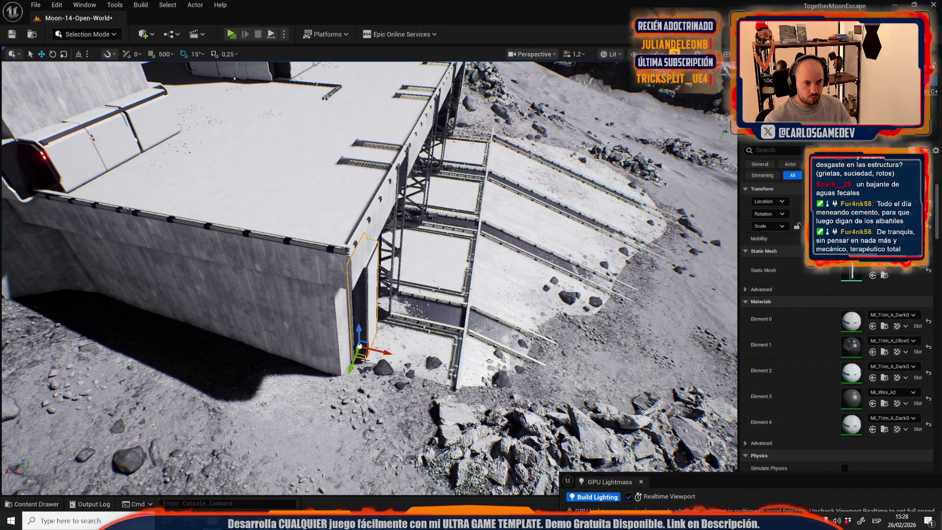
pyautogui.moveTo(306, 405); pyautogui.dragTo(406, 357)
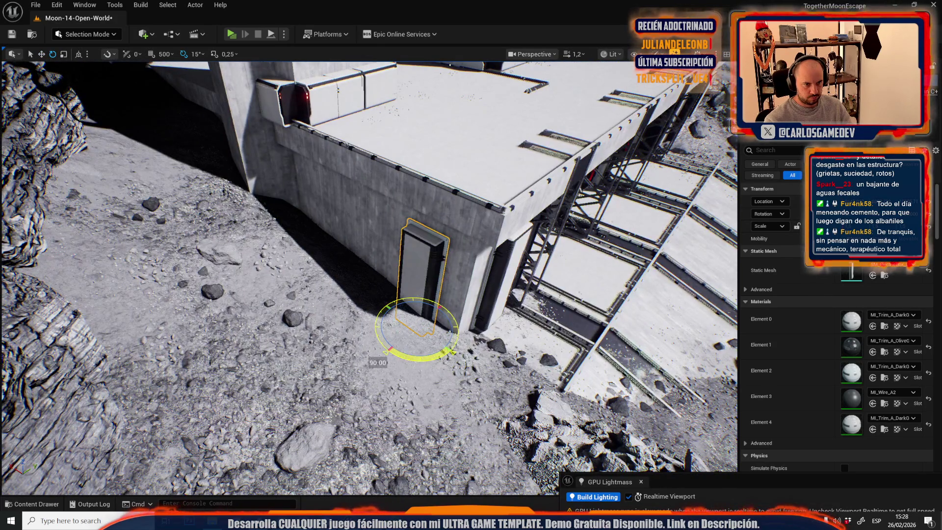
# Step: Slide the white cabinet panel right, then back left along the concrete wall
pyautogui.press('w')
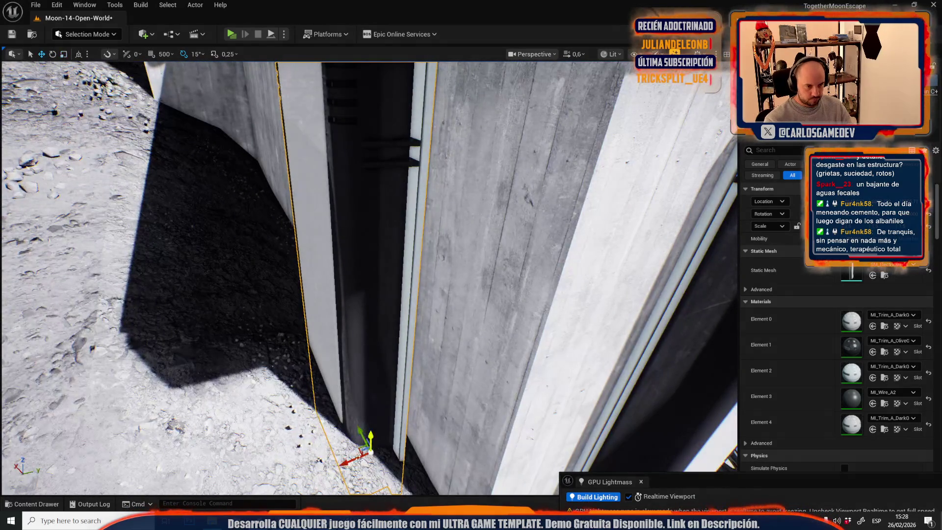
pyautogui.moveTo(348, 462); pyautogui.dragTo(361, 457)
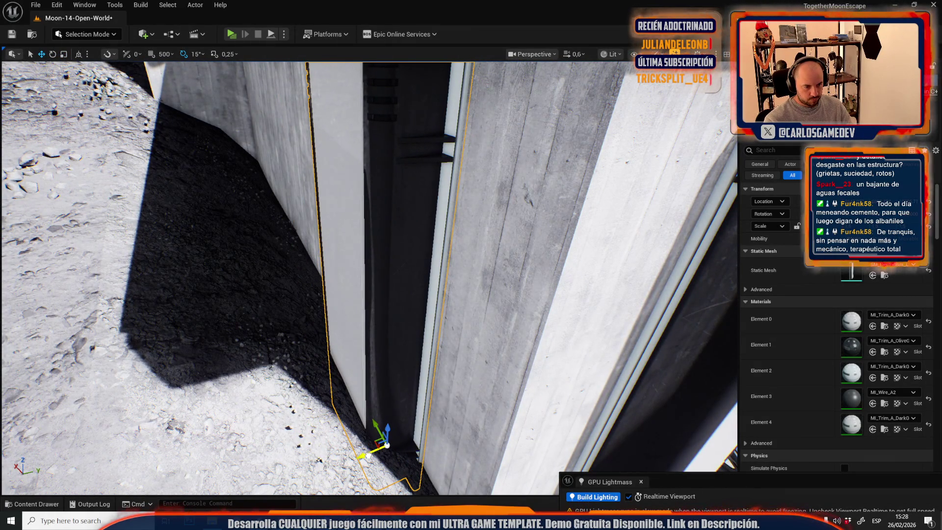
pyautogui.scroll(-5, 409, 406)
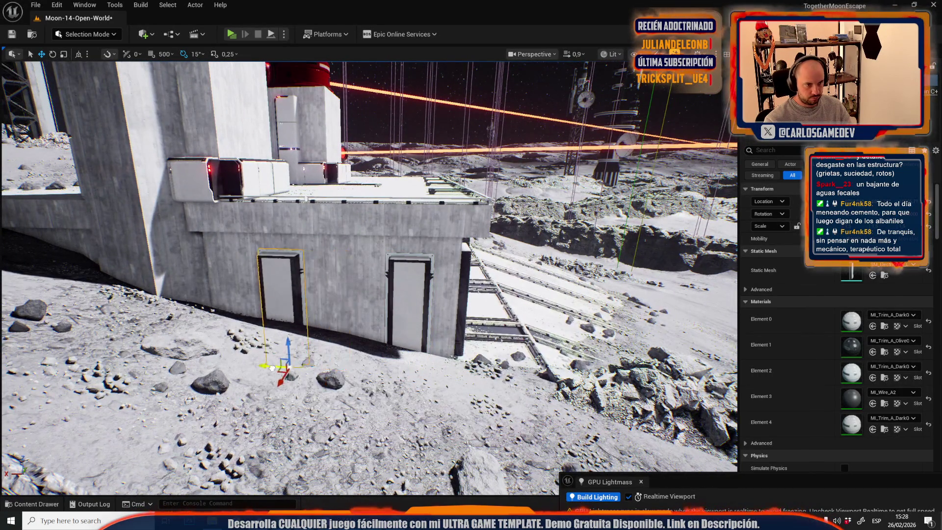
pyautogui.moveTo(272, 367)
pyautogui.mouseDown()
pyautogui.moveTo(228, 369)
pyautogui.moveTo(247, 369)
pyautogui.mouseUp()
pyautogui.scroll(5, 247, 369)
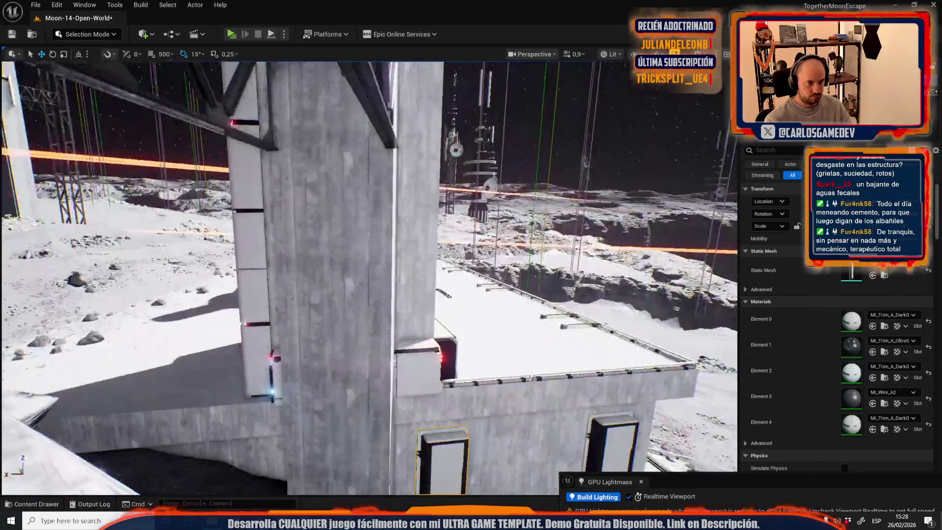
pyautogui.scroll(-5, 368, 275)
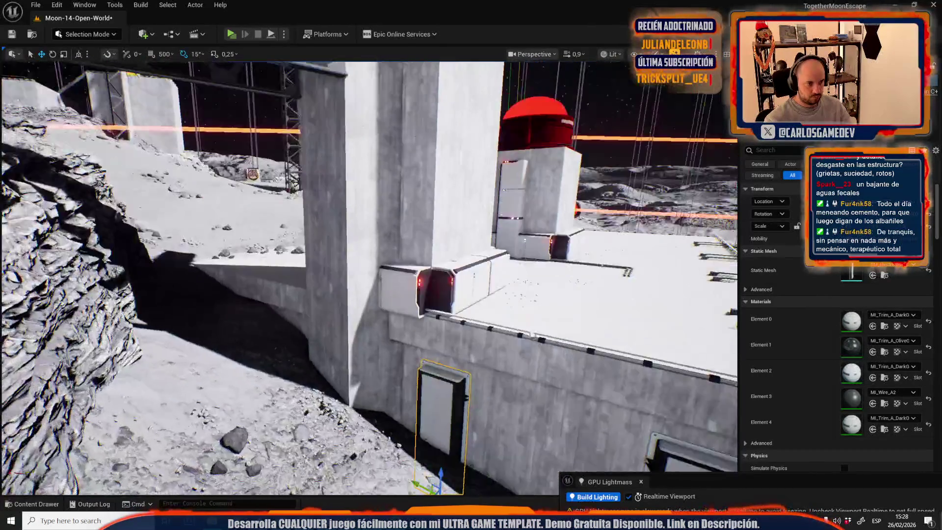
pyautogui.scroll(5, 408, 270)
pyautogui.scroll(-3, 387, 367)
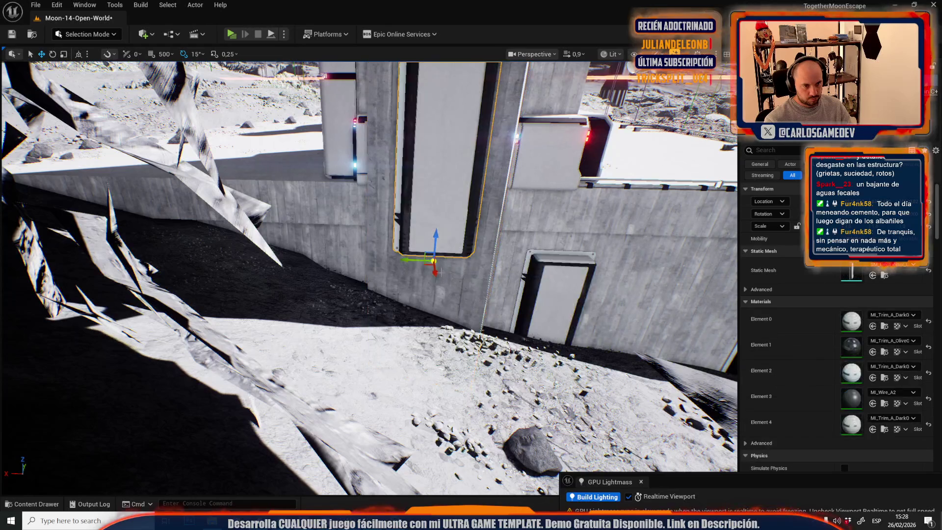
pyautogui.scroll(5, 387, 368)
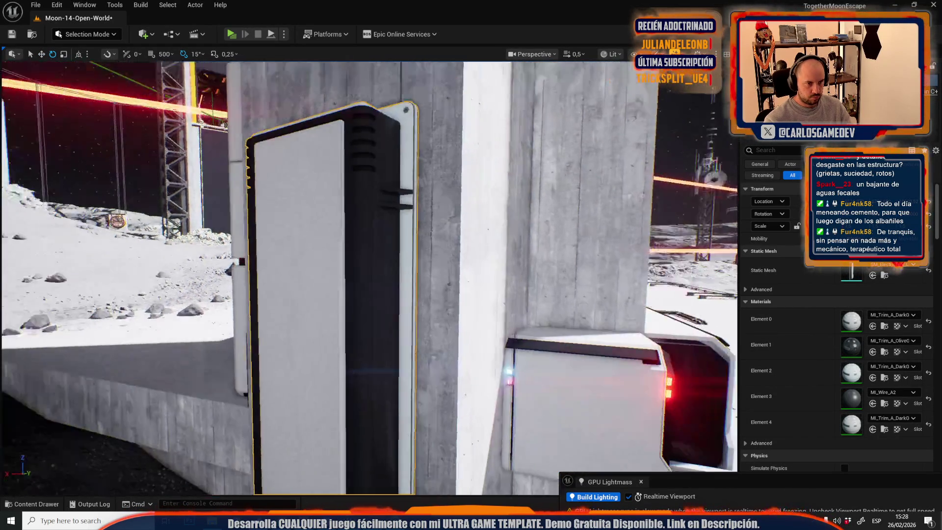
# Step: Inspect the panel from below, then fly back out over the moon terrain
pyautogui.press('w')
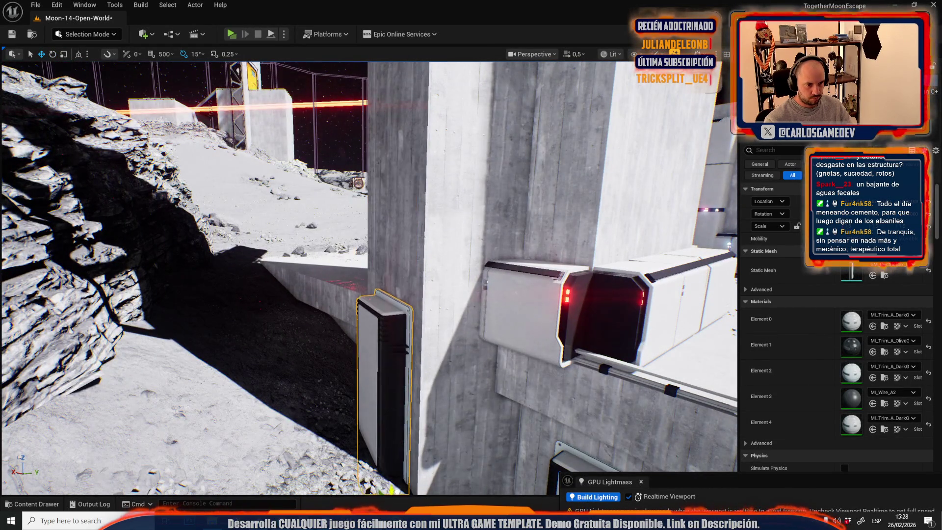
pyautogui.moveTo(413, 448); pyautogui.dragTo(394, 399)
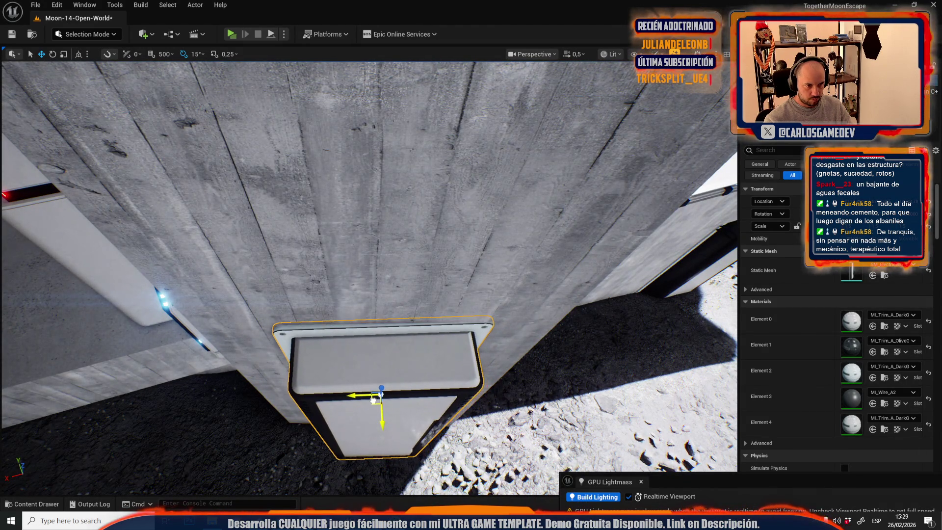
pyautogui.moveTo(394, 399)
pyautogui.mouseDown()
pyautogui.moveTo(386, 432)
pyautogui.moveTo(314, 423)
pyautogui.moveTo(313, 204)
pyautogui.moveTo(317, 211)
pyautogui.mouseUp()
pyautogui.scroll(2, 344, 422)
pyautogui.scroll(-2, 314, 206)
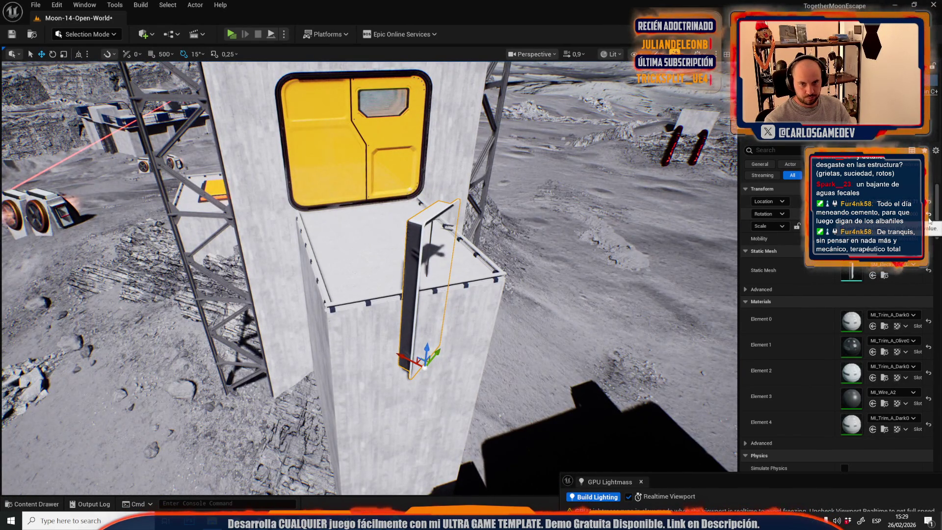
# Step: Lower the thin panel beside the yellow door into the block and shift it left along the wall
pyautogui.click(316, 211)
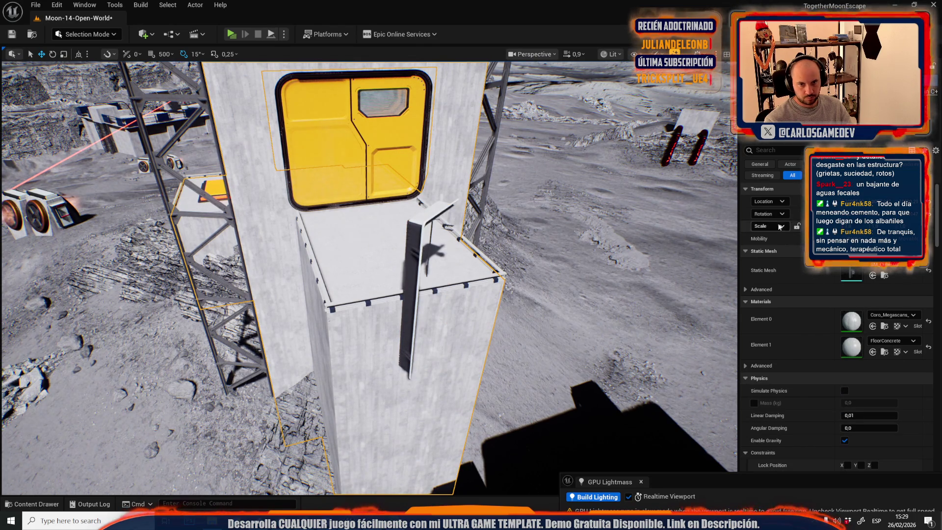
pyautogui.click(413, 240)
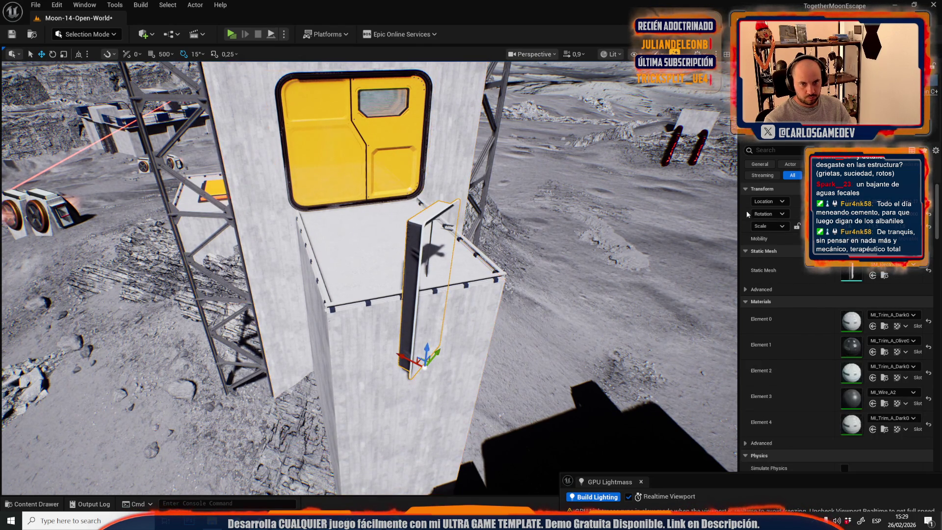
pyautogui.press('f')
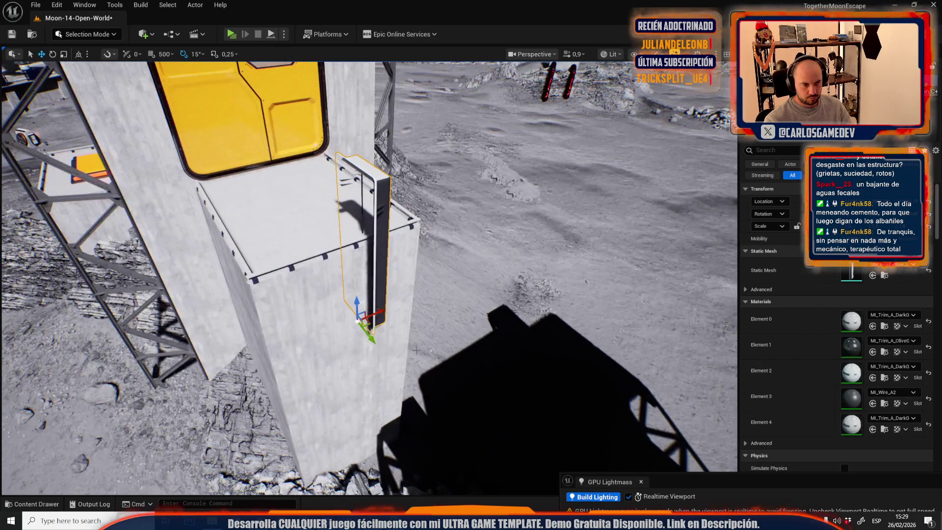
pyautogui.press('w')
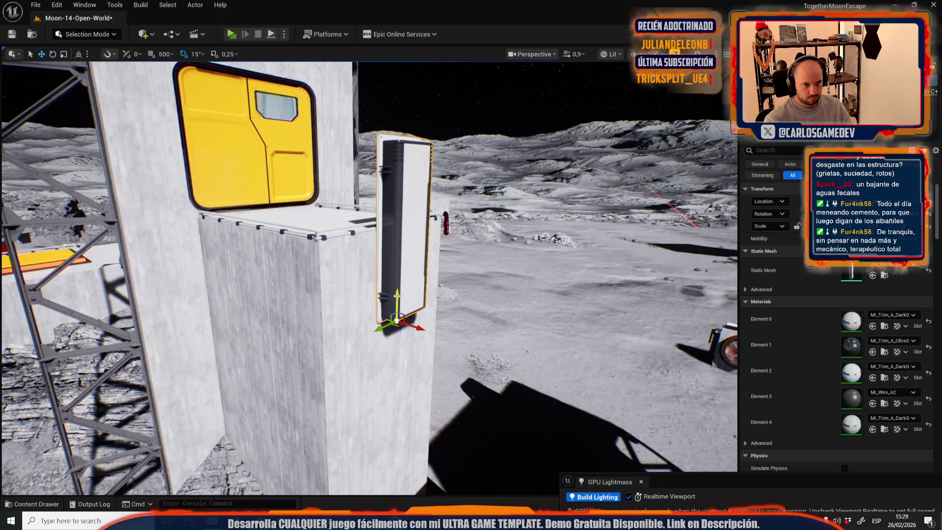
pyautogui.moveTo(397, 295)
pyautogui.mouseDown()
pyautogui.moveTo(394, 372)
pyautogui.moveTo(380, 378)
pyautogui.moveTo(365, 363)
pyautogui.mouseUp()
pyautogui.moveTo(340, 330)
pyautogui.mouseDown()
pyautogui.moveTo(366, 453)
pyautogui.moveTo(379, 461)
pyautogui.mouseUp()
# Step: Delete the extra wall panel and turn the block's wall panel 30° about its vertical axis
pyautogui.moveTo(381, 411); pyautogui.dragTo(365, 402)
pyautogui.moveTo(457, 309); pyautogui.dragTo(449, 306)
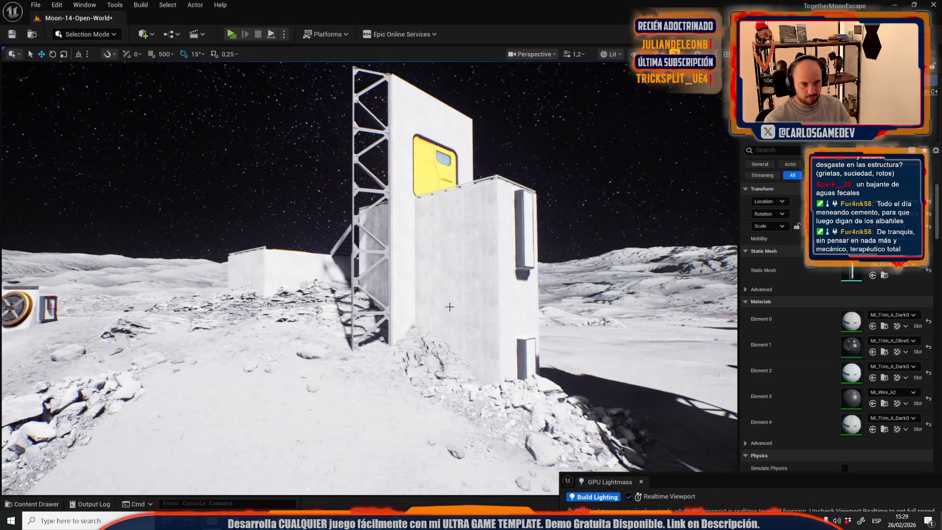
pyautogui.press('Delete')
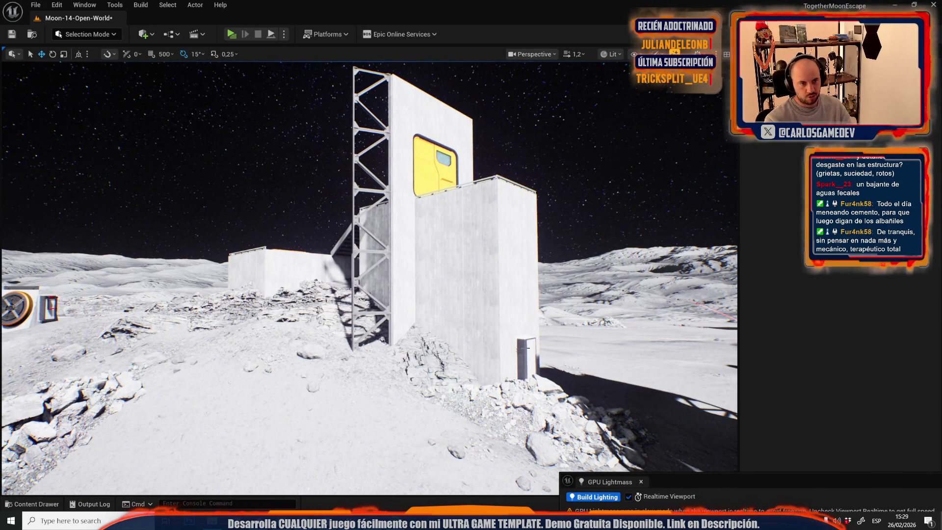
pyautogui.click(527, 348)
pyautogui.moveTo(527, 347)
pyautogui.mouseDown()
pyautogui.moveTo(384, 225)
pyautogui.moveTo(342, 275)
pyautogui.mouseUp()
pyautogui.press('e')
pyautogui.moveTo(340, 313)
pyautogui.mouseDown()
pyautogui.moveTo(360, 307)
pyautogui.moveTo(342, 295)
pyautogui.mouseUp()
pyautogui.press('w')
pyautogui.moveTo(265, 344); pyautogui.dragTo(266, 344)
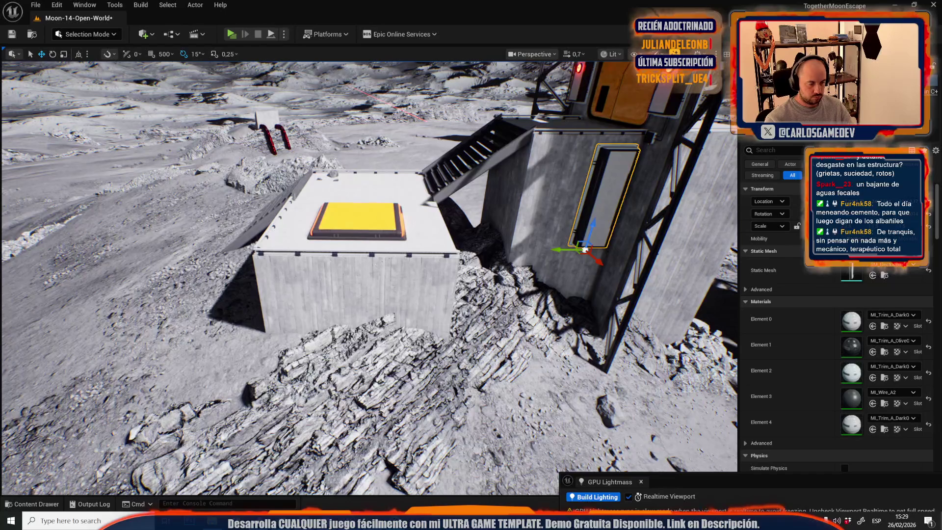
# Step: Alt-drag a copy of the panel onto the low block's side and inspect it near the stairs
pyautogui.moveTo(584, 249); pyautogui.dragTo(293, 330)
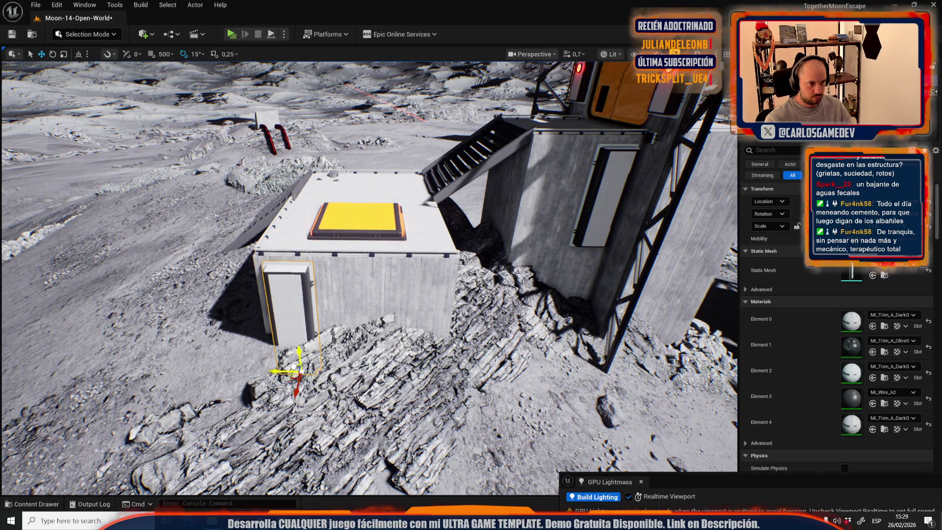
pyautogui.press('Escape')
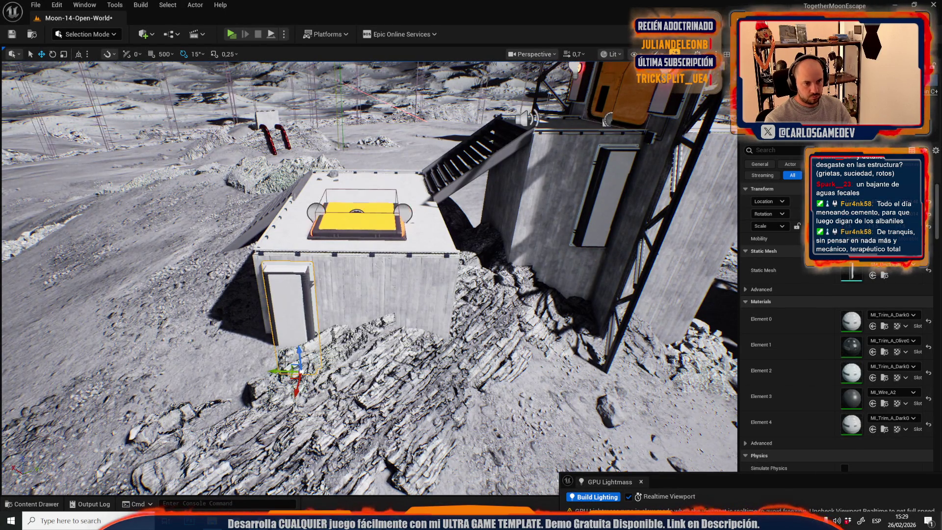
pyautogui.moveTo(270, 353); pyautogui.dragTo(270, 353)
pyautogui.moveTo(394, 311); pyautogui.dragTo(394, 311)
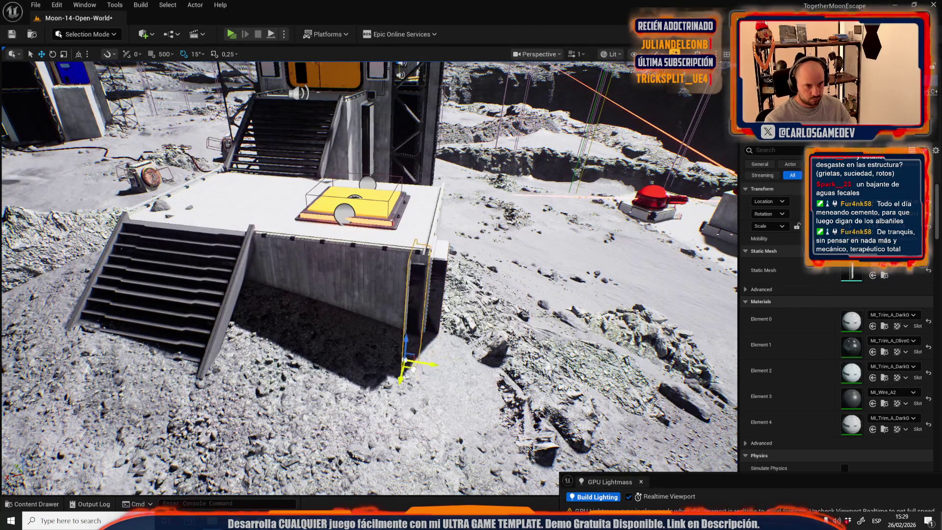
pyautogui.moveTo(402, 304); pyautogui.dragTo(402, 304)
pyautogui.press('r')
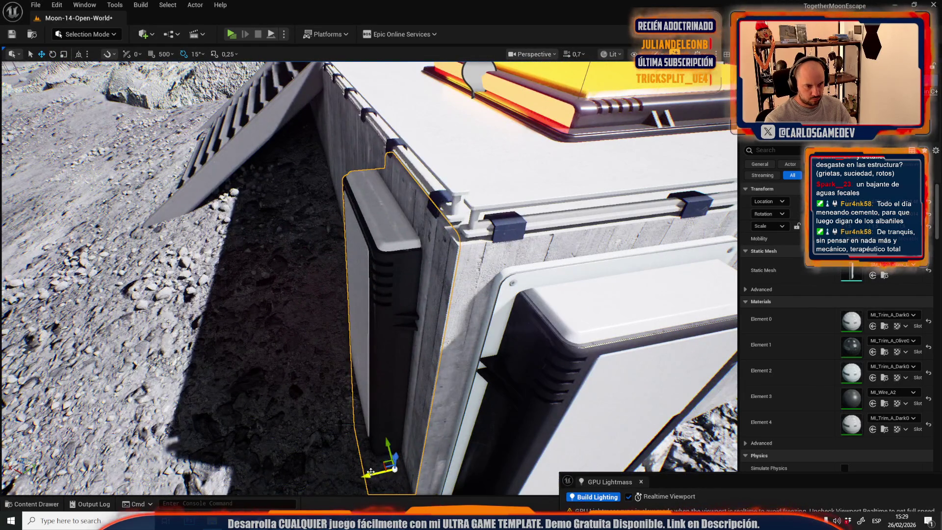
pyautogui.moveTo(357, 460); pyautogui.dragTo(407, 375)
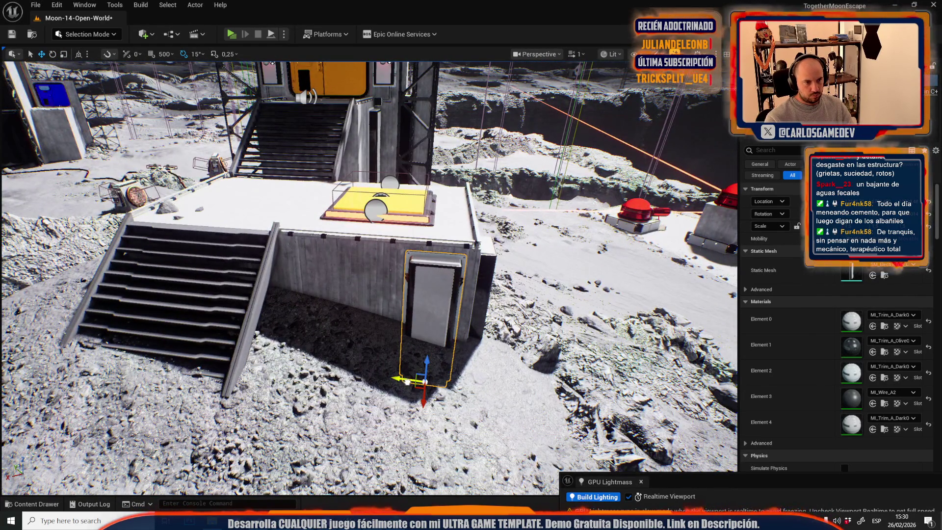
# Step: Select the panel on the yellow-door wall and view it head-on, looking down over the red lights
pyautogui.moveTo(368, 275)
pyautogui.mouseDown()
pyautogui.moveTo(412, 268)
pyautogui.moveTo(309, 363)
pyautogui.moveTo(373, 220)
pyautogui.moveTo(387, 159)
pyautogui.moveTo(356, 251)
pyautogui.mouseUp()
pyautogui.click(387, 160)
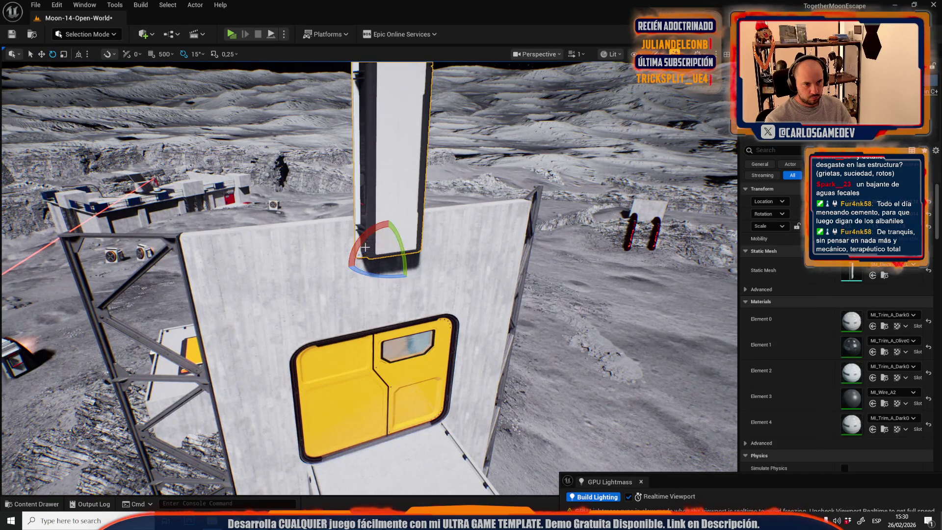
pyautogui.moveTo(370, 233); pyautogui.dragTo(363, 255)
pyautogui.scroll(-1, 363, 256)
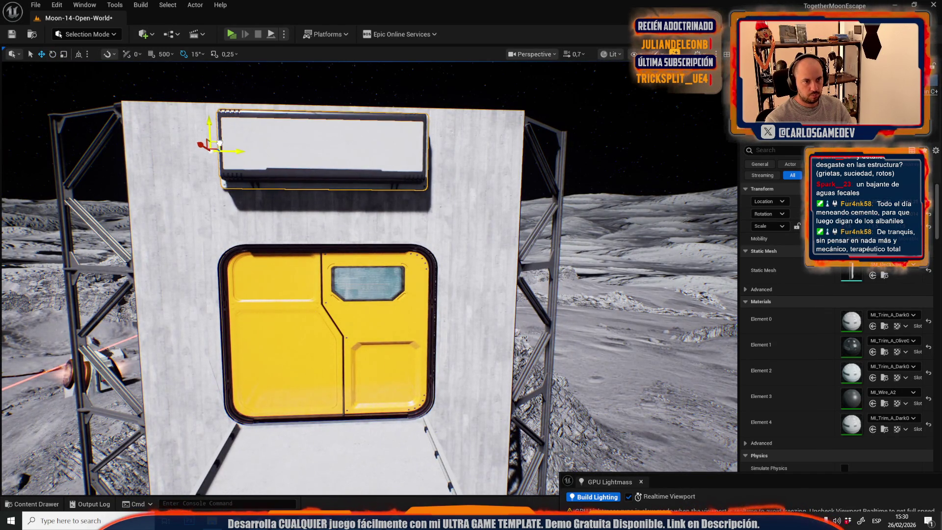
pyautogui.moveTo(283, 226)
pyautogui.mouseDown()
pyautogui.moveTo(265, 230)
pyautogui.moveTo(274, 245)
pyautogui.moveTo(294, 236)
pyautogui.moveTo(304, 245)
pyautogui.moveTo(294, 226)
pyautogui.mouseUp()
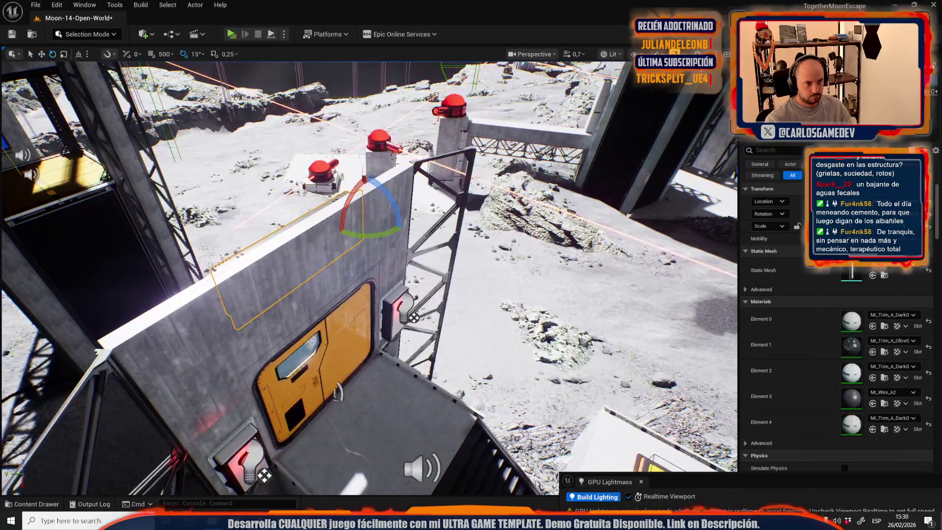
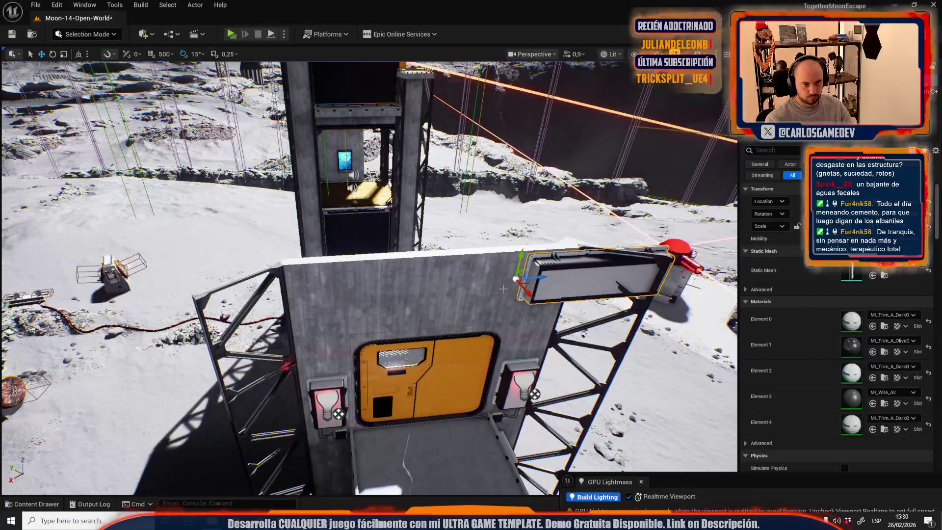
# Step: Rotate the dark trim panel 90° so it stands upright against the concrete pillar
pyautogui.press('w')
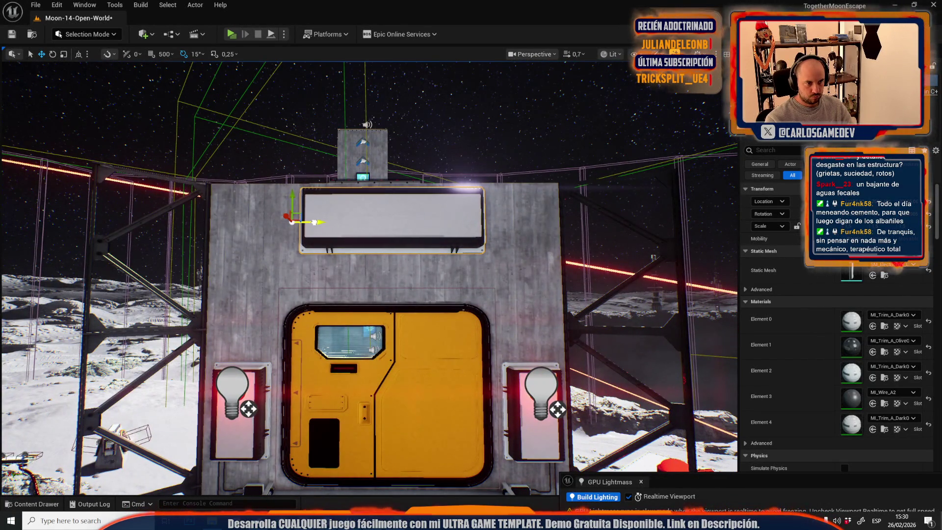
pyautogui.scroll(2, 369, 278)
pyautogui.press('w')
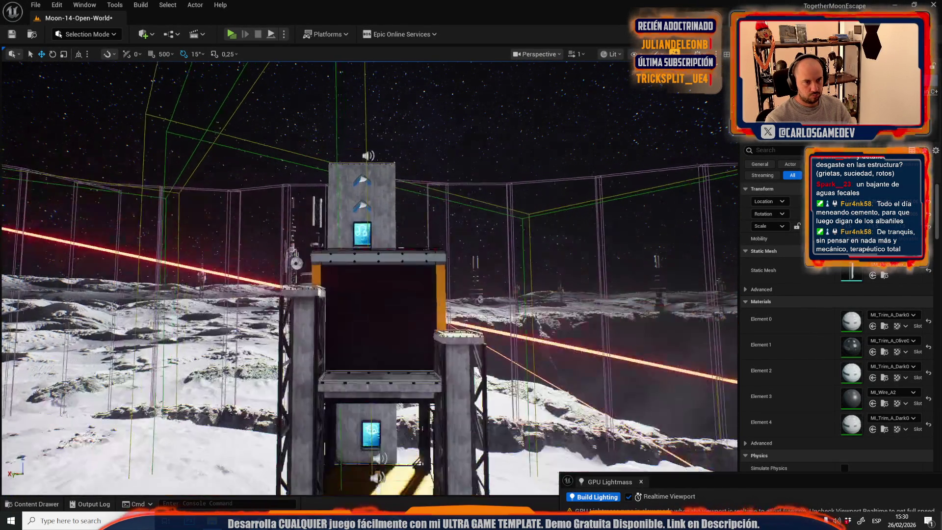
pyautogui.scroll(-2, 368, 278)
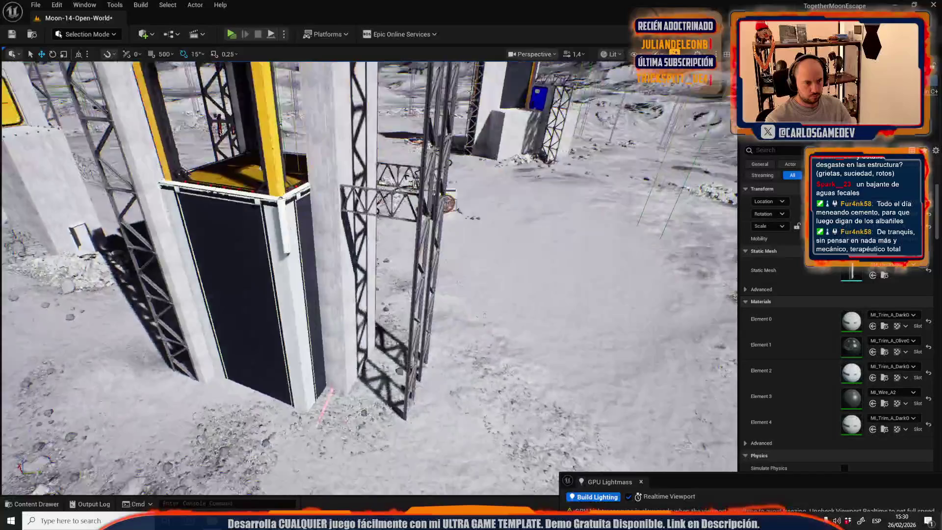
pyautogui.press('w')
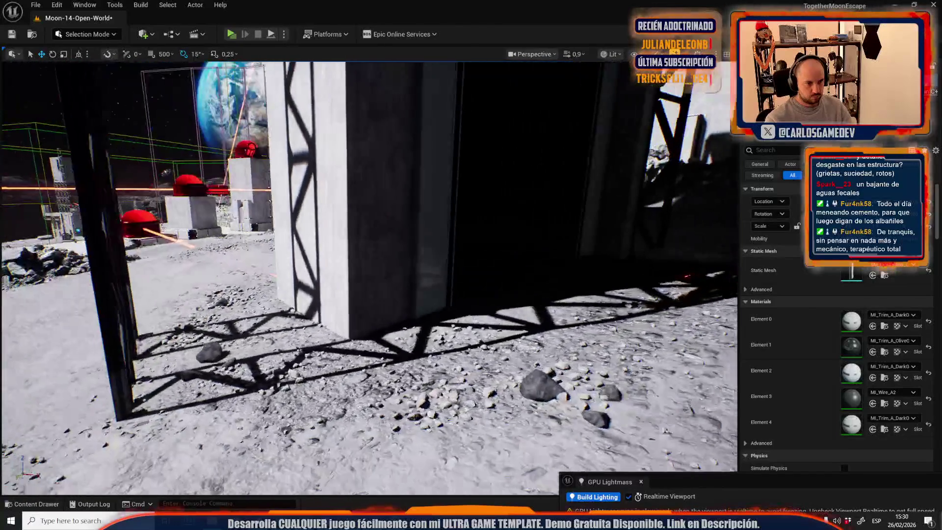
pyautogui.press('s')
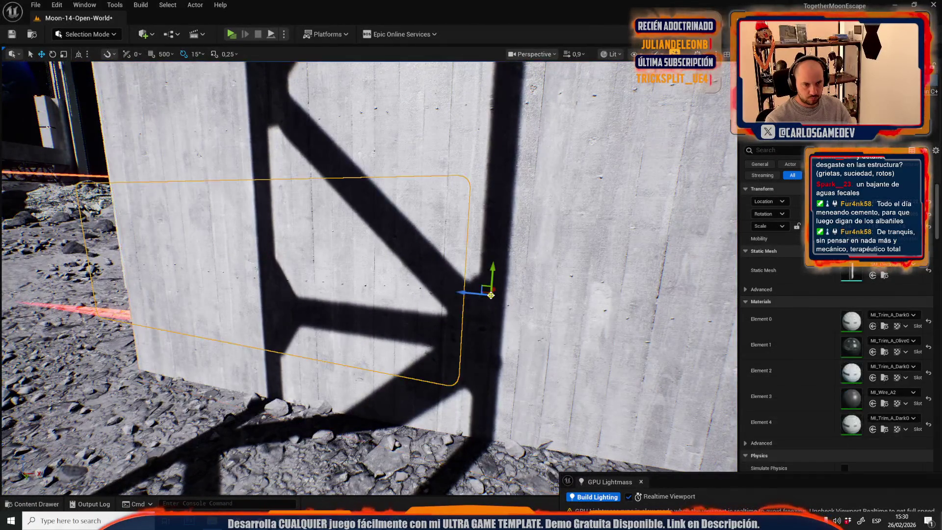
pyautogui.scroll(-1, 420, 295)
pyautogui.press('e')
pyautogui.moveTo(420, 295)
pyautogui.mouseDown()
pyautogui.moveTo(437, 334)
pyautogui.moveTo(417, 350)
pyautogui.mouseUp()
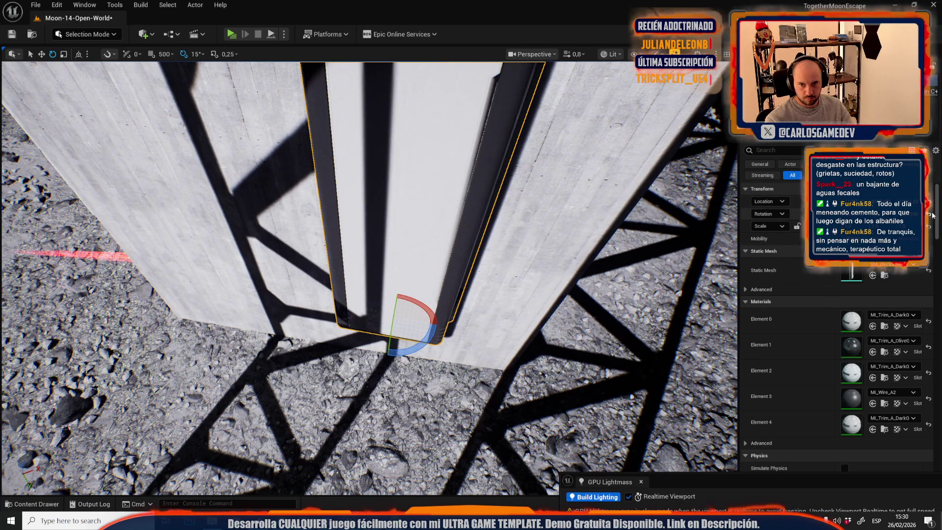
# Step: Undo the stray concrete-wall selection and frame the trim panel in the viewport
pyautogui.click(576, 274)
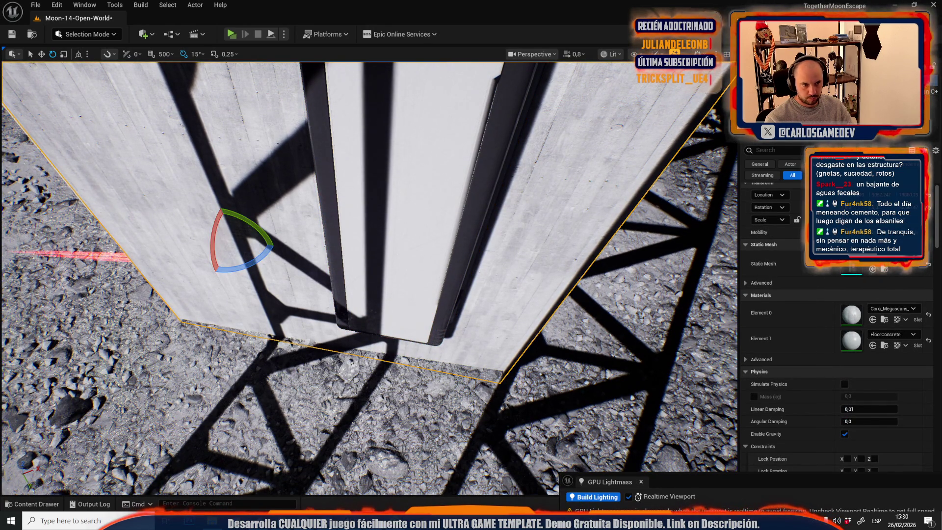
pyautogui.hotkey('ctrl', 'z')
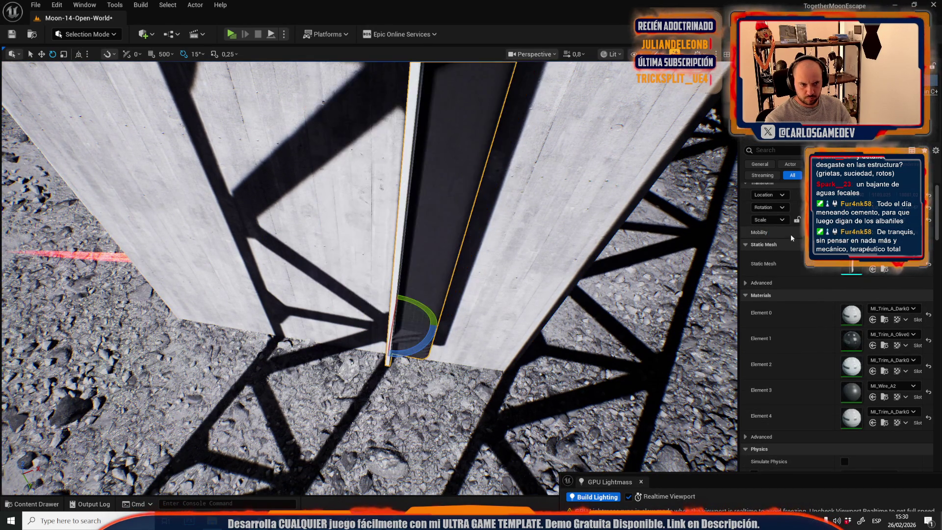
pyautogui.press('f')
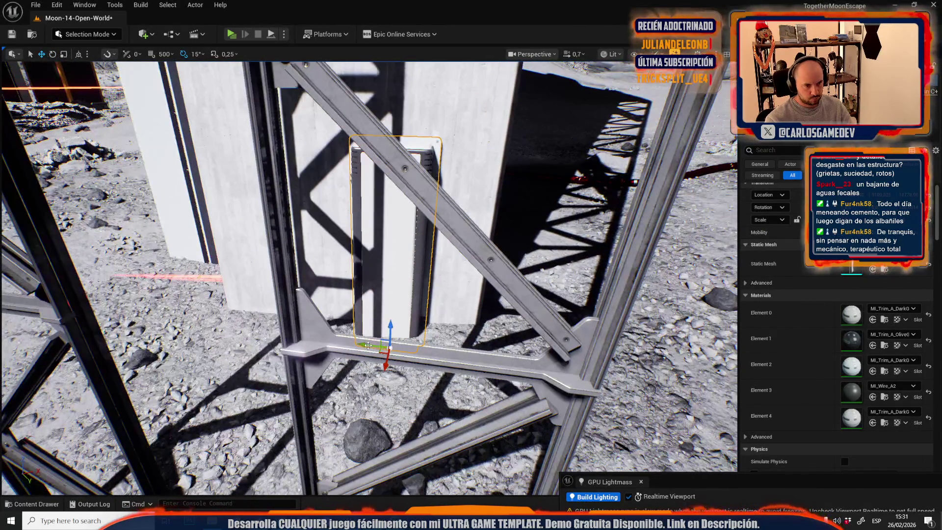
pyautogui.scroll(-4, 402, 346)
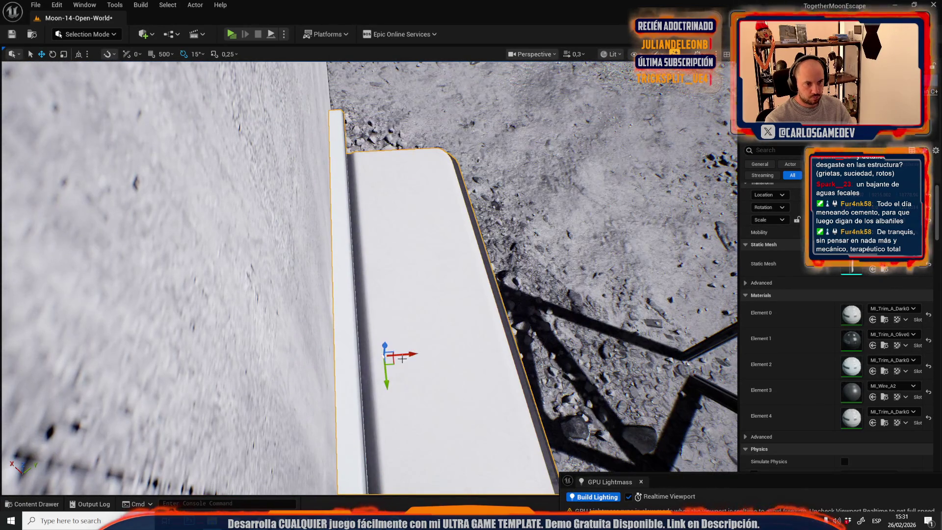
pyautogui.scroll(2, 405, 355)
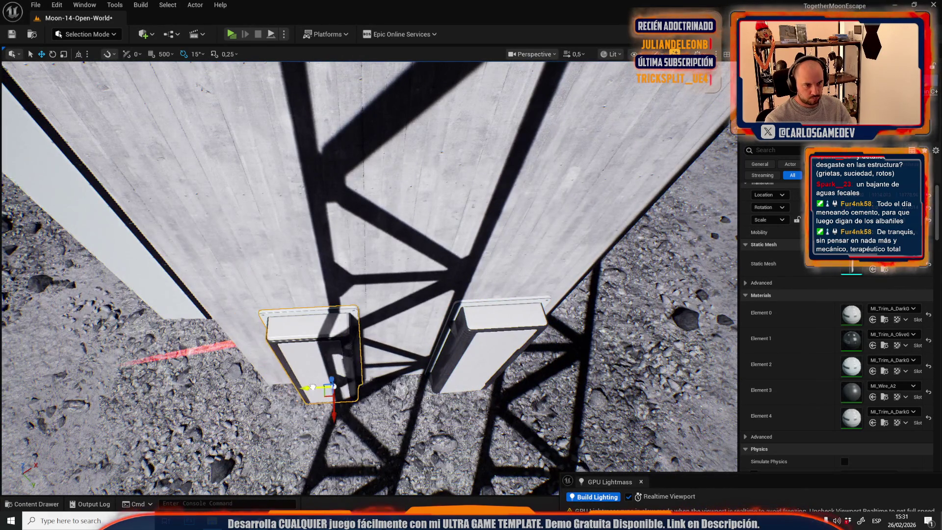
pyautogui.scroll(1, 314, 386)
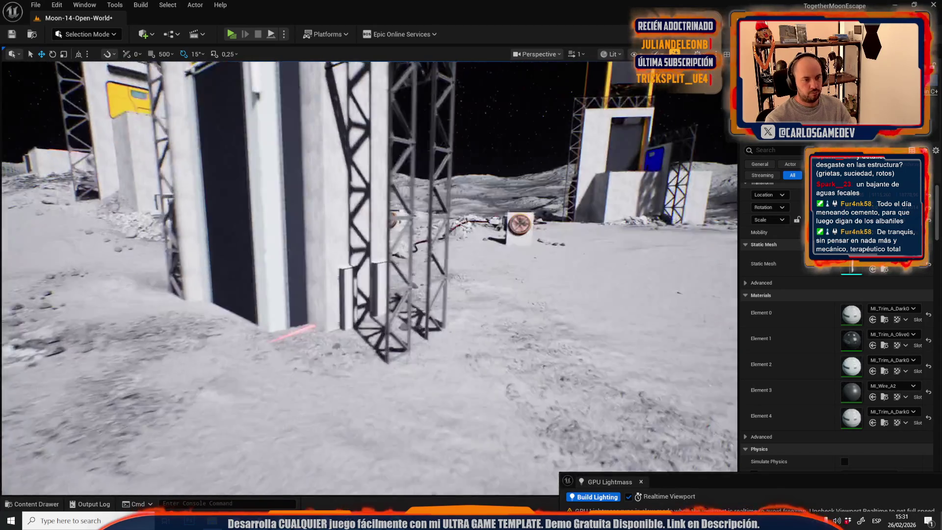
# Step: Undo the last selection click and save the Moon-14-Open-World map
pyautogui.press('w')
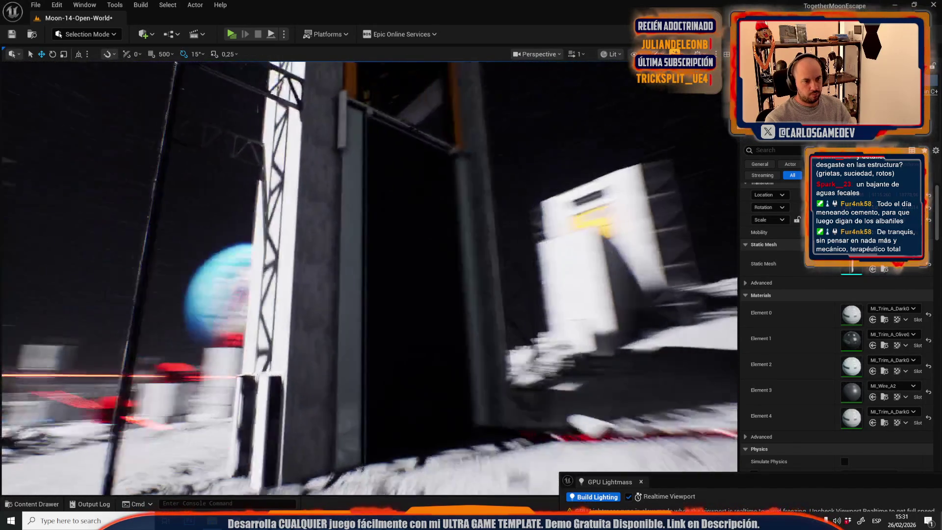
pyautogui.press('w')
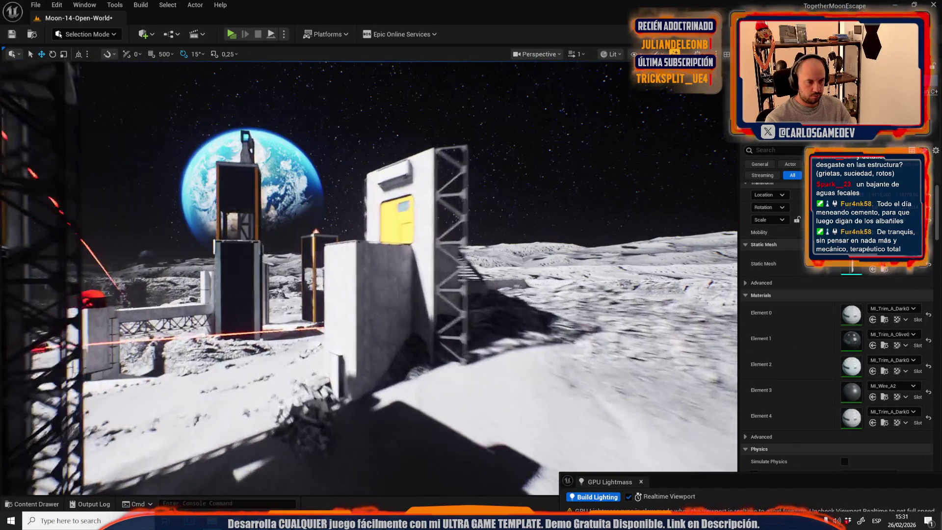
pyautogui.scroll(1, 410, 265)
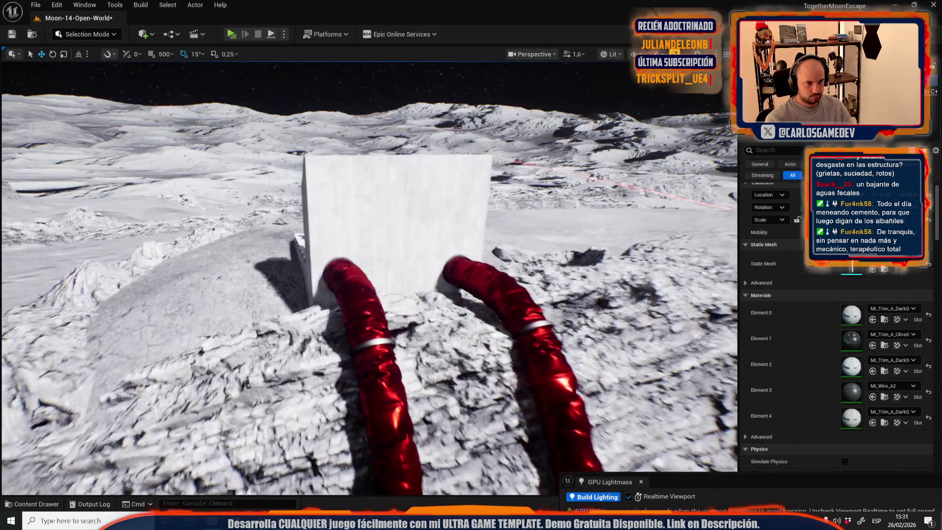
pyautogui.press('s')
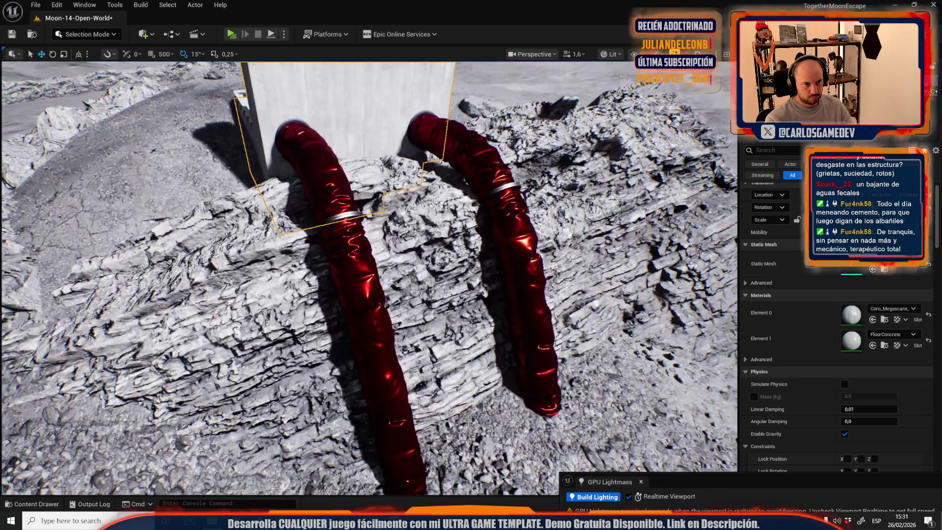
pyautogui.hotkey('ctrl', 'z')
pyautogui.hotkey('ctrl', 's')
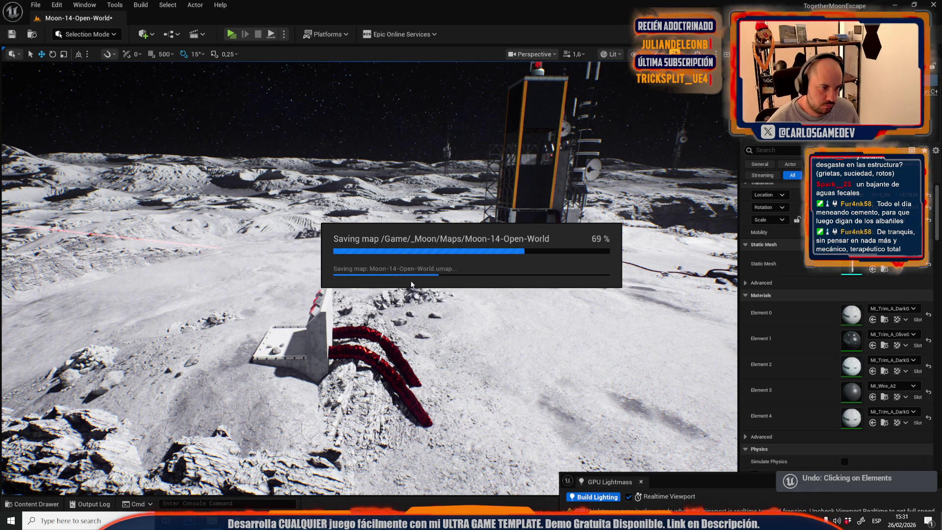
# Step: Preview the game view on the red-triangle box, then travel to the wall with red pipes
pyautogui.press('f')
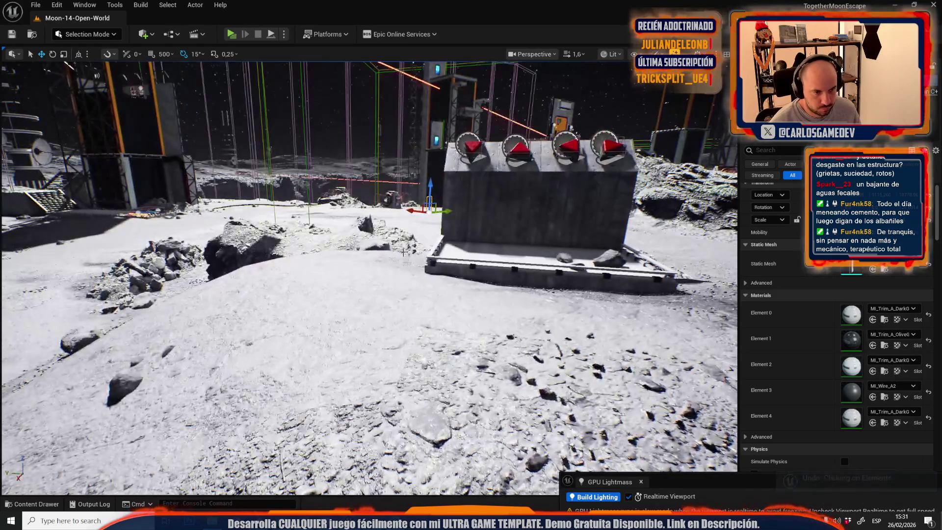
pyautogui.press('g')
pyautogui.click(482, 227)
pyautogui.press('g')
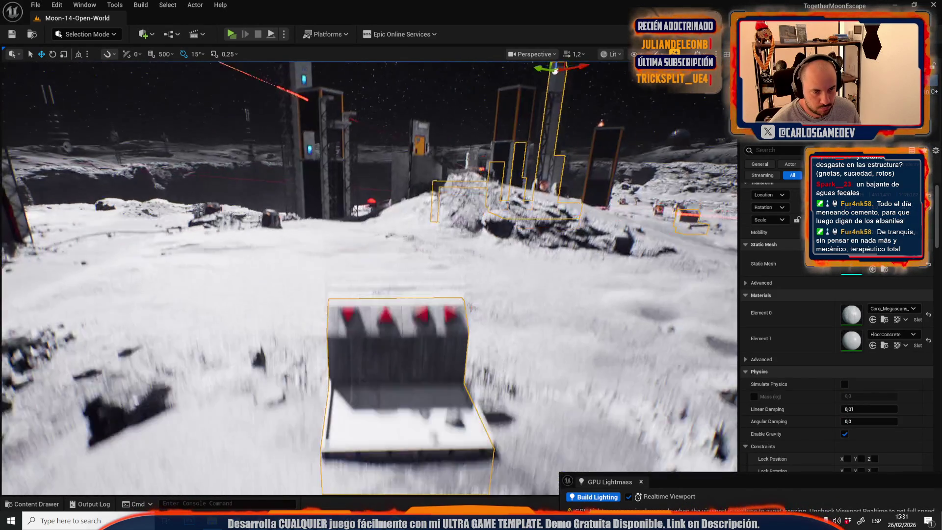
pyautogui.scroll(2, 367, 275)
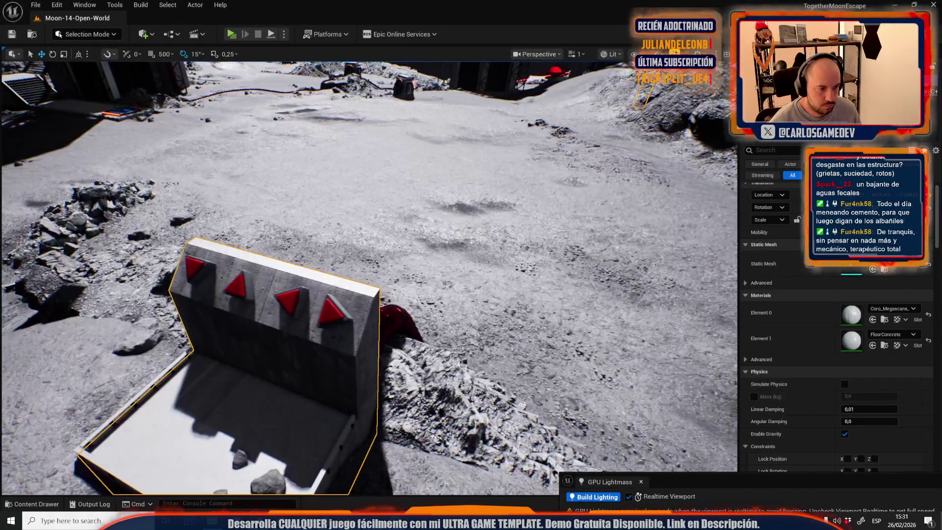
pyautogui.press('w')
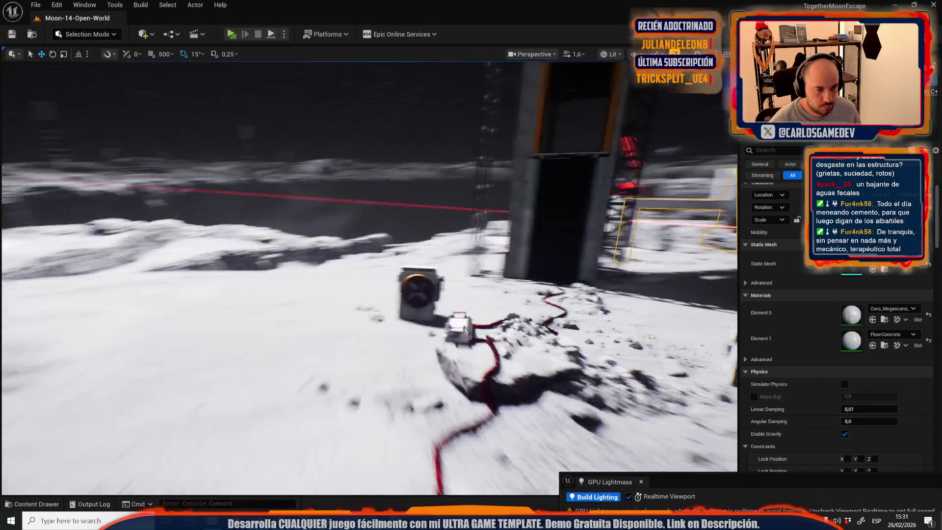
pyautogui.press('w')
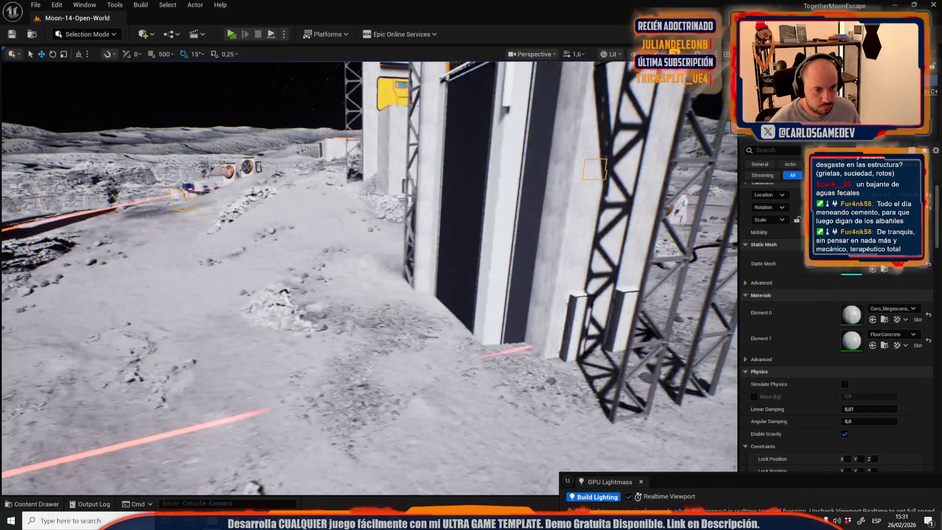
pyautogui.press('w')
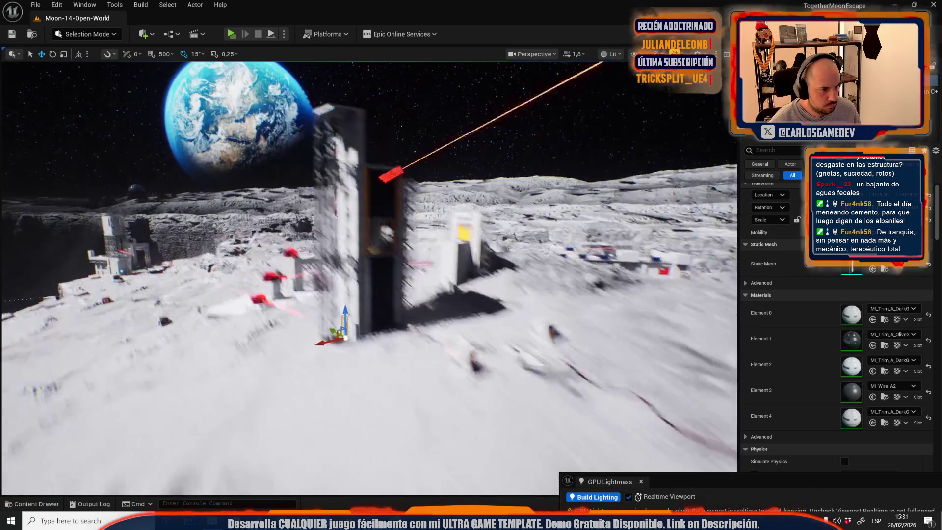
pyautogui.scroll(-2, 301, 301)
pyautogui.press('w')
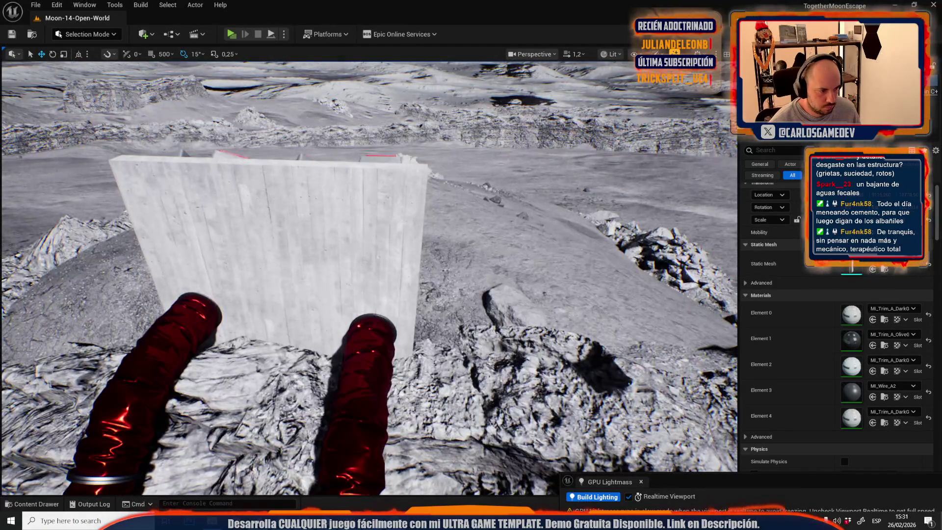
# Step: Paste a tall trim panel onto the wall, turn it 180° and lower it down the wall
pyautogui.hotkey('ctrl', 'v')
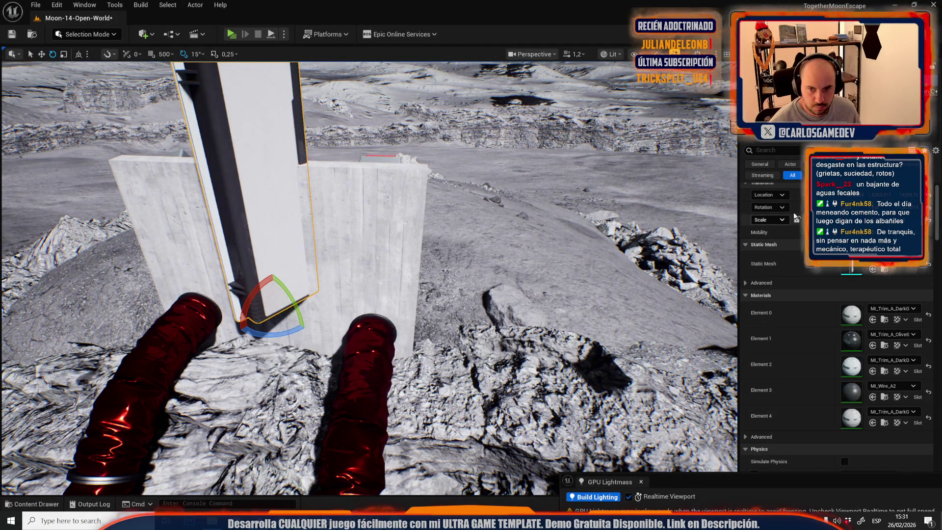
pyautogui.click(930, 209)
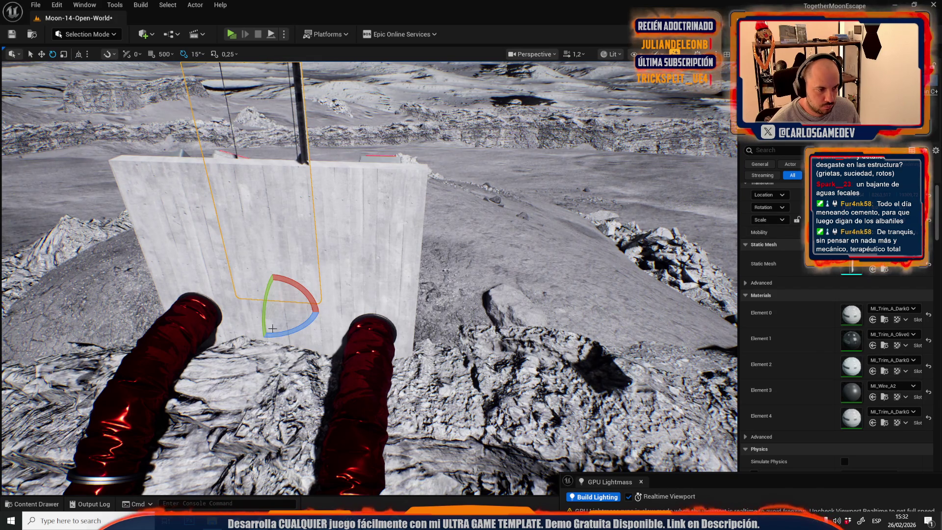
pyautogui.moveTo(291, 338); pyautogui.dragTo(263, 340)
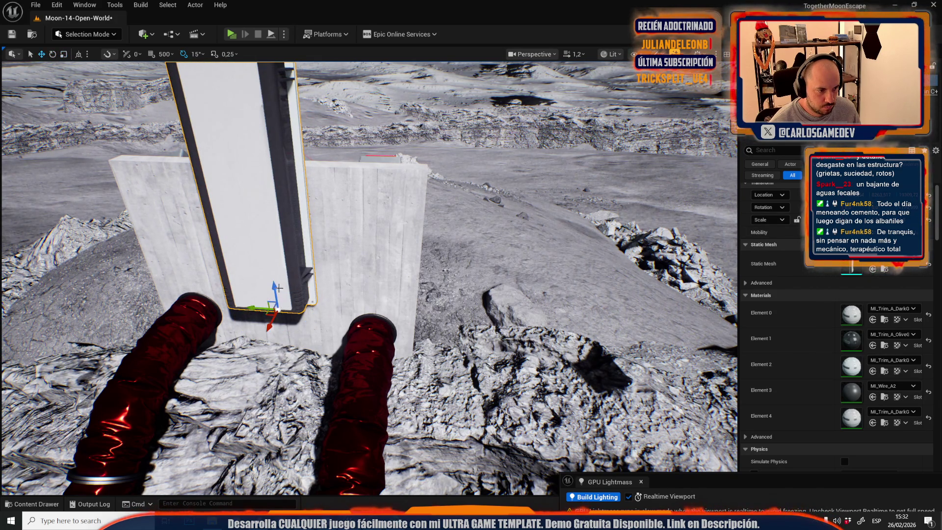
pyautogui.moveTo(278, 288); pyautogui.dragTo(275, 363)
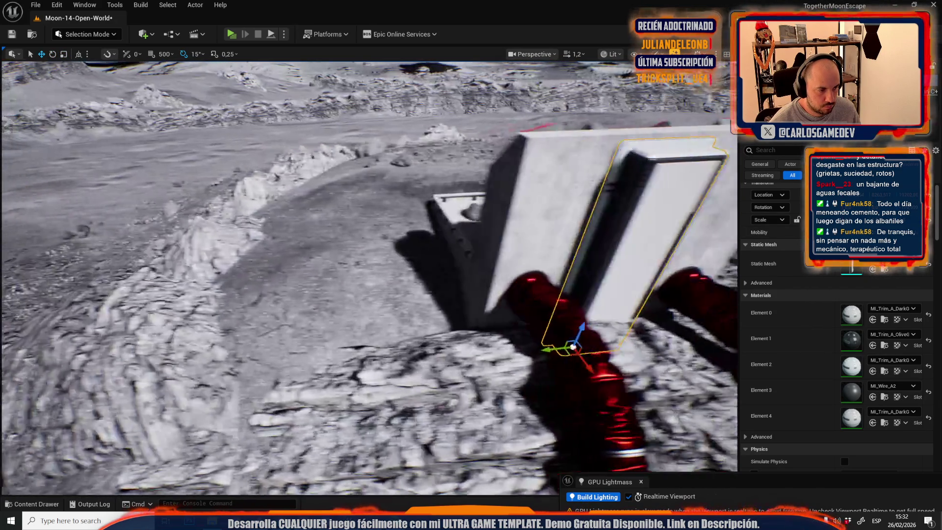
pyautogui.moveTo(392, 345); pyautogui.dragTo(357, 352)
# Step: Duplicate the white concrete column and shift the copy to the right
pyautogui.click(373, 325)
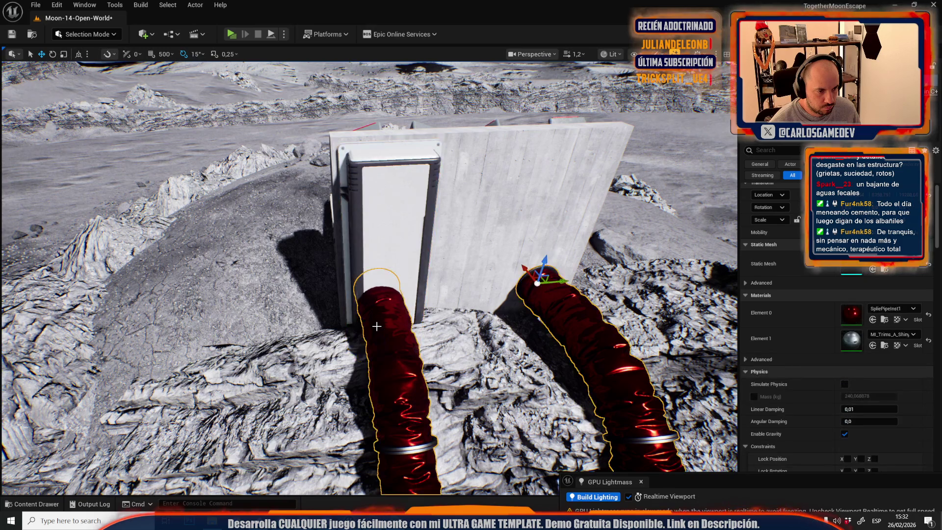
pyautogui.scroll(-10, 383, 314)
pyautogui.press('e')
pyautogui.press('r')
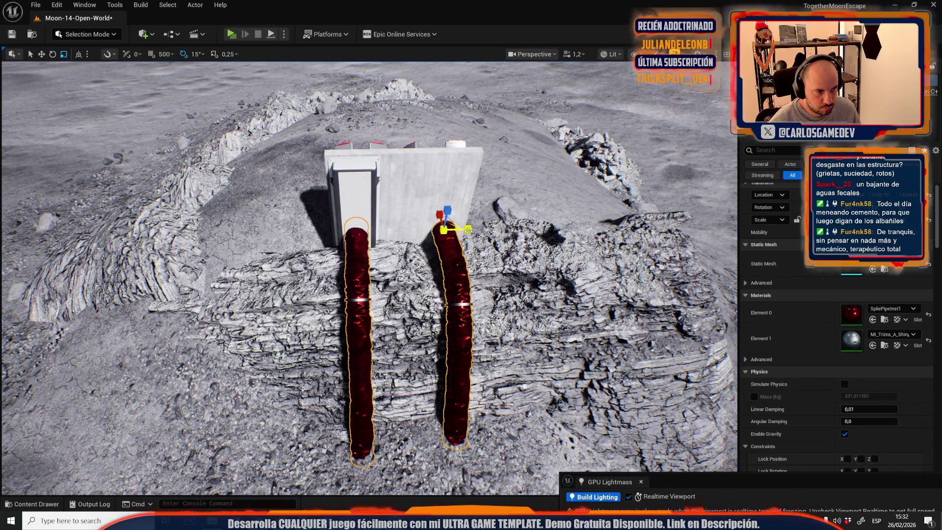
pyautogui.click(331, 173)
pyautogui.press('w')
pyautogui.moveTo(339, 261); pyautogui.dragTo(415, 259)
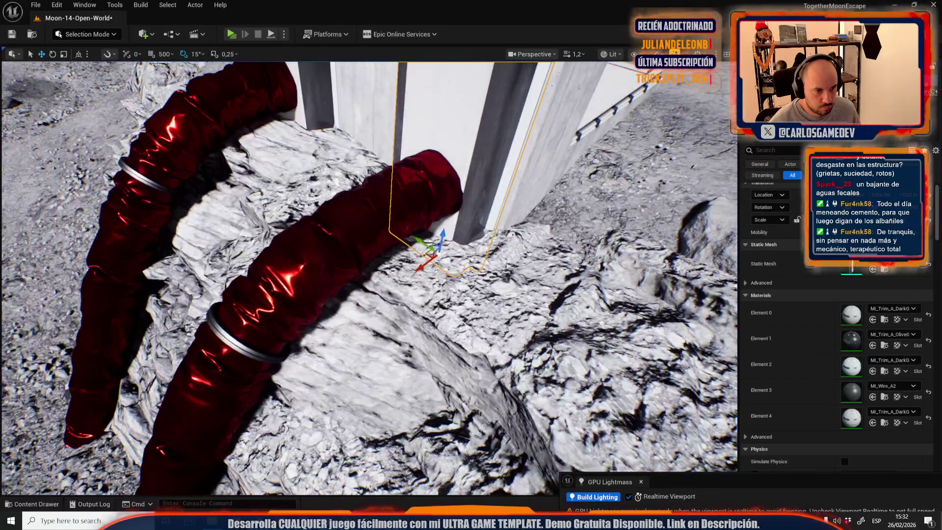
# Step: Move both red pipes to the right, then select the trim panel assembly on the block
pyautogui.click(416, 202)
pyautogui.moveTo(415, 202)
pyautogui.mouseDown()
pyautogui.moveTo(500, 189)
pyautogui.moveTo(500, 223)
pyautogui.mouseUp()
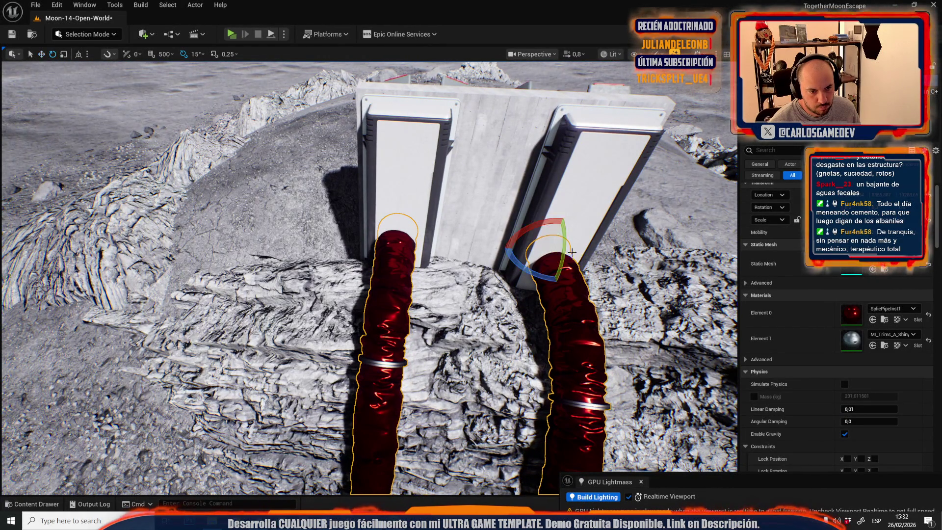
pyautogui.moveTo(576, 253); pyautogui.dragTo(327, 248)
pyautogui.moveTo(192, 244)
pyautogui.mouseDown()
pyautogui.moveTo(216, 244)
pyautogui.moveTo(127, 162)
pyautogui.moveTo(120, 206)
pyautogui.moveTo(128, 165)
pyautogui.moveTo(118, 186)
pyautogui.moveTo(108, 169)
pyautogui.moveTo(123, 166)
pyautogui.moveTo(128, 191)
pyautogui.mouseUp()
pyautogui.scroll(2, 369, 275)
pyautogui.scroll(2, 125, 177)
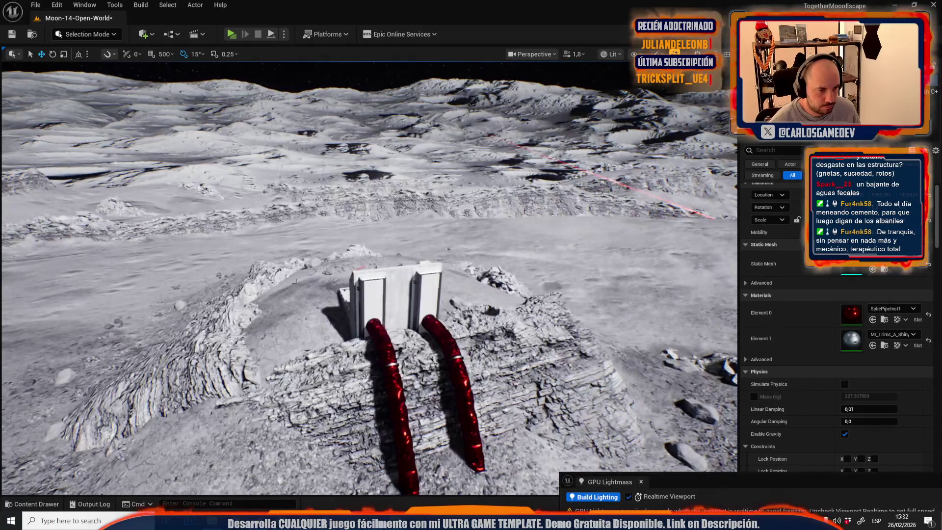
pyautogui.click(367, 300)
pyautogui.moveTo(367, 300)
pyautogui.mouseDown()
pyautogui.moveTo(363, 275)
pyautogui.moveTo(344, 269)
pyautogui.moveTo(479, 224)
pyautogui.moveTo(469, 314)
pyautogui.moveTo(472, 293)
pyautogui.moveTo(447, 316)
pyautogui.moveTo(411, 322)
pyautogui.moveTo(400, 302)
pyautogui.moveTo(372, 299)
pyautogui.moveTo(424, 288)
pyautogui.mouseUp()
# Step: Pick out only the right trim panel, then select the wall pipe fixture
pyautogui.click(471, 260)
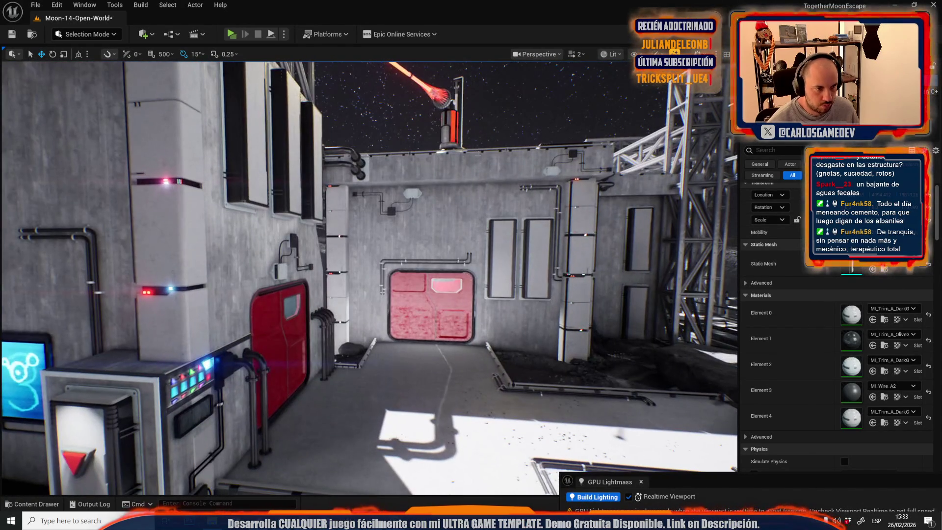
pyautogui.click(391, 210)
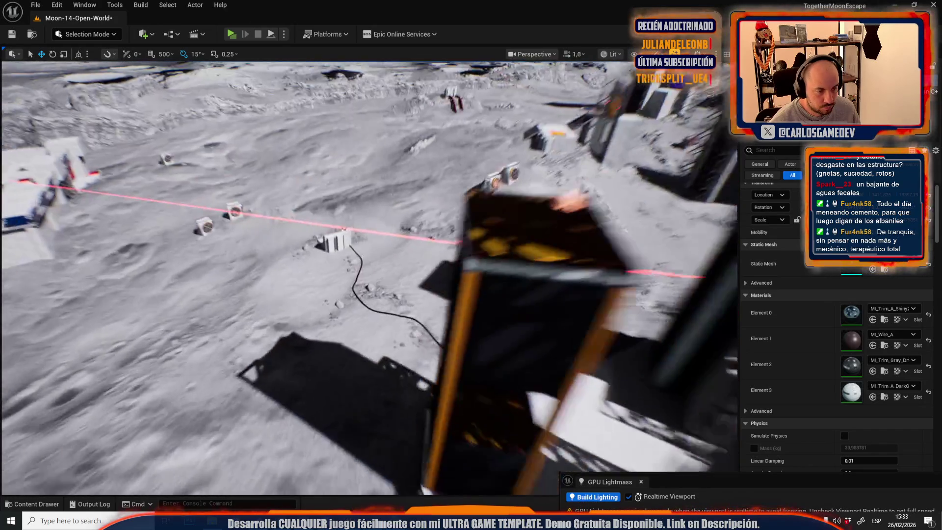
# Step: Turn the wiring box fixture 180° and scale it up so its pipe reaches lower
pyautogui.press('f')
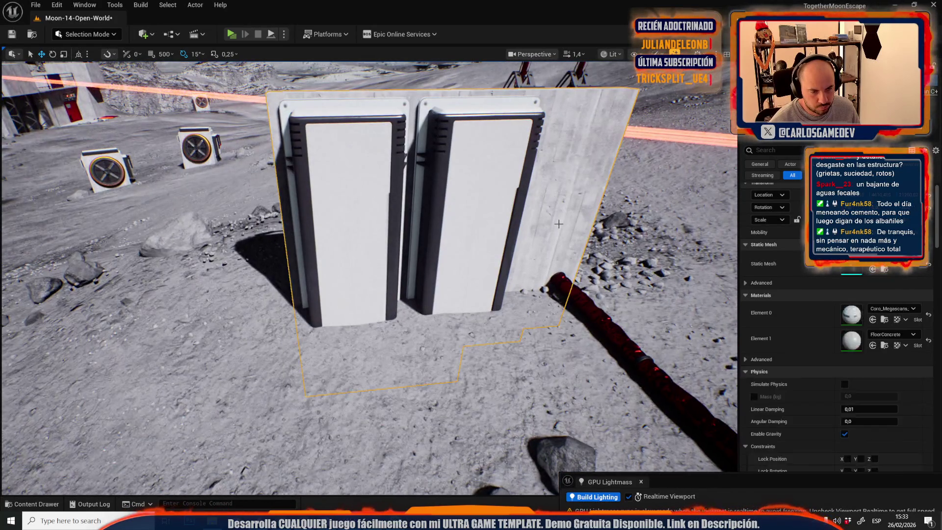
pyautogui.press('e')
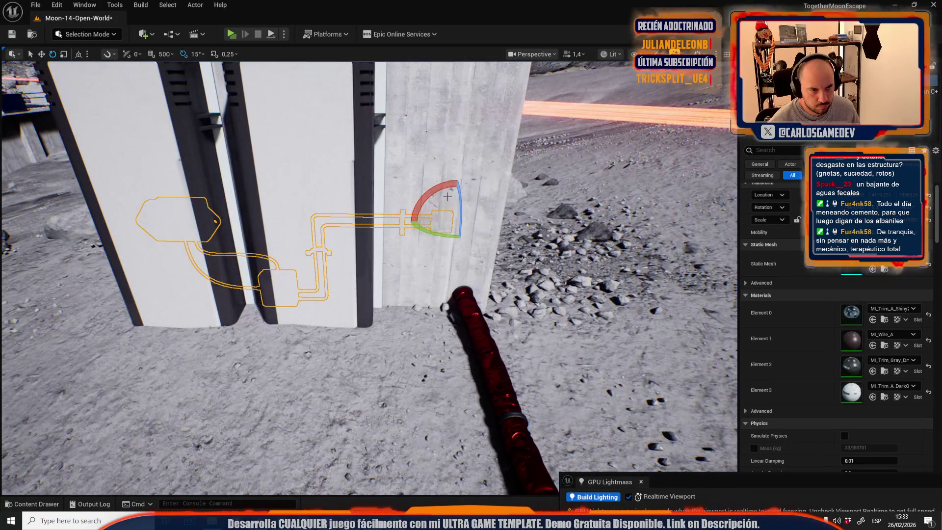
pyautogui.scroll(-2, 368, 275)
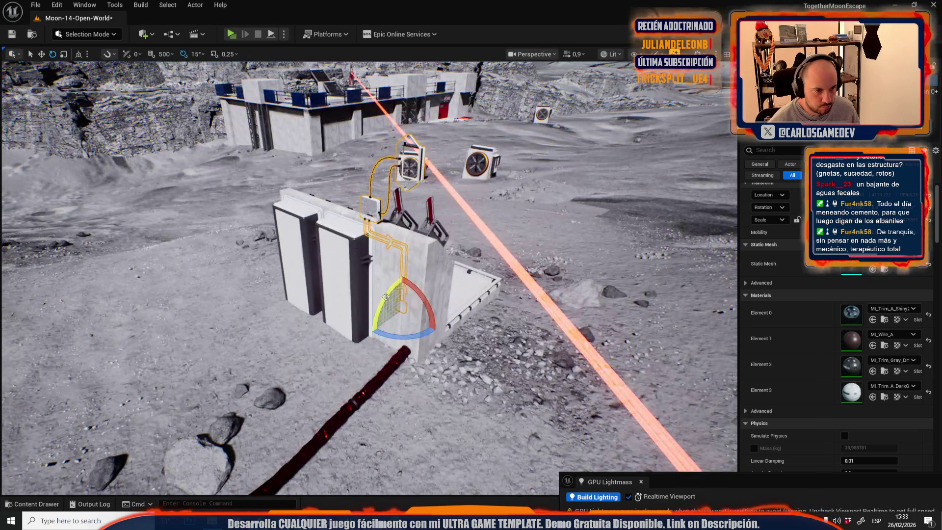
pyautogui.moveTo(378, 338)
pyautogui.mouseDown()
pyautogui.moveTo(414, 282)
pyautogui.moveTo(423, 295)
pyautogui.mouseUp()
pyautogui.scroll(-1, 323, 300)
pyautogui.press('r')
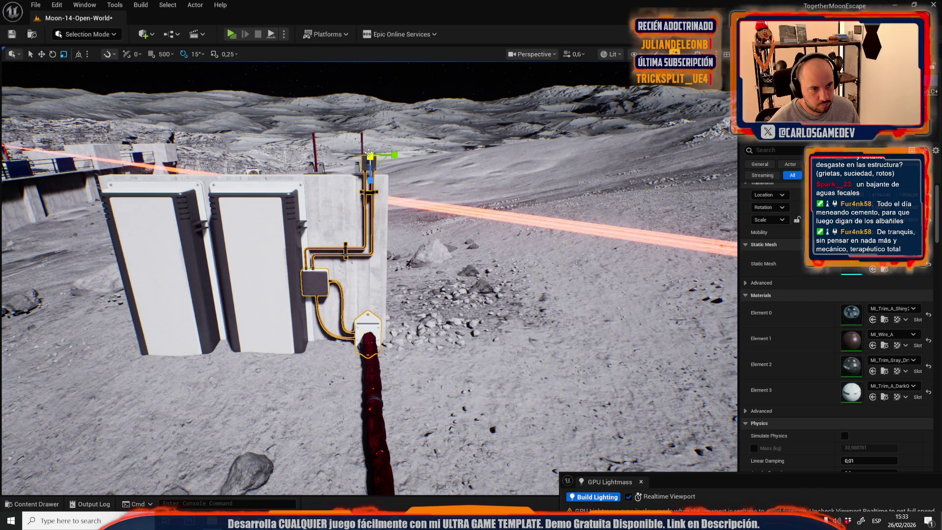
pyautogui.moveTo(370, 156); pyautogui.dragTo(375, 151)
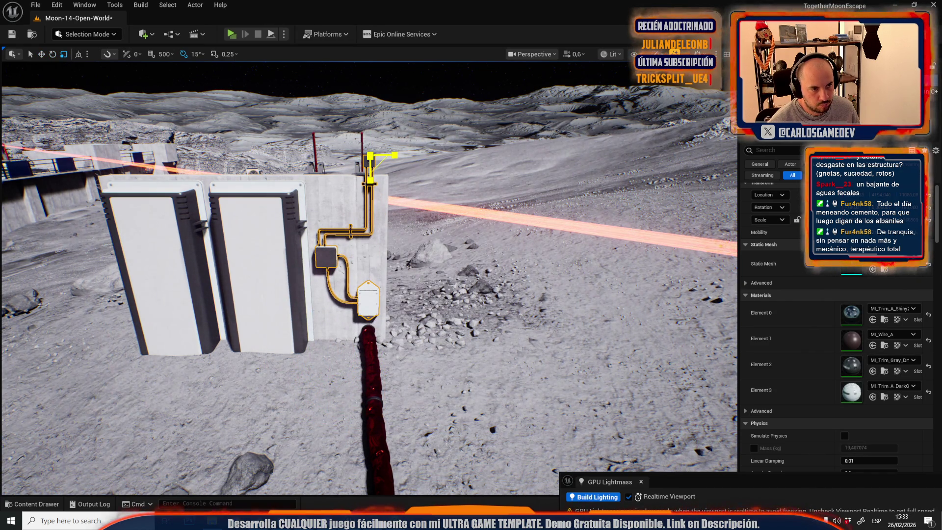
pyautogui.press('w')
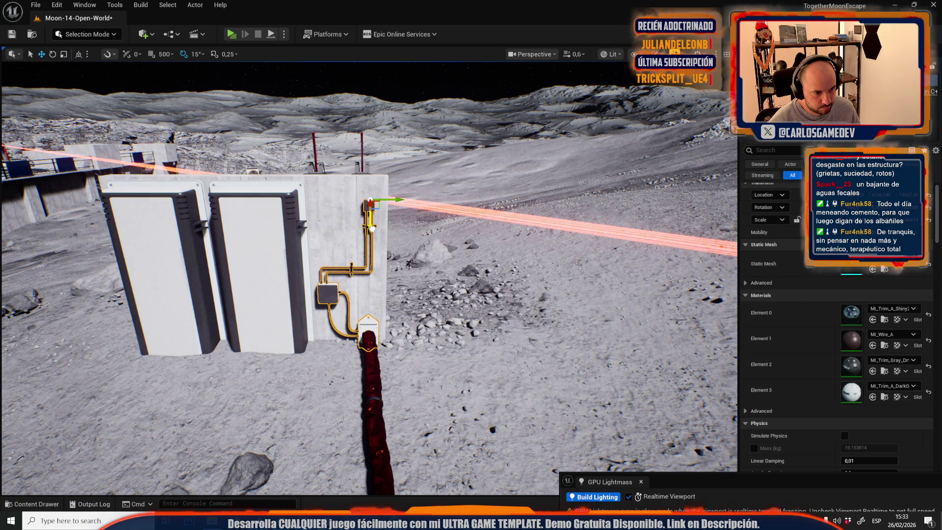
# Step: Deselect the fixture and circle the view around to the building's other side
pyautogui.press('Escape')
pyautogui.moveTo(373, 228); pyautogui.dragTo(353, 270)
pyautogui.moveTo(419, 252)
pyautogui.mouseDown()
pyautogui.moveTo(377, 251)
pyautogui.moveTo(419, 252)
pyautogui.moveTo(413, 216)
pyautogui.moveTo(388, 221)
pyautogui.moveTo(381, 250)
pyautogui.mouseUp()
pyautogui.scroll(1, 417, 245)
pyautogui.scroll(1, 393, 218)
pyautogui.scroll(3, 369, 263)
# Step: Select the tower mesh, locate MI_Plastic_Black, and save the map via Save Selected
pyautogui.press('w')
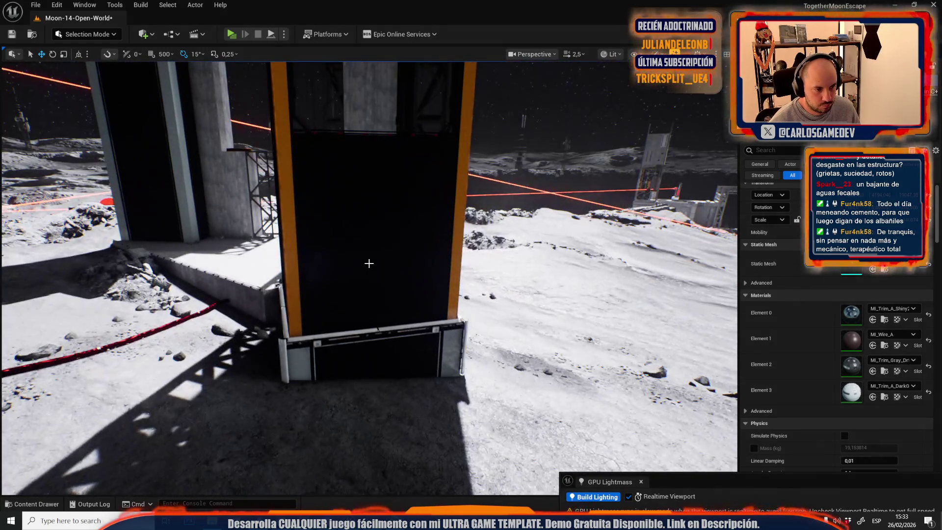
pyautogui.click(369, 263)
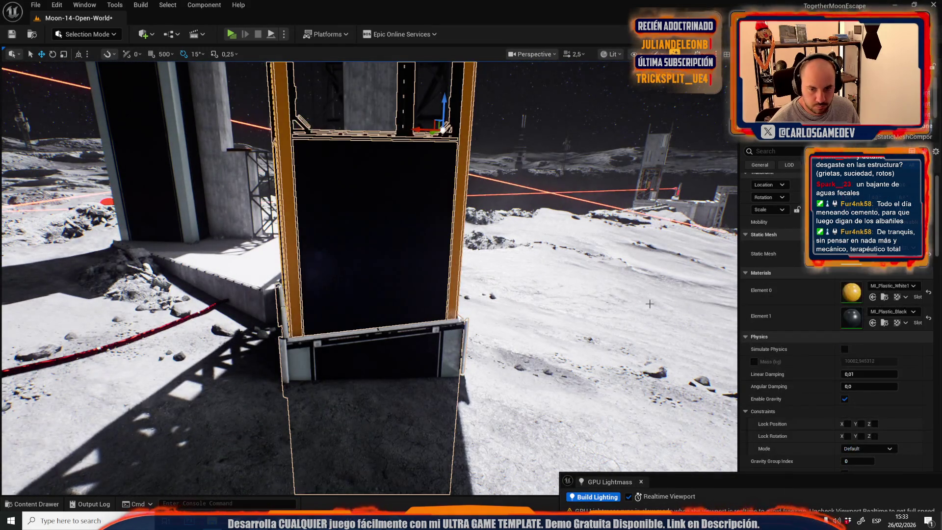
pyautogui.click(874, 326)
pyautogui.moveTo(463, 183); pyautogui.dragTo(372, 206)
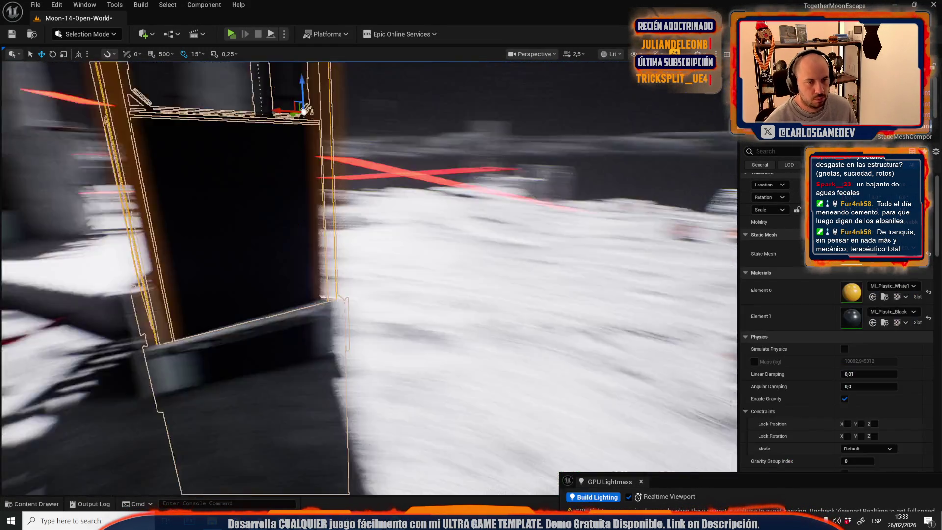
pyautogui.hotkey('ctrl', 'space')
pyautogui.click(302, 269)
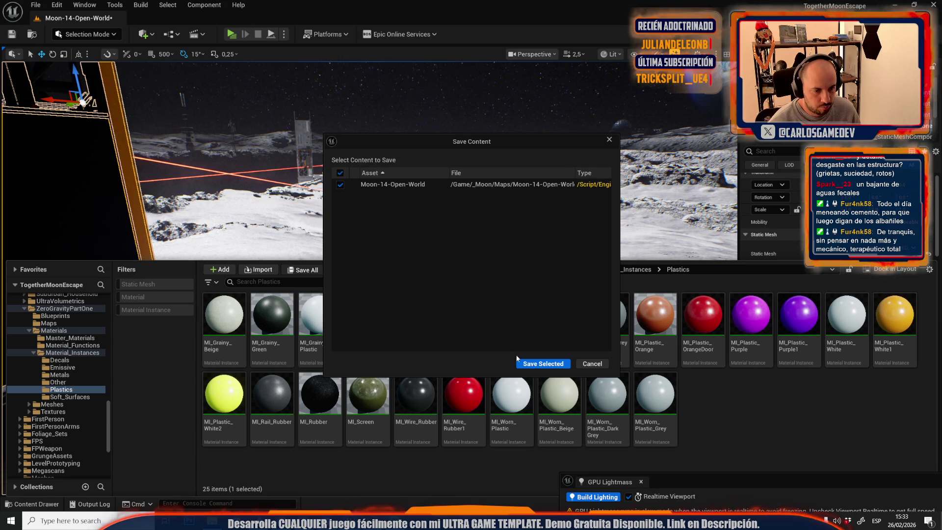
pyautogui.click(522, 360)
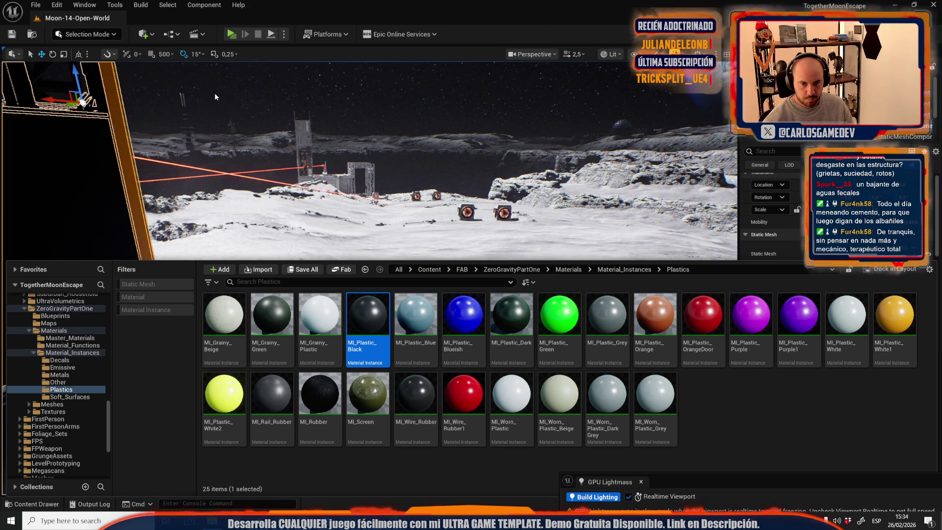
pyautogui.click(87, 34)
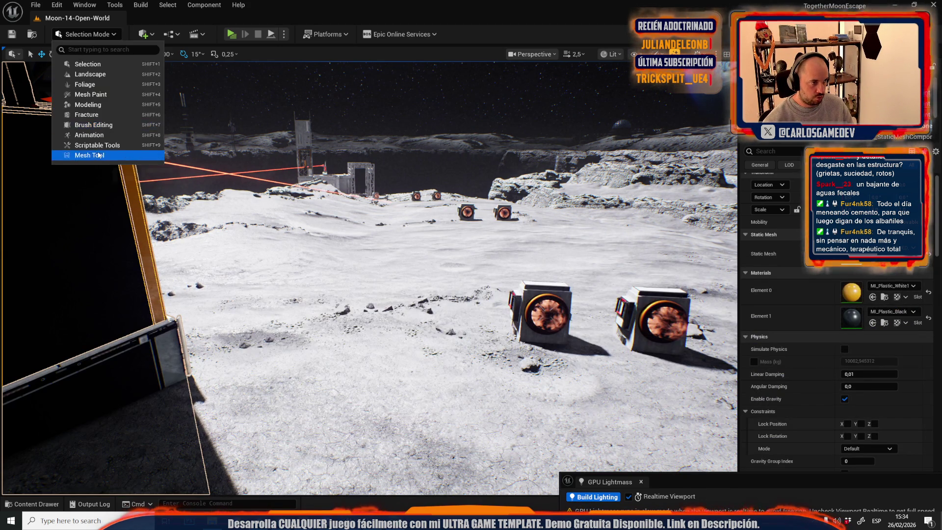
# Step: In Mesh Tool mode, assign MI_Plastic_Black to SM_Cube107's upper tower wall faces
pyautogui.click(419, 280)
pyautogui.hotkey('shift', '5')
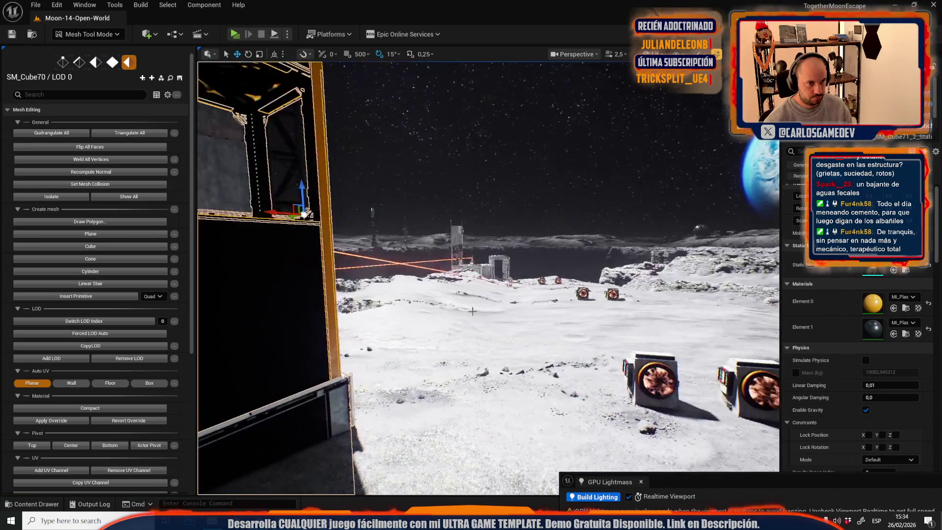
pyautogui.scroll(-3, 443, 225)
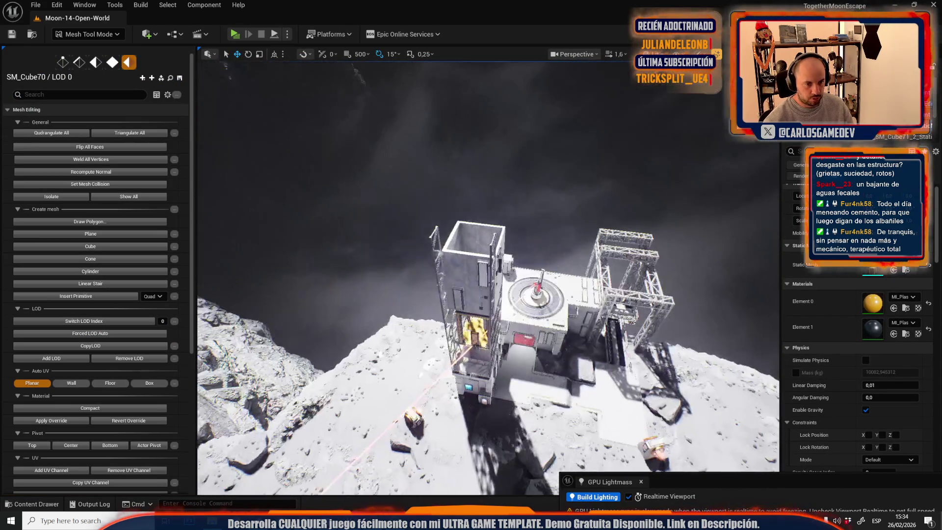
pyautogui.click(469, 273)
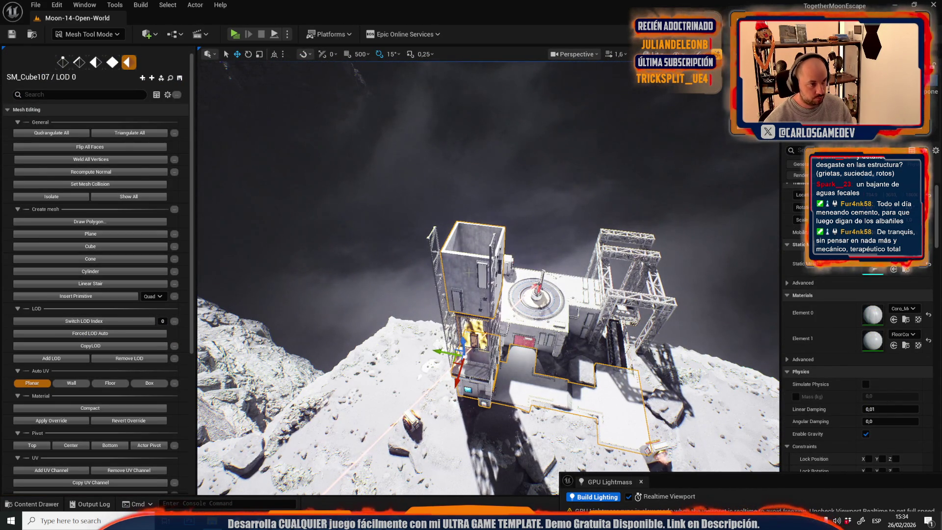
pyautogui.press('4')
pyautogui.click(469, 273)
pyautogui.scroll(2, 469, 273)
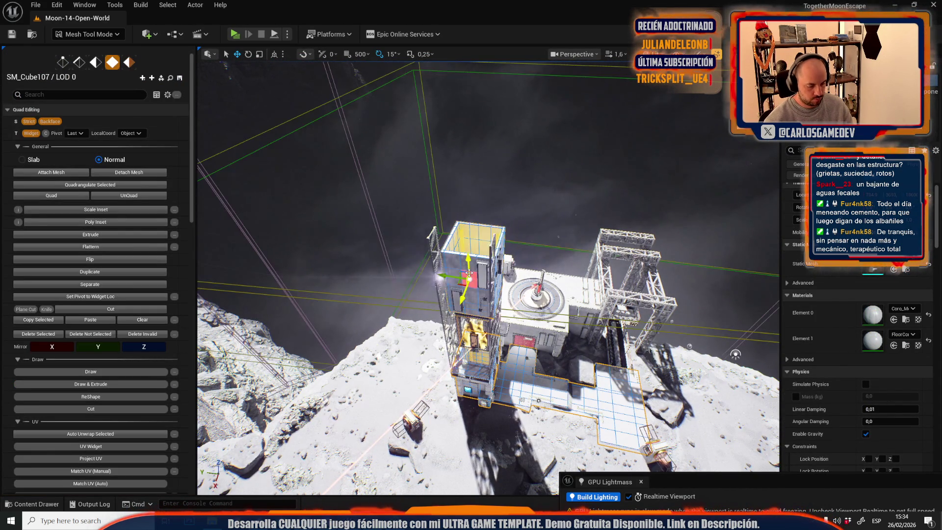
pyautogui.keyDown('shift'); pyautogui.click(456, 275); pyautogui.keyUp('shift')
pyautogui.scroll(2, 461, 259)
pyautogui.scroll(5, 462, 259)
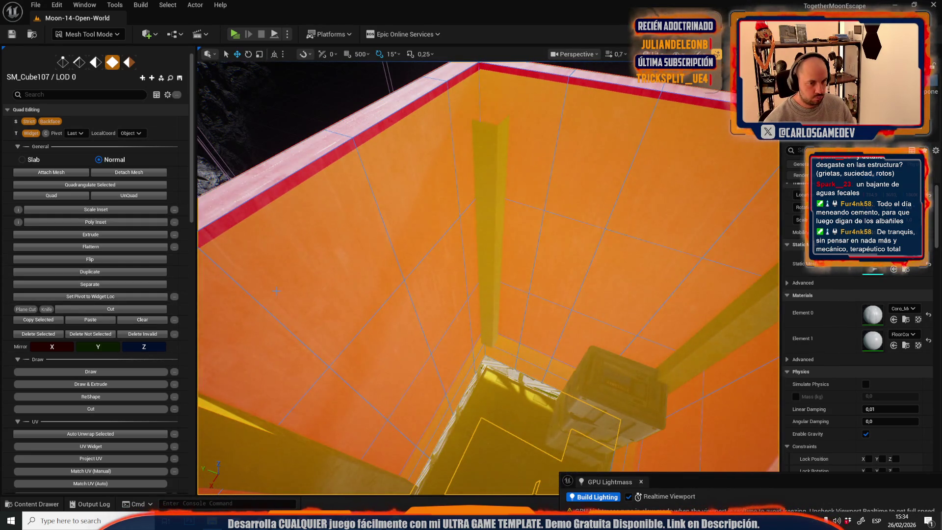
pyautogui.scroll(-10, 95, 330)
pyautogui.click(125, 303)
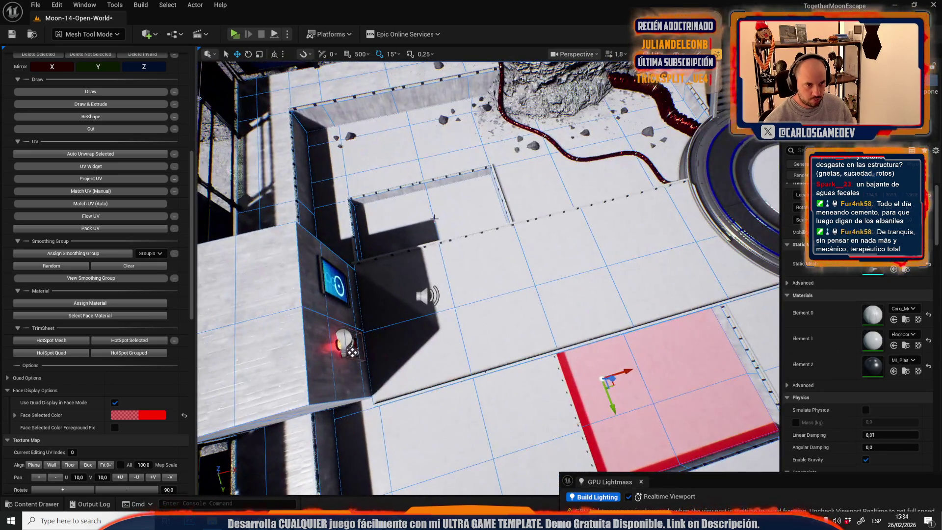
# Step: Apply the black plastic material to the whole connected L-shaped floor area by the cliff
pyautogui.moveTo(434, 217); pyautogui.dragTo(473, 300)
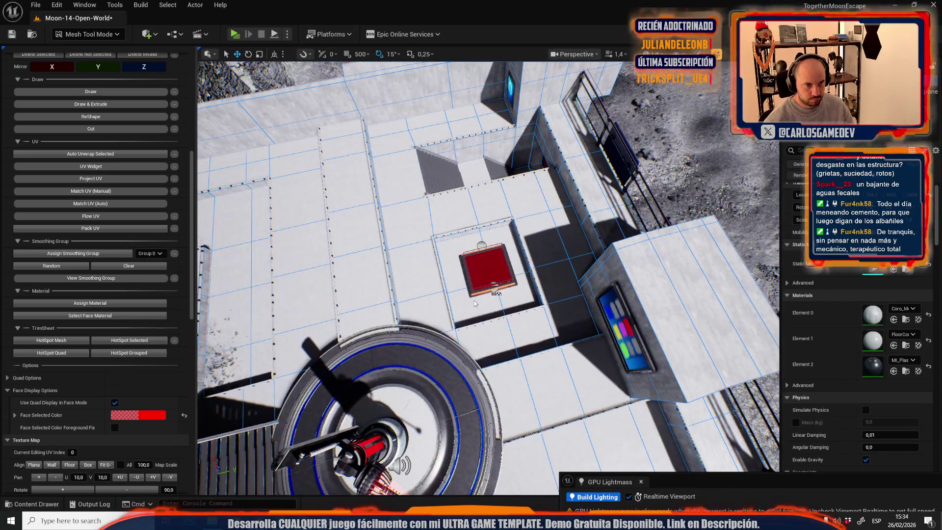
pyautogui.moveTo(466, 174); pyautogui.dragTo(499, 278)
pyautogui.doubleClick(500, 280)
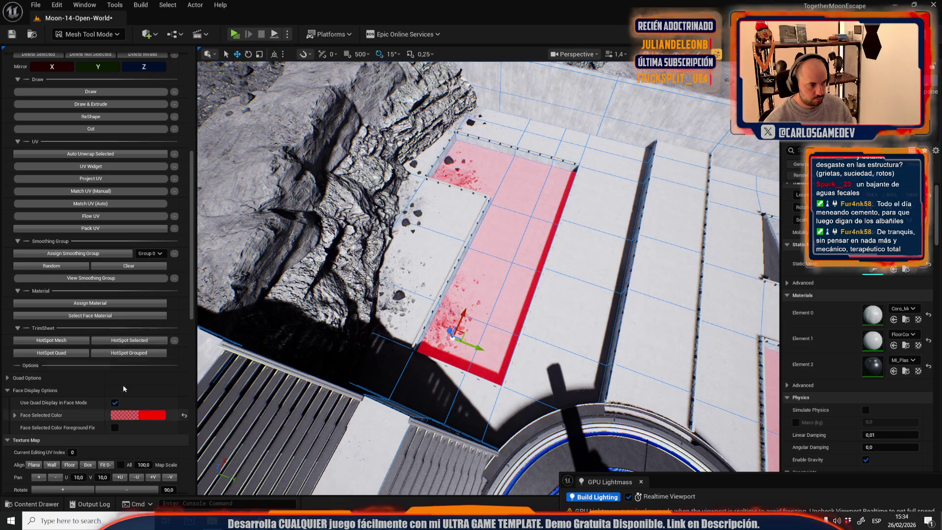
pyautogui.click(113, 303)
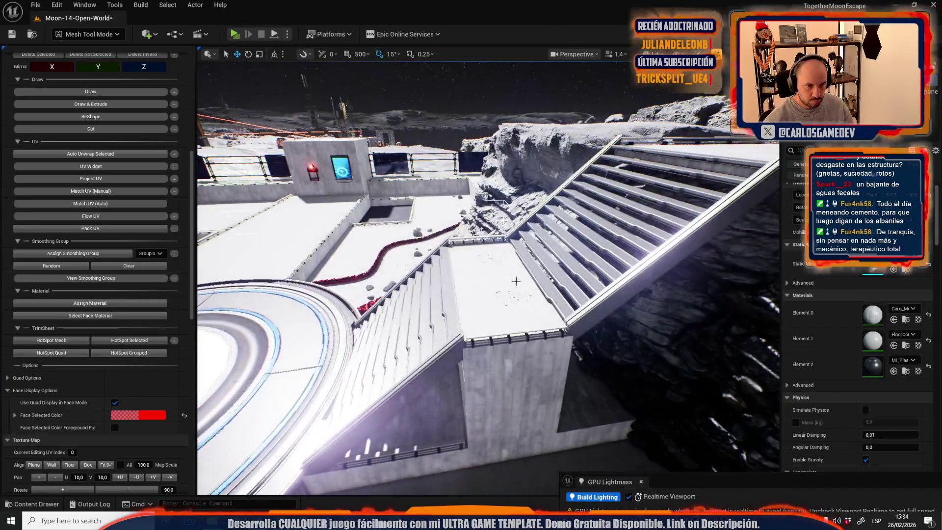
# Step: Apply the black plastic material to the ramp top of the platform block
pyautogui.click(516, 281)
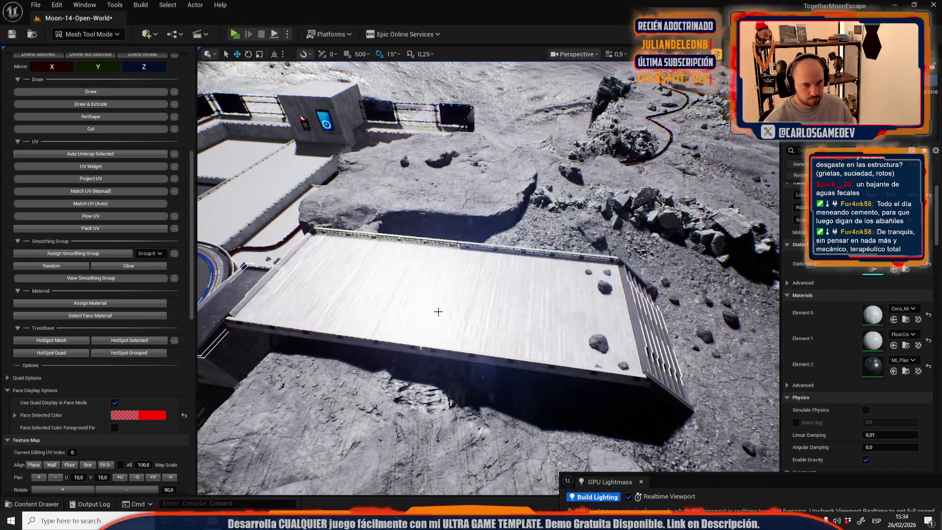
pyautogui.click(440, 315)
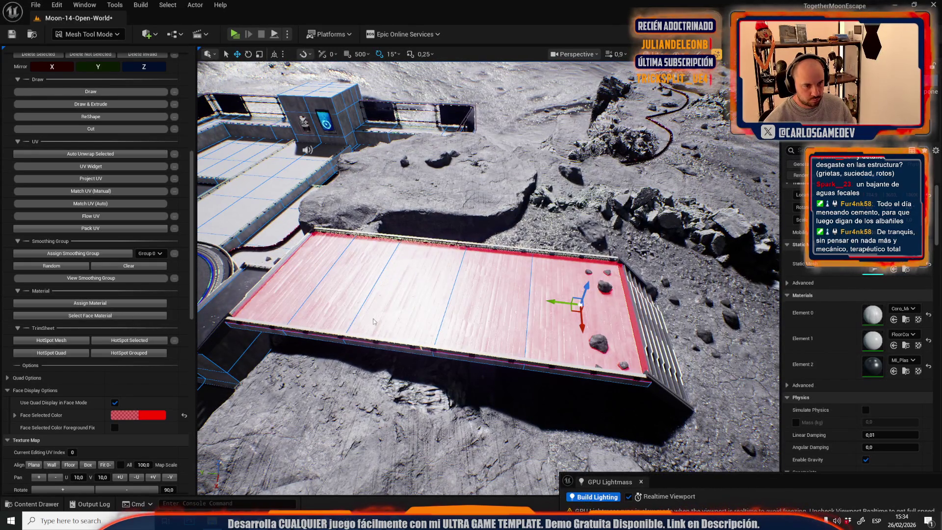
pyautogui.click(114, 303)
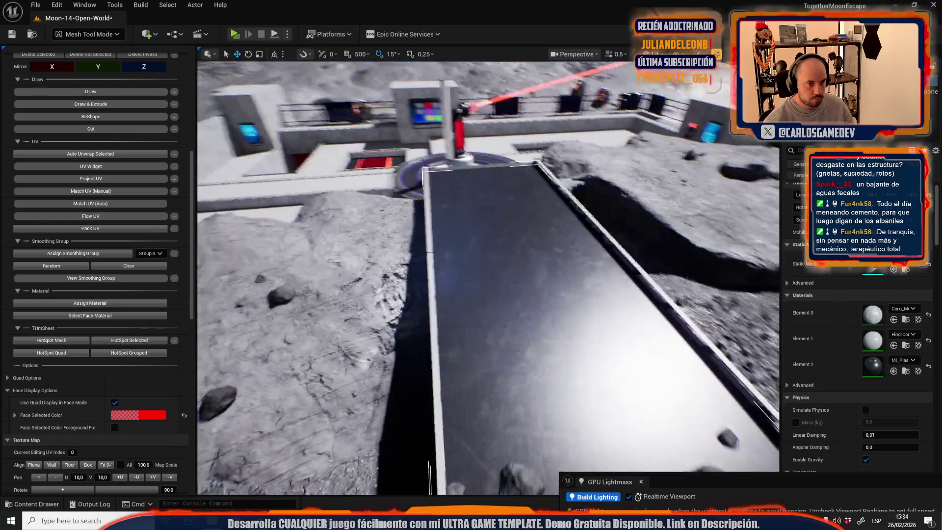